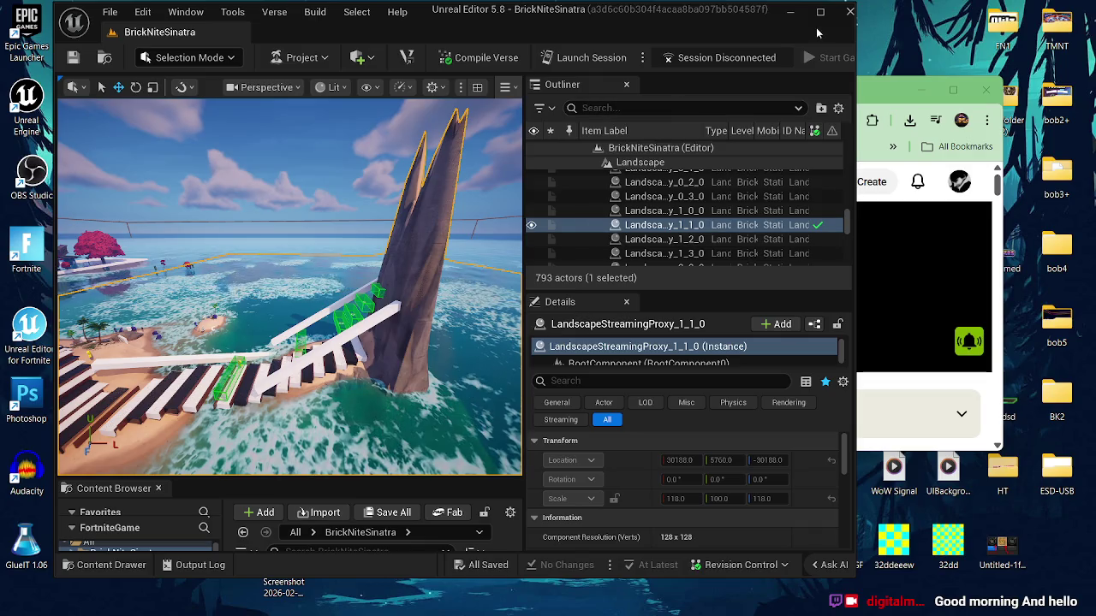
Step: Maximize the editor and flatten the rock spire's base with the Landscape Flatten tool
left_click(820, 12)
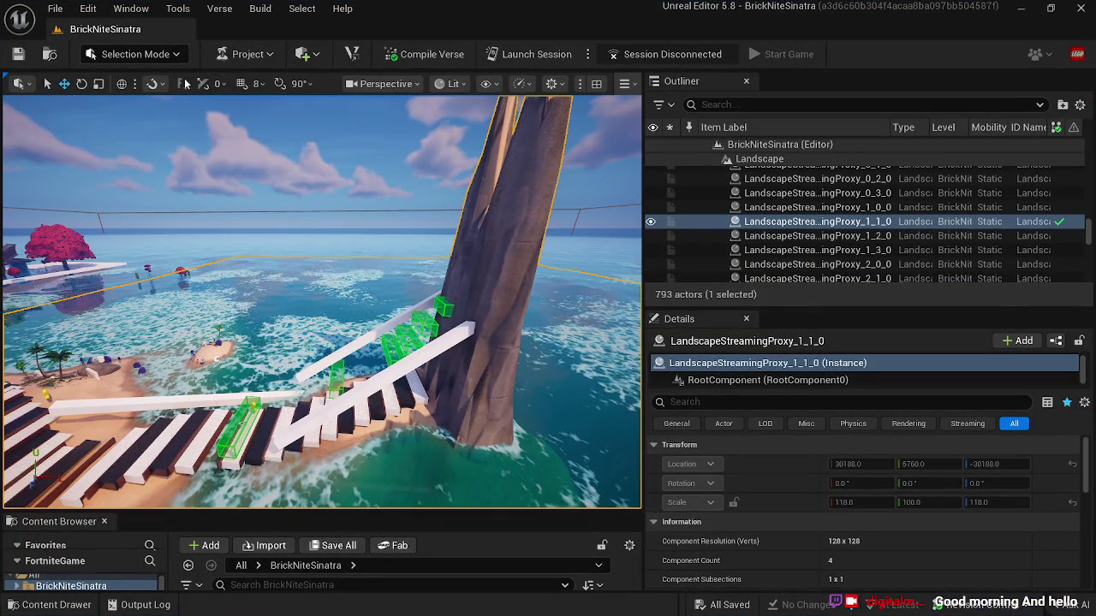
left_click(135, 54)
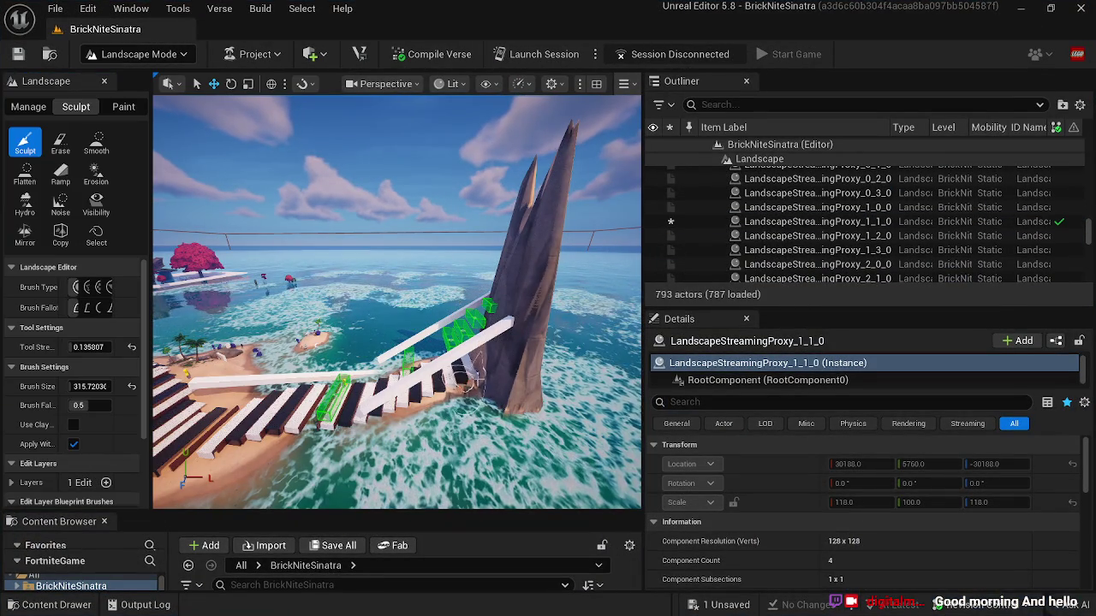
left_click(26, 175)
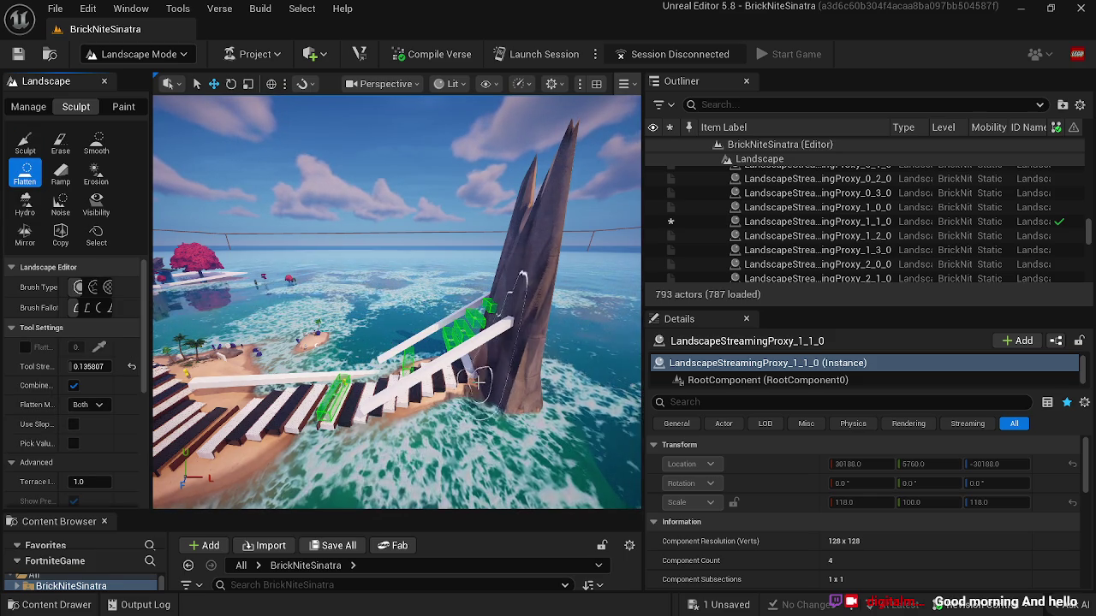
mouse_move(475, 380)
left_mouse_down()
mouse_move(524, 374)
mouse_move(517, 357)
mouse_move(519, 380)
mouse_move(497, 404)
mouse_move(463, 378)
left_mouse_up()
Step: In LEGO Brick Editor mode, duplicate brick sr12 as sr17 and frame it
left_click(128, 57)
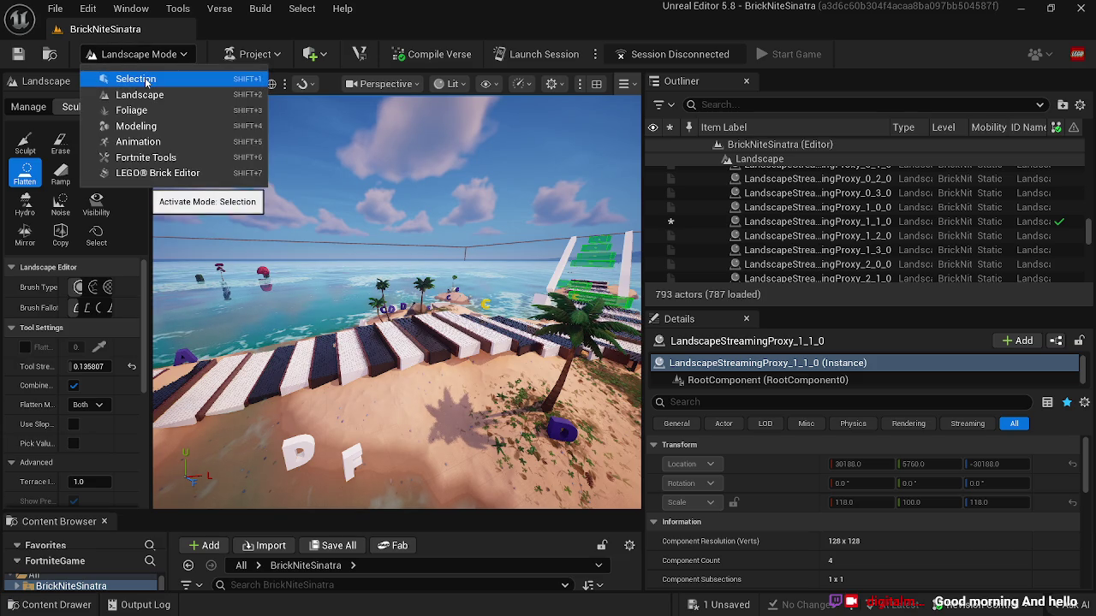
left_click(148, 173)
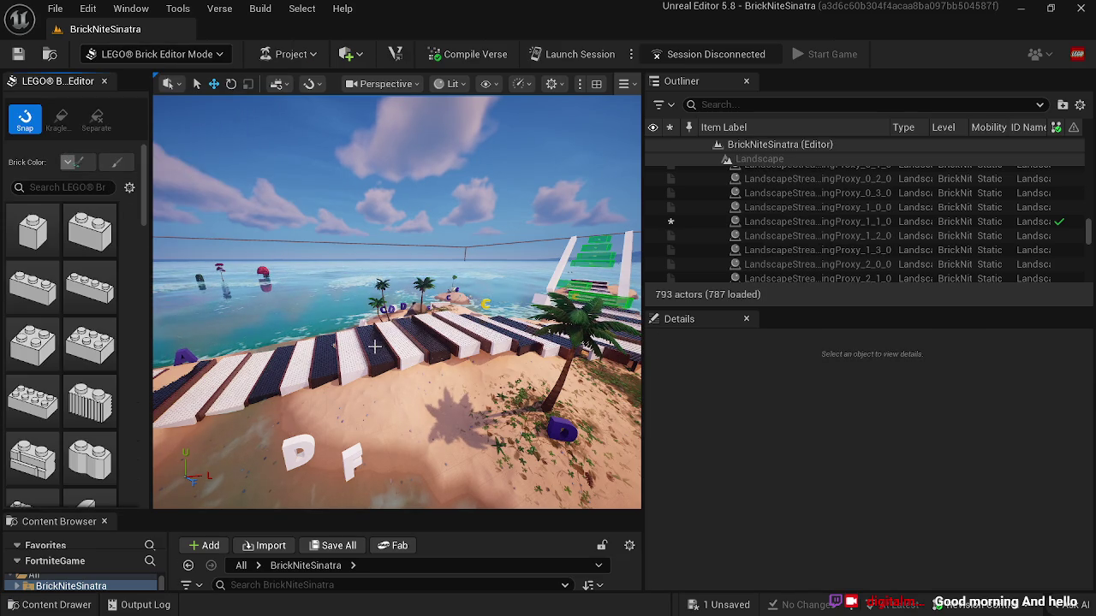
left_click(374, 346)
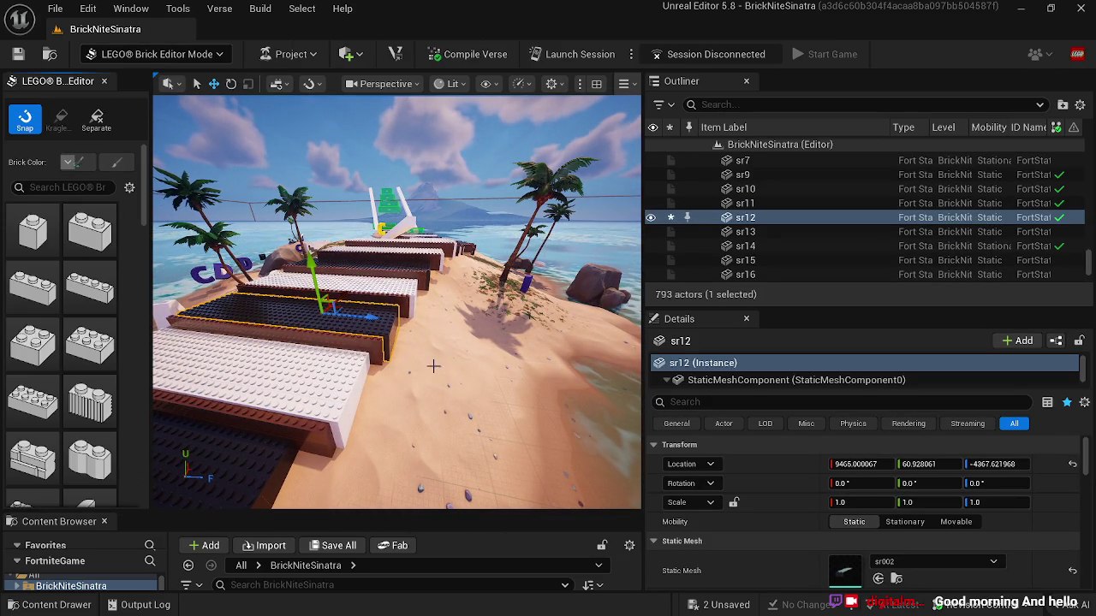
key("ctrl+d")
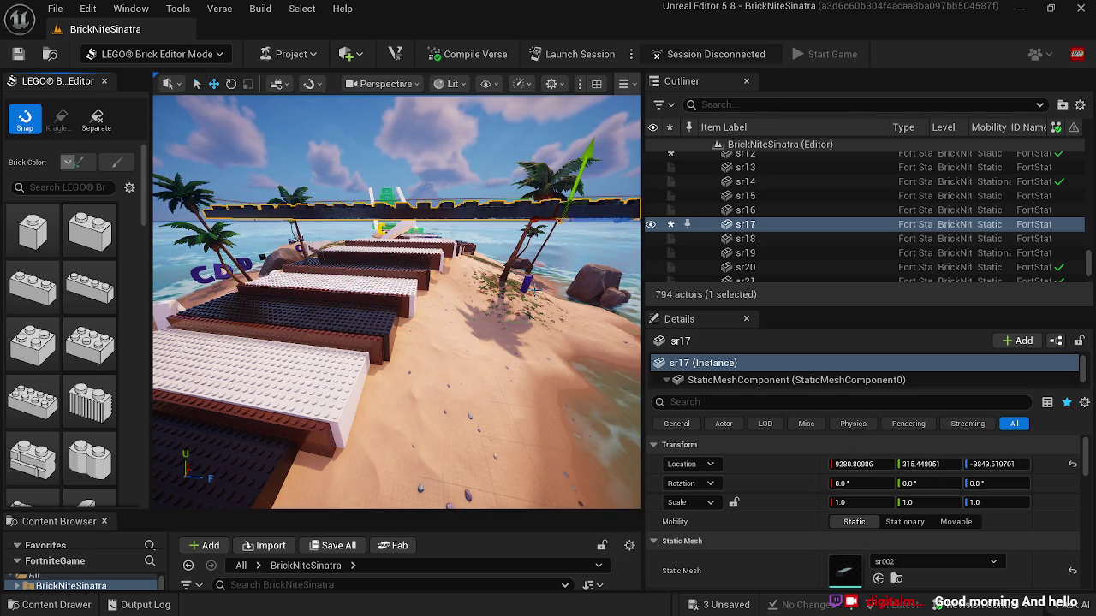
key("f")
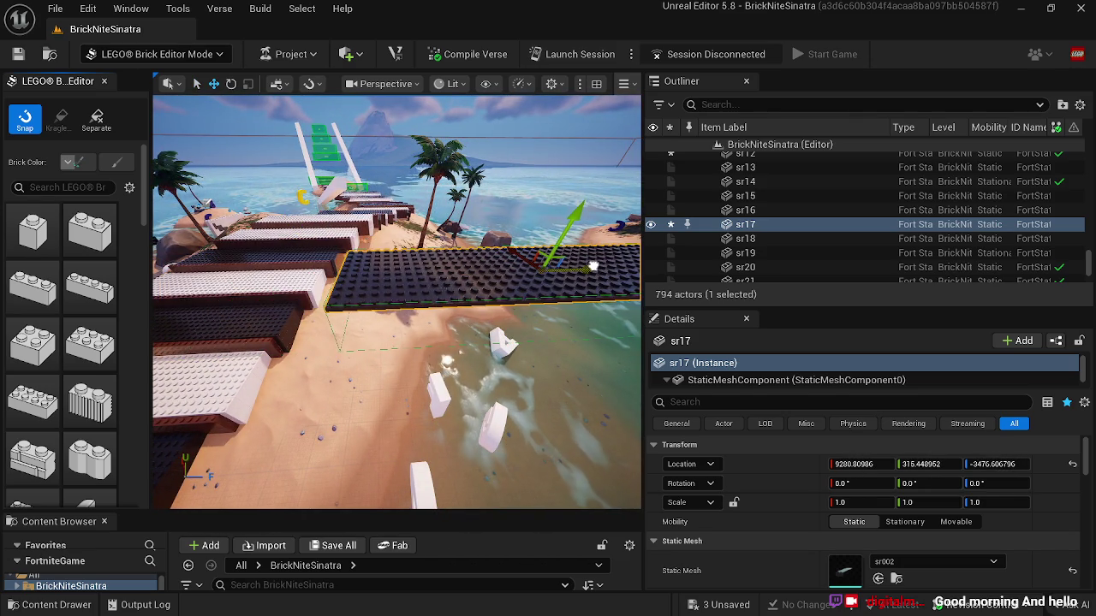
Step: Delete the duplicate brick sr17 and return to Selection mode
mouse_move(170, 147)
left_mouse_down()
mouse_move(274, 176)
mouse_move(306, 331)
mouse_move(330, 296)
mouse_move(353, 330)
left_mouse_up()
key("Delete")
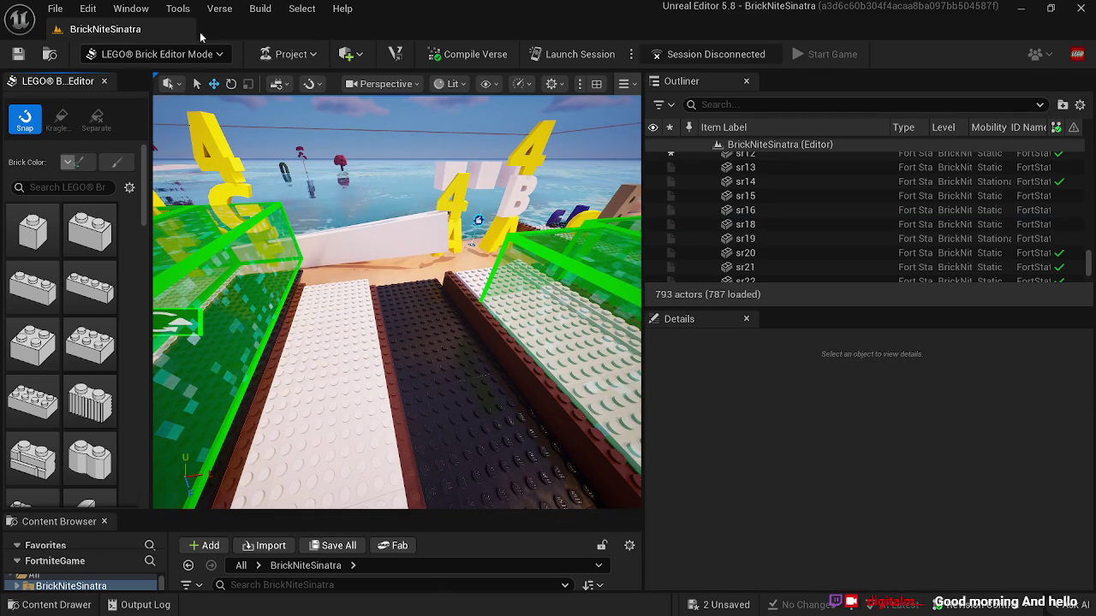
left_click(154, 54)
left_click(137, 77)
Step: Delete the long white block Cube8 near the brick path
left_click(530, 257)
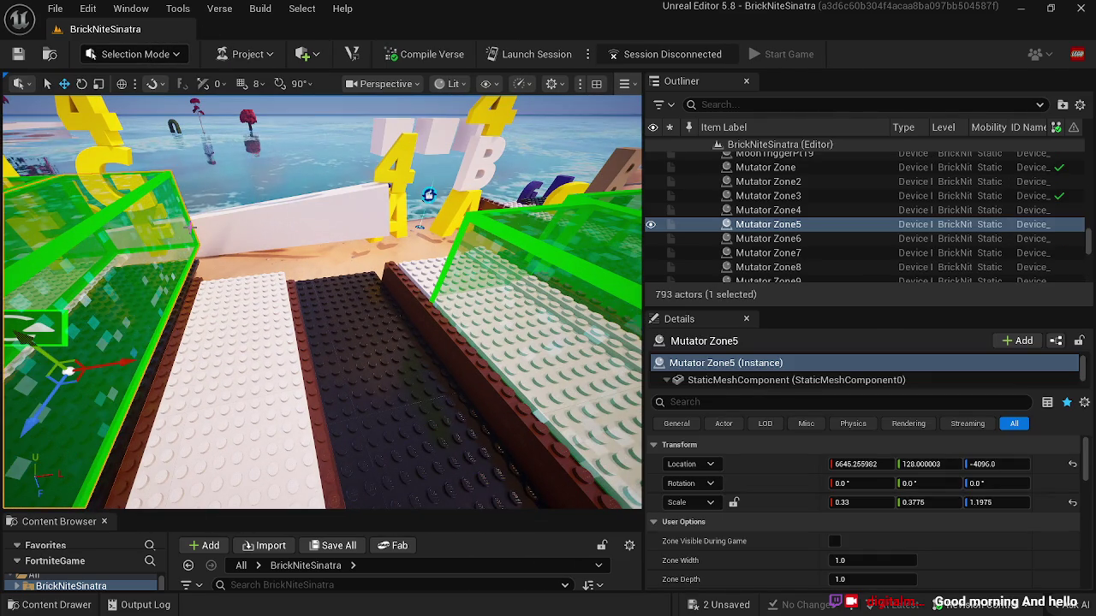
key("ctrl+shift+a")
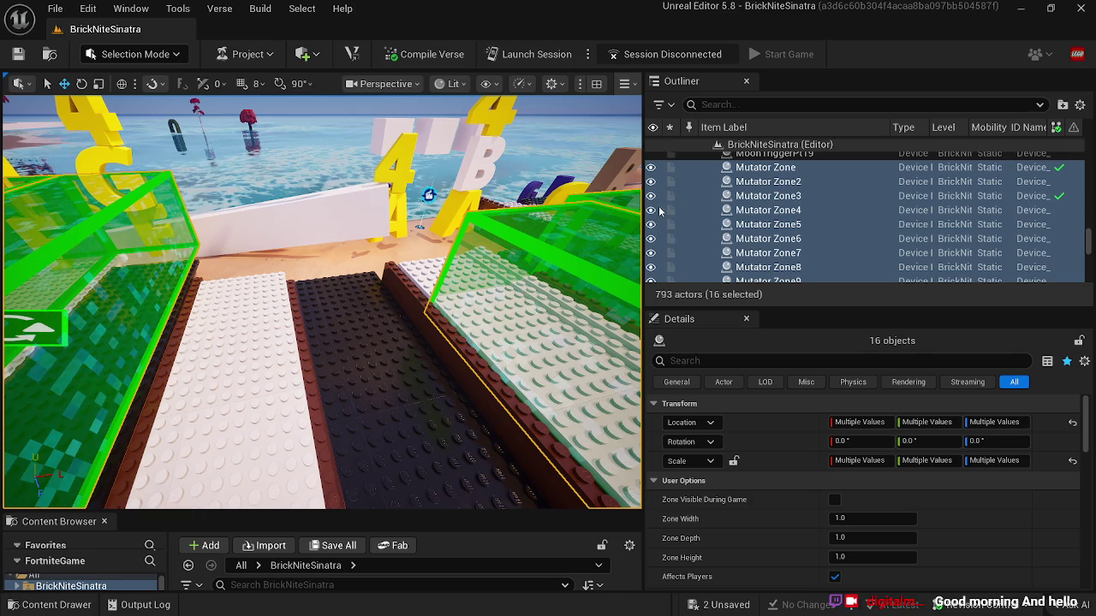
left_click_drag(342, 342, 359, 309)
left_click(359, 368)
left_click_drag(416, 354, 416, 353)
left_click(416, 353)
key("Delete")
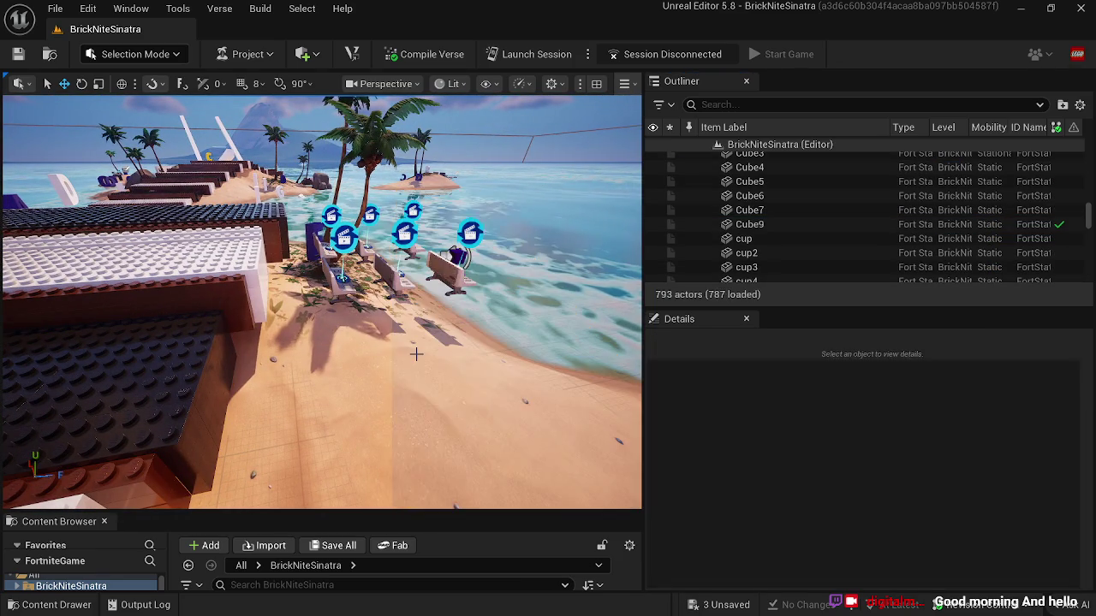
Step: Save the level with Ctrl+S
left_click_drag(321, 300, 171, 291)
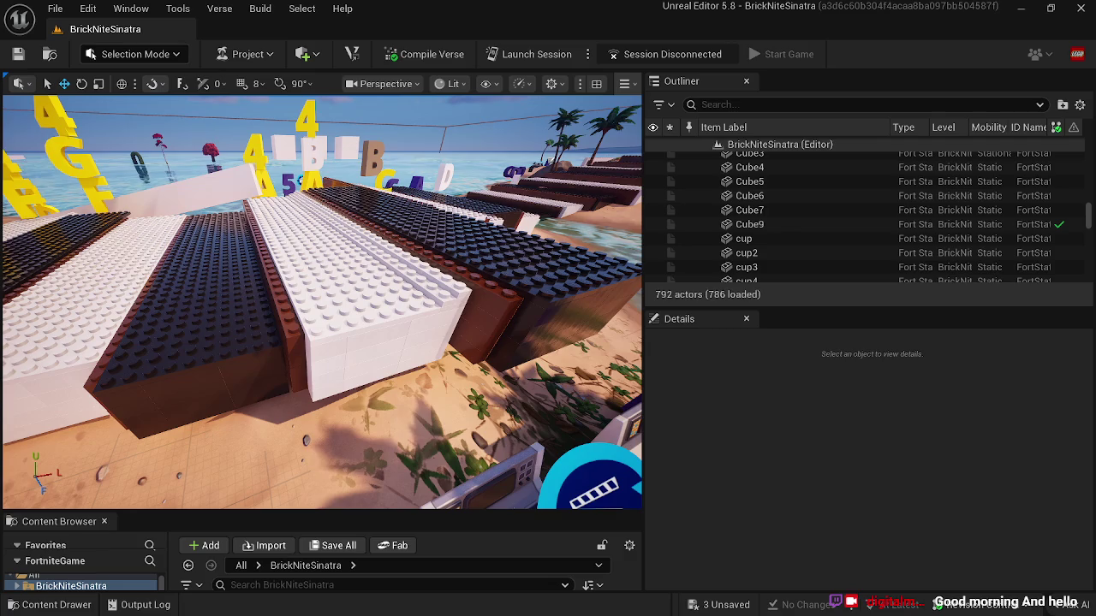
left_click_drag(257, 295, 112, 295)
key("ctrl+s")
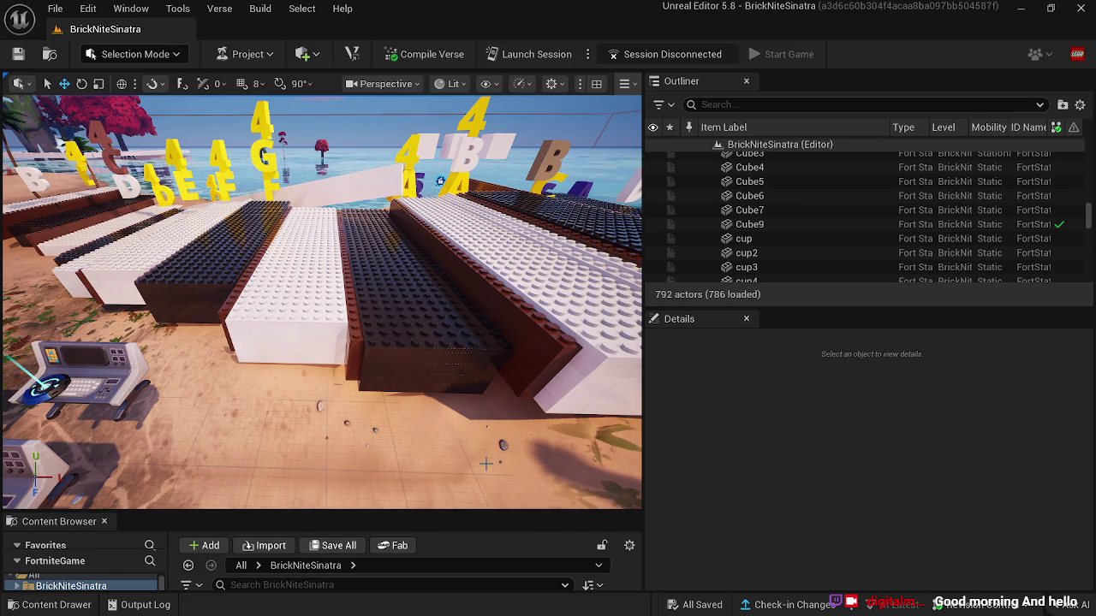
Step: Slide dark key sr4 into line with the other keys, to Z −3565.2
mouse_move(490, 394)
left_mouse_down()
mouse_move(480, 389)
mouse_move(505, 402)
mouse_move(492, 394)
mouse_move(445, 404)
mouse_move(491, 395)
left_mouse_up()
left_click_drag(407, 412, 467, 404)
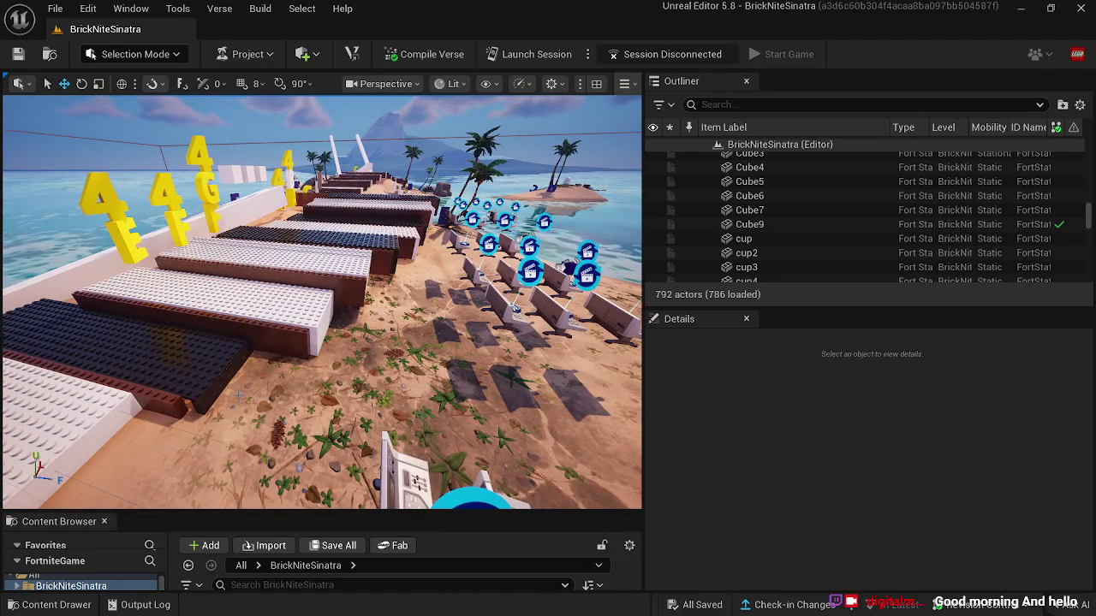
left_click(201, 365)
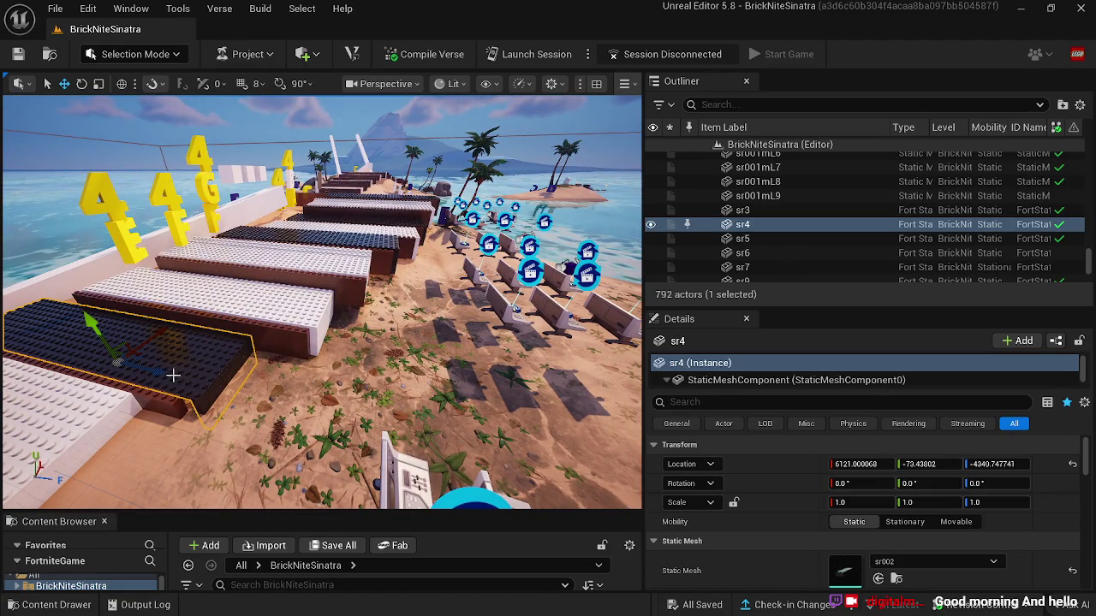
left_click_drag(150, 370, 527, 428)
mouse_move(292, 347)
left_mouse_down()
mouse_move(338, 339)
mouse_move(292, 346)
mouse_move(310, 368)
left_mouse_up()
Step: Enter LEGO Brick Editor mode and separate the dark key into individual plates
left_click(129, 54)
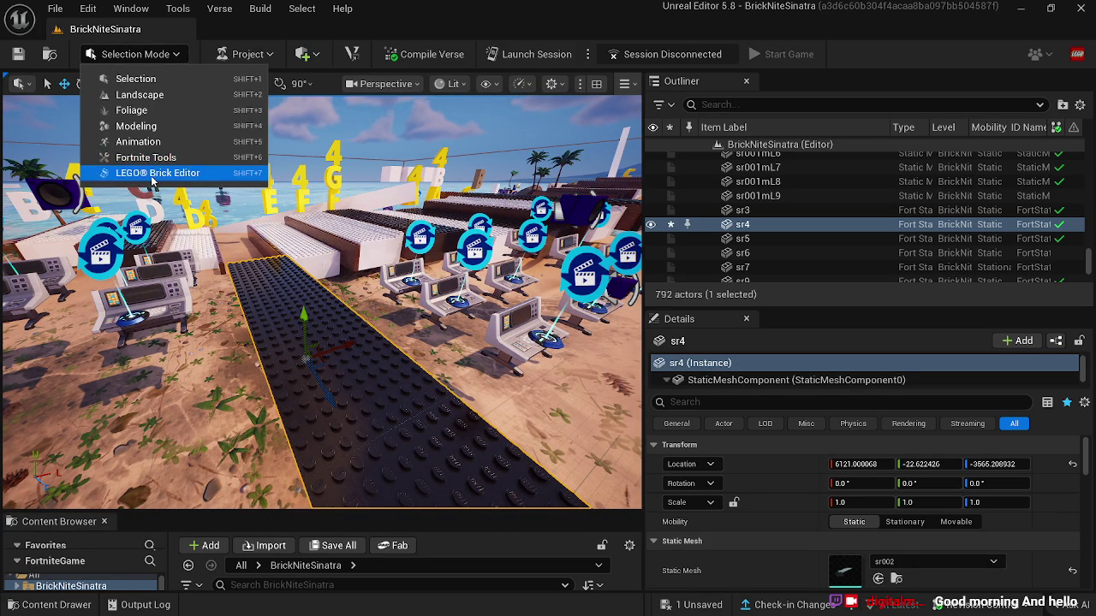
left_click(150, 173)
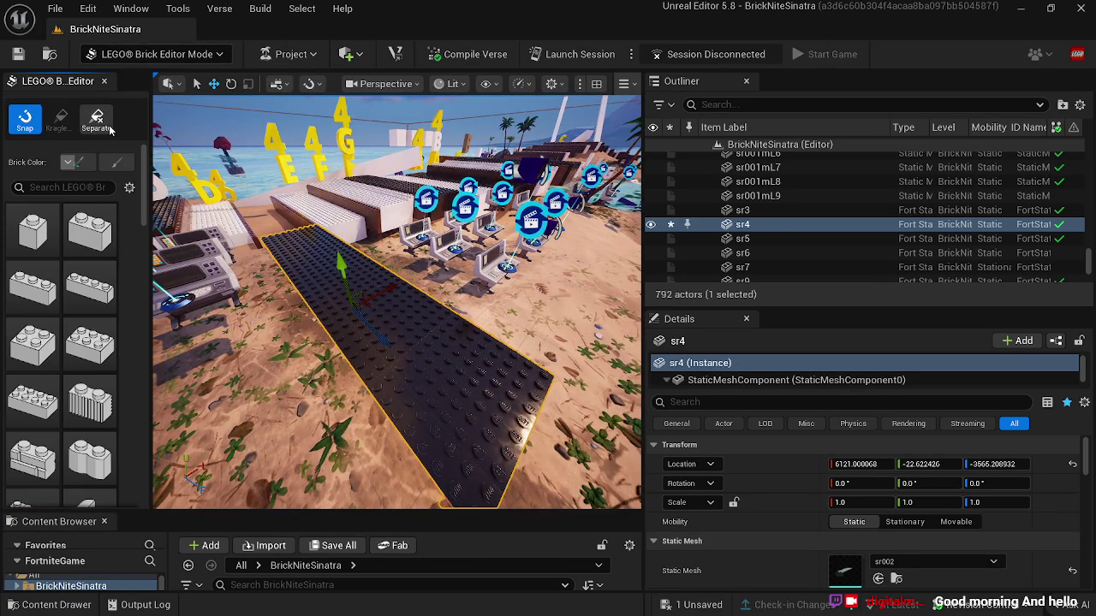
left_click(109, 128)
left_click_drag(334, 356, 434, 311)
Step: Shift two PLATE 8X8 pieces into line along the key
left_click(343, 341)
left_click(332, 302)
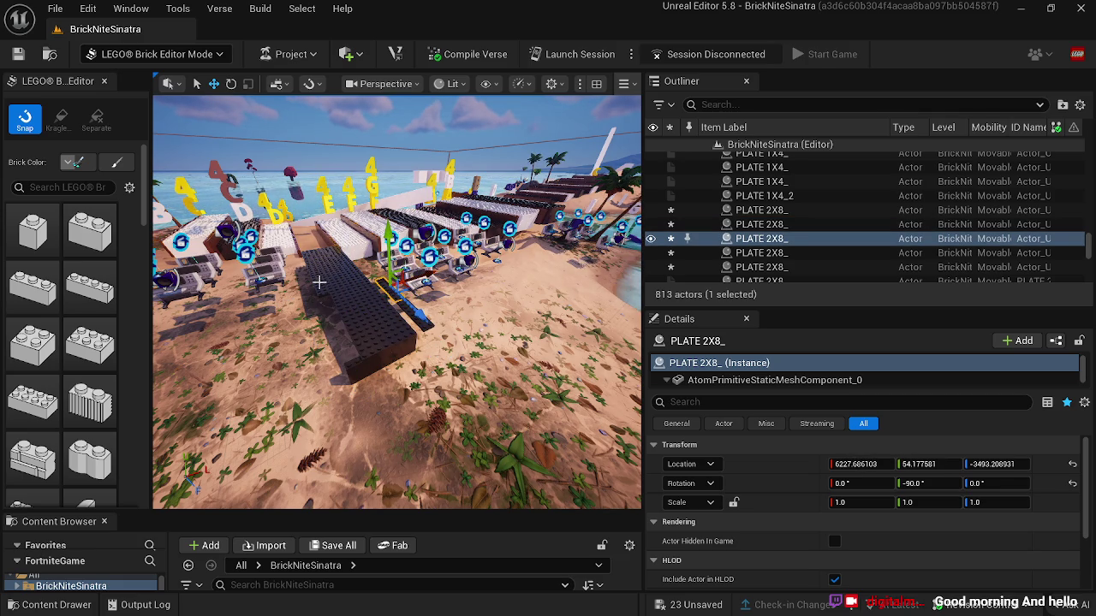
left_click(318, 282)
left_click(387, 321)
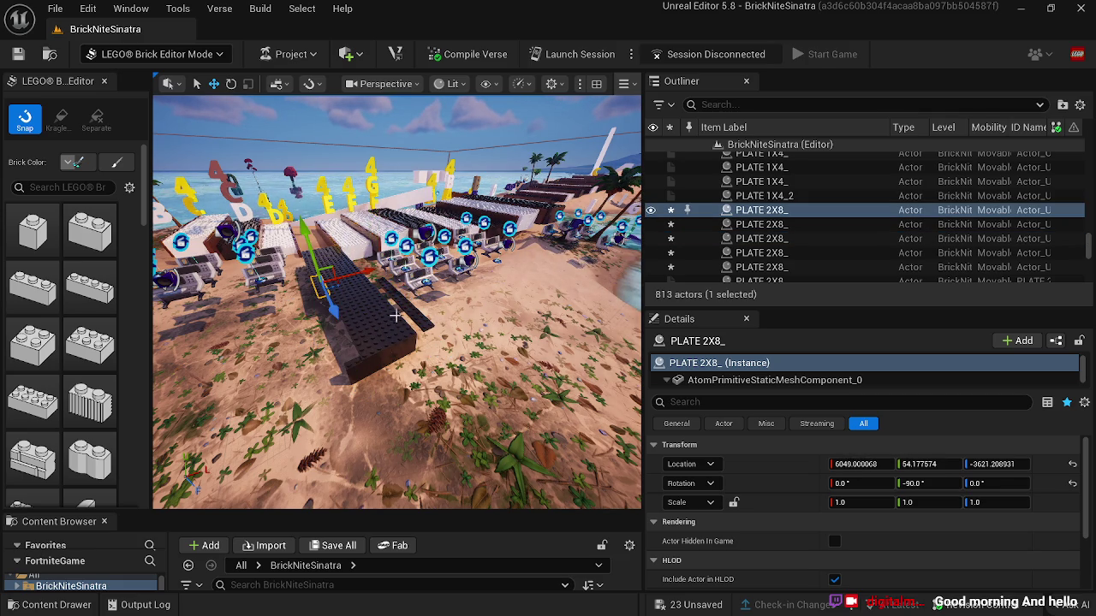
left_click_drag(412, 311, 371, 301)
left_click(361, 304)
left_click_drag(445, 386, 492, 368)
mouse_move(325, 325)
left_mouse_down()
mouse_move(308, 325)
mouse_move(317, 331)
mouse_move(336, 308)
left_mouse_up()
Step: Move a PLATE 2X8 between the white bricks and a PLATE 8X8 onto the dark plates
left_click(269, 382)
left_click(237, 360)
mouse_move(240, 358)
left_mouse_down()
mouse_move(240, 368)
mouse_move(306, 302)
mouse_move(287, 310)
left_mouse_up()
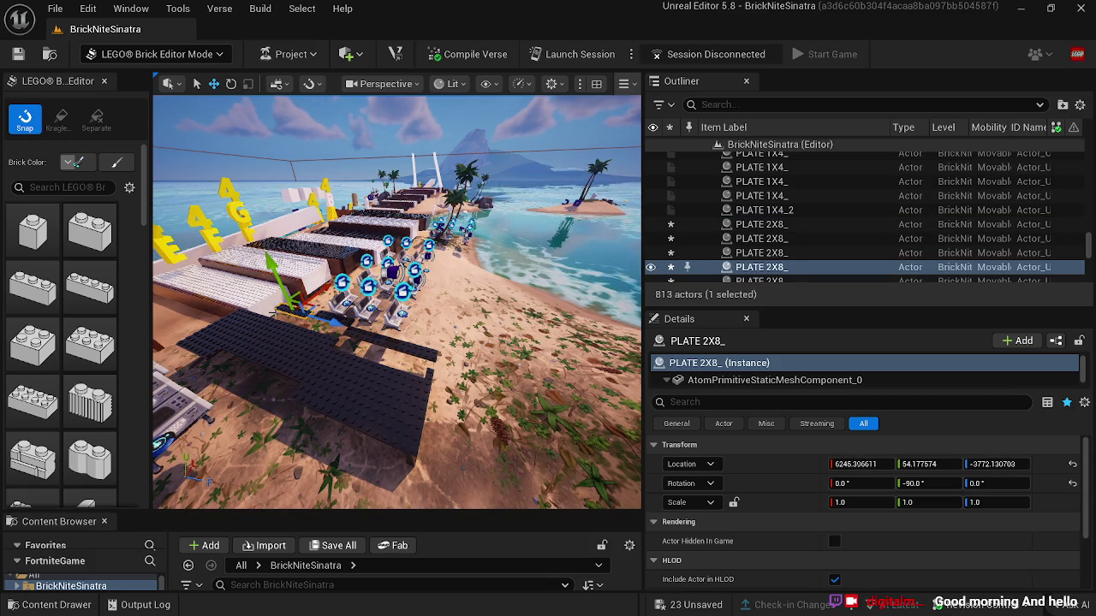
left_click(195, 351)
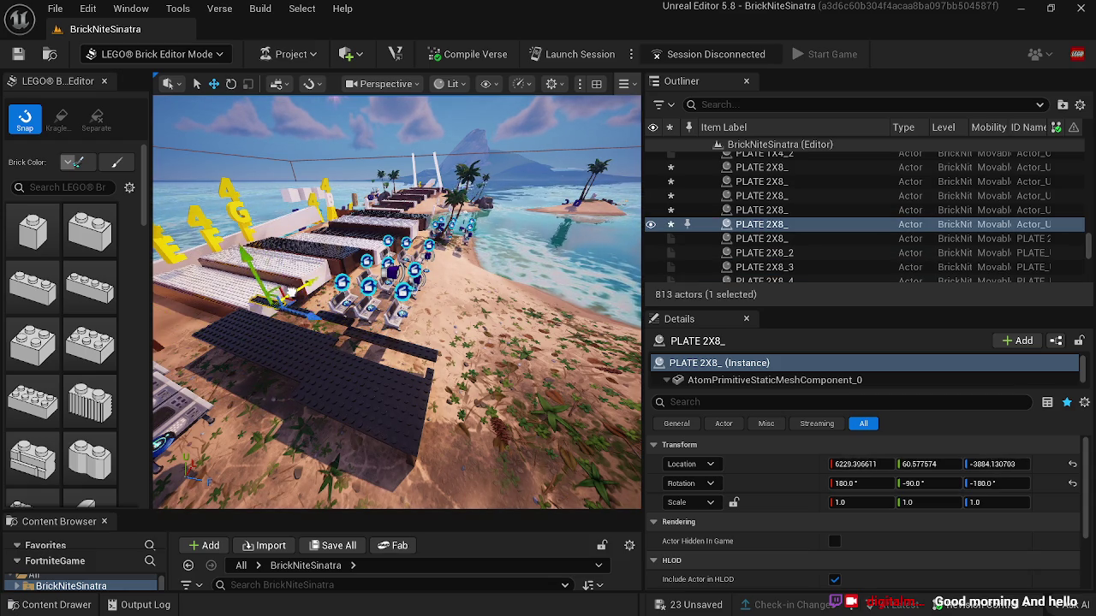
left_click(223, 323)
mouse_move(306, 349)
left_mouse_down()
mouse_move(319, 351)
mouse_move(324, 329)
mouse_move(265, 329)
mouse_move(298, 347)
mouse_move(254, 334)
left_mouse_up()
left_click(254, 341)
Step: Place a 1x2 plate on the large brick and raise it slightly
scroll(60, 370, "down", 3)
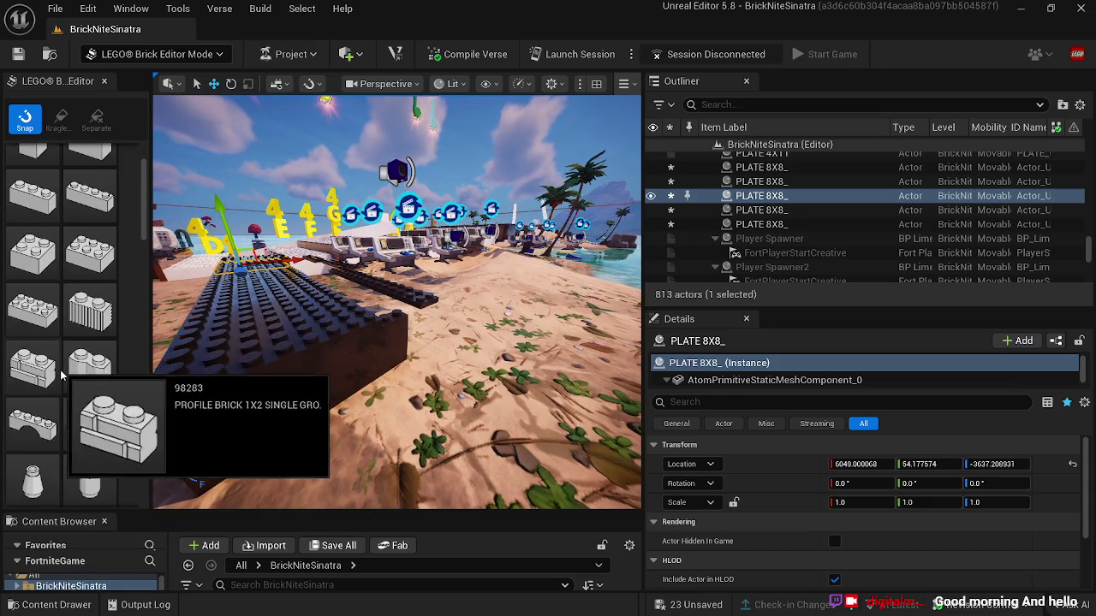
scroll(70, 396, "down", 3)
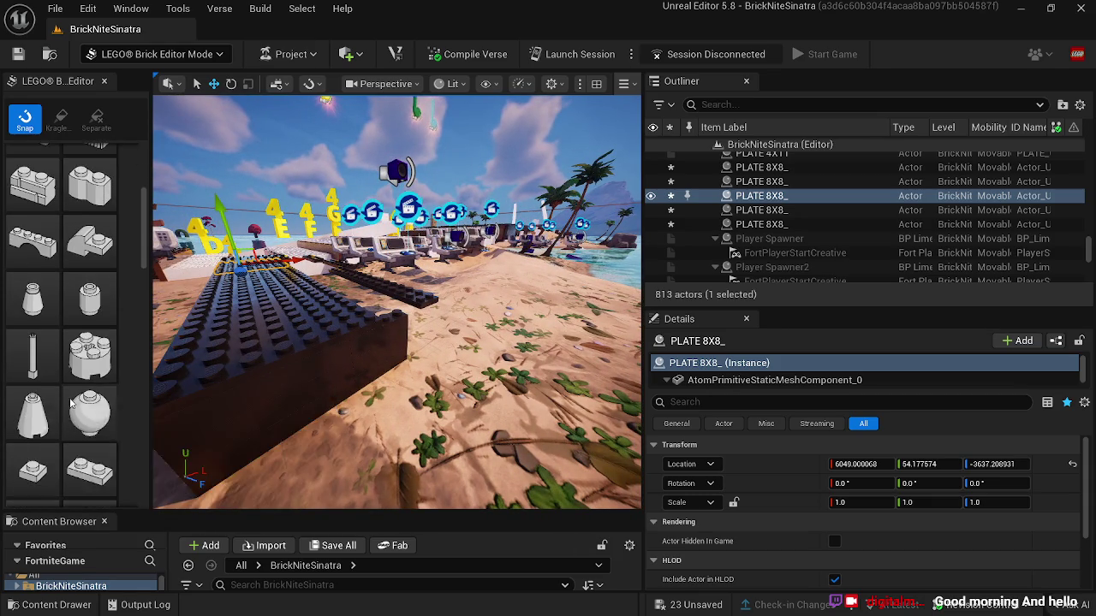
left_click(77, 438)
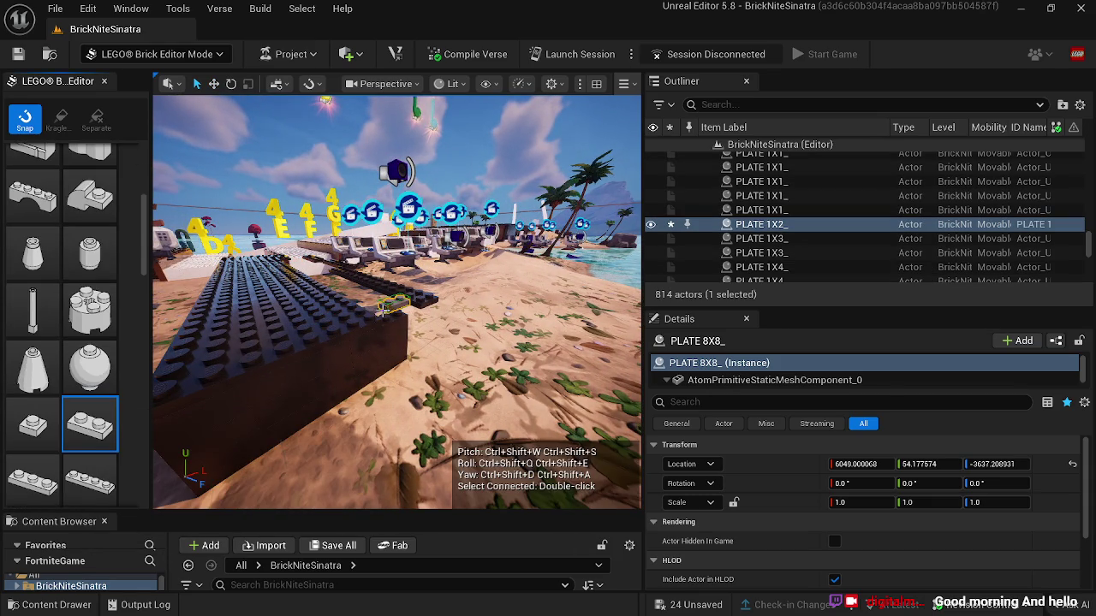
left_click(380, 310)
mouse_move(379, 310)
left_mouse_down()
mouse_move(392, 304)
mouse_move(370, 312)
left_mouse_up()
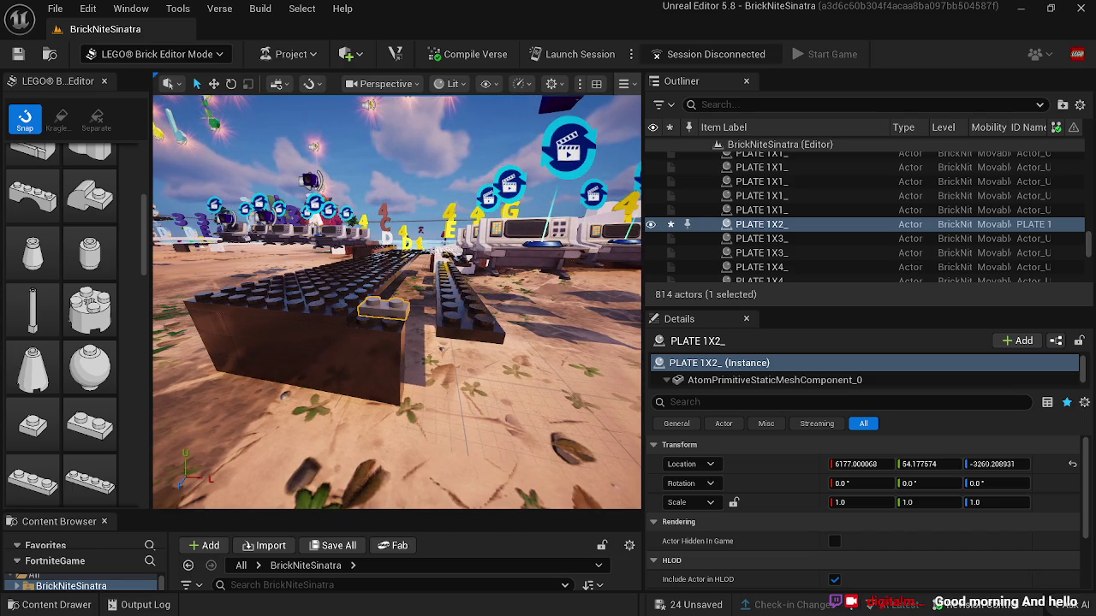
left_click_drag(351, 337, 340, 351)
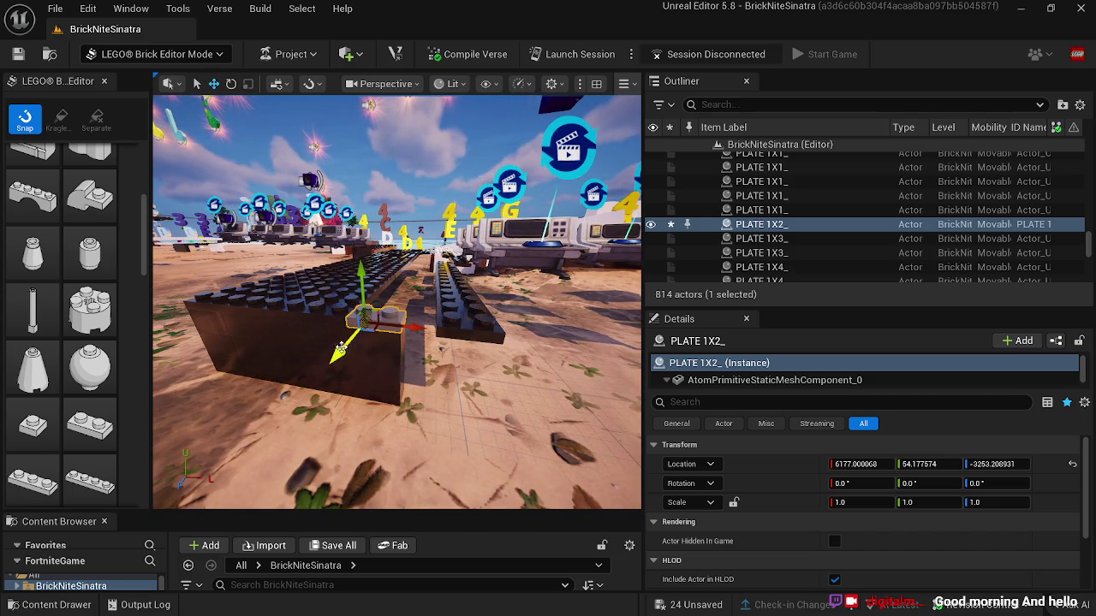
Step: Lift two 2x8 plates onto the brick's top edge along the walkway
left_click(459, 322)
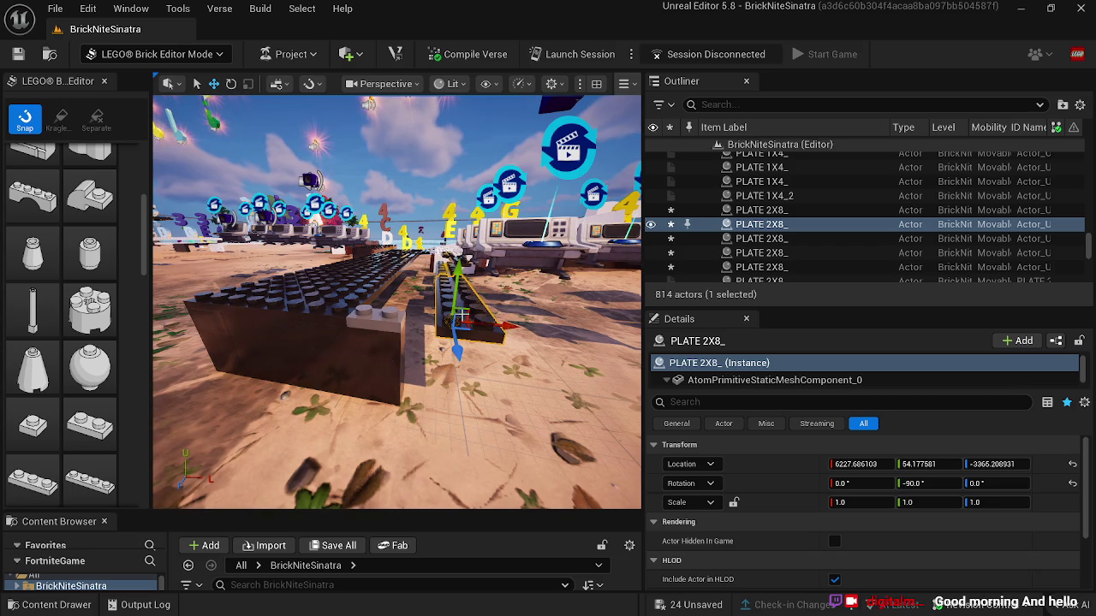
left_click_drag(494, 322, 372, 295)
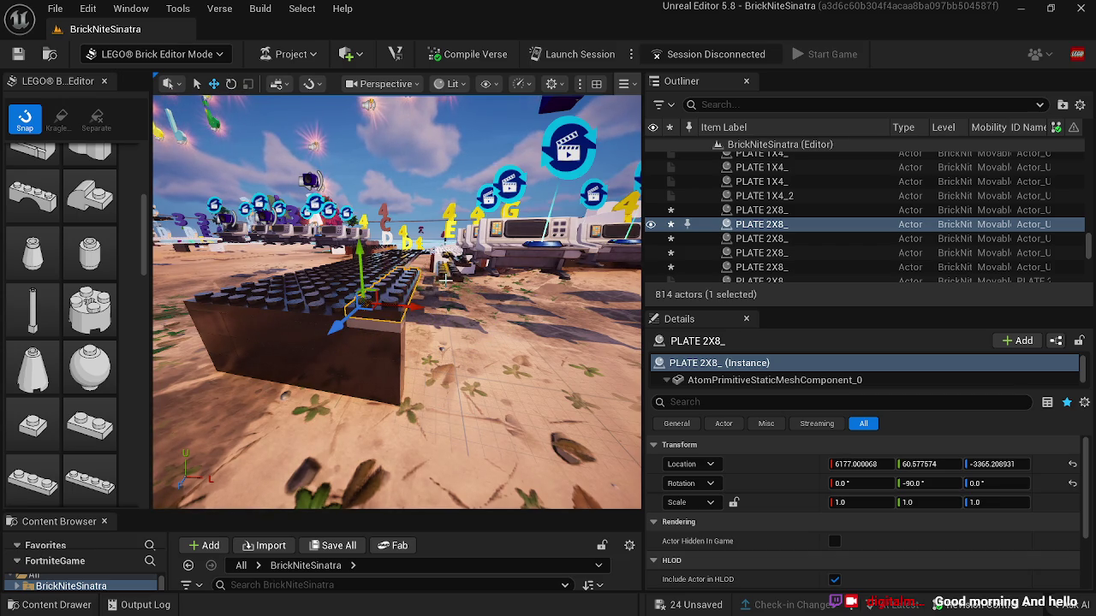
left_click(446, 274)
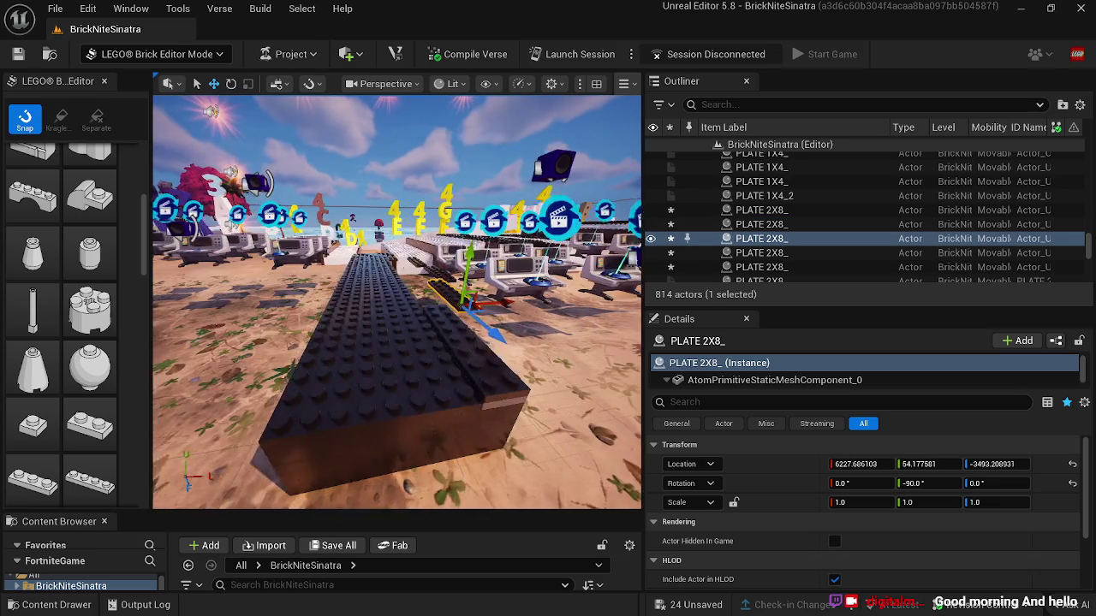
left_click_drag(463, 318, 382, 310)
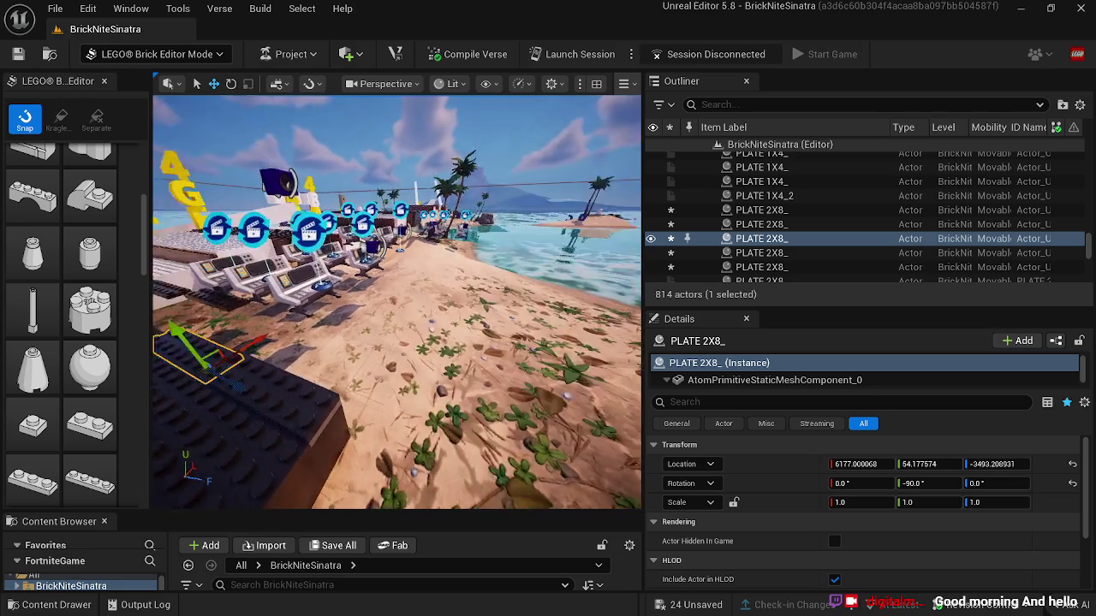
left_click_drag(396, 353, 396, 340)
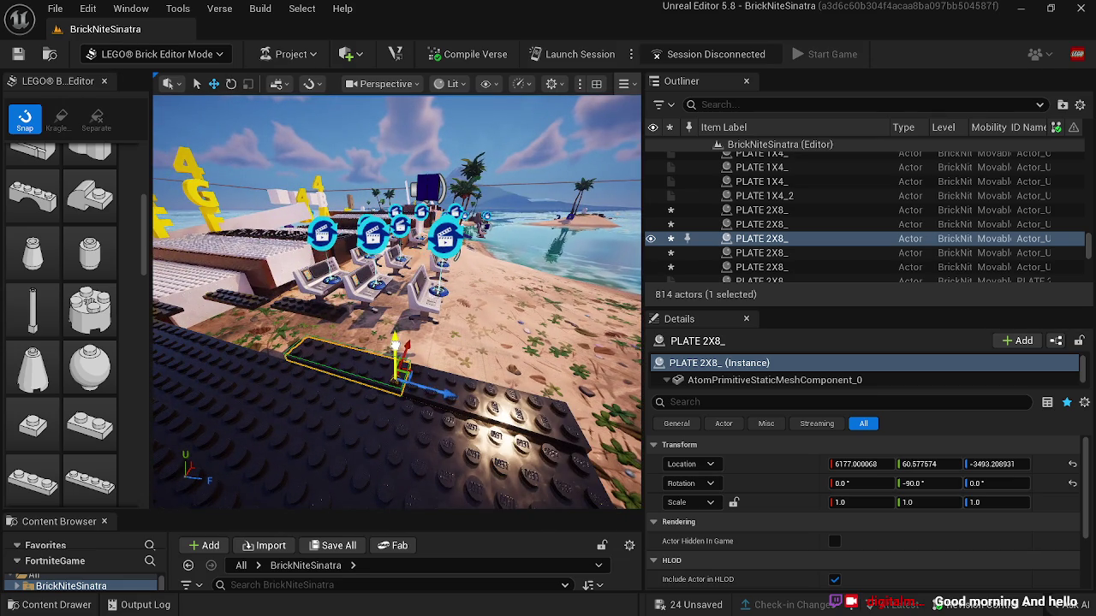
Step: Align the remaining 2x8 plates along the walkway edge and reposition the large 8x8 plate
left_click(285, 303)
left_click_drag(285, 304, 261, 310)
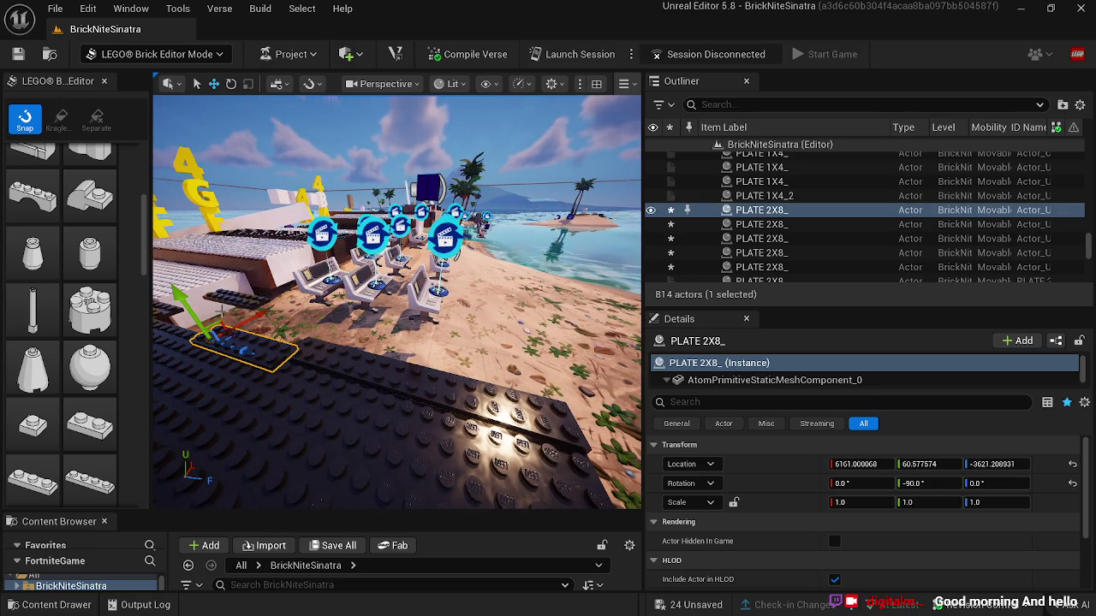
left_click_drag(254, 417, 248, 421)
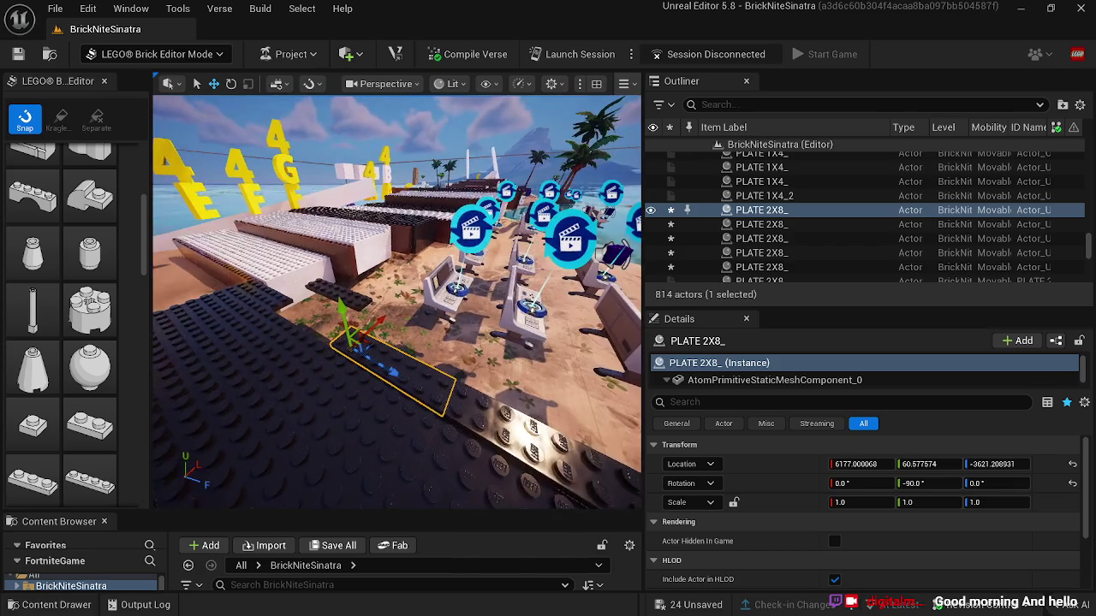
left_click(330, 293)
mouse_move(362, 274)
left_mouse_down()
mouse_move(300, 310)
mouse_move(304, 323)
left_mouse_up()
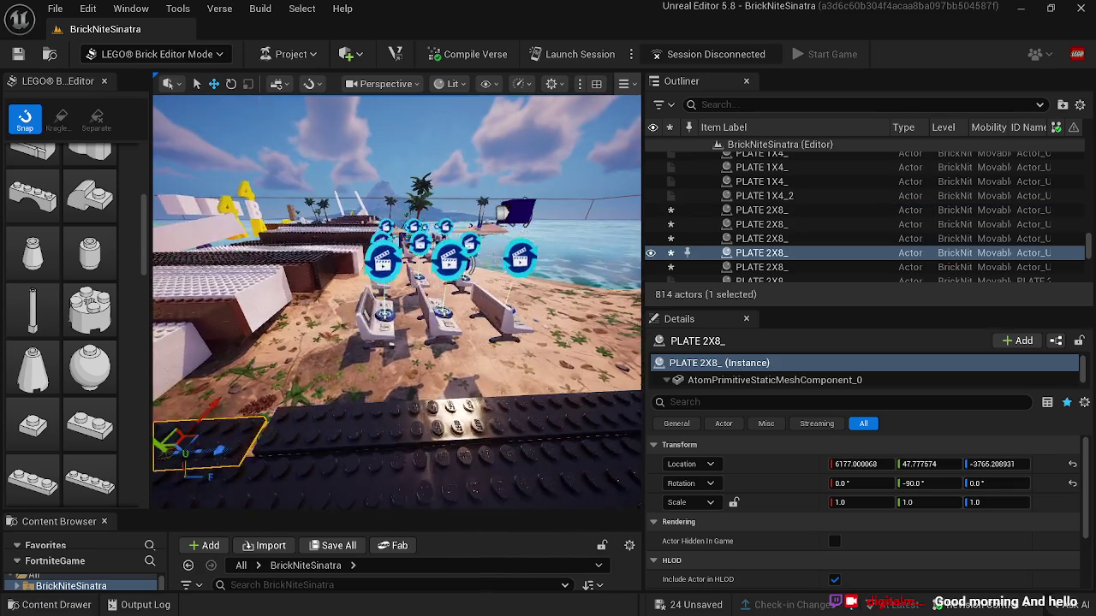
left_click_drag(363, 412, 380, 414)
left_click_drag(334, 368, 351, 373)
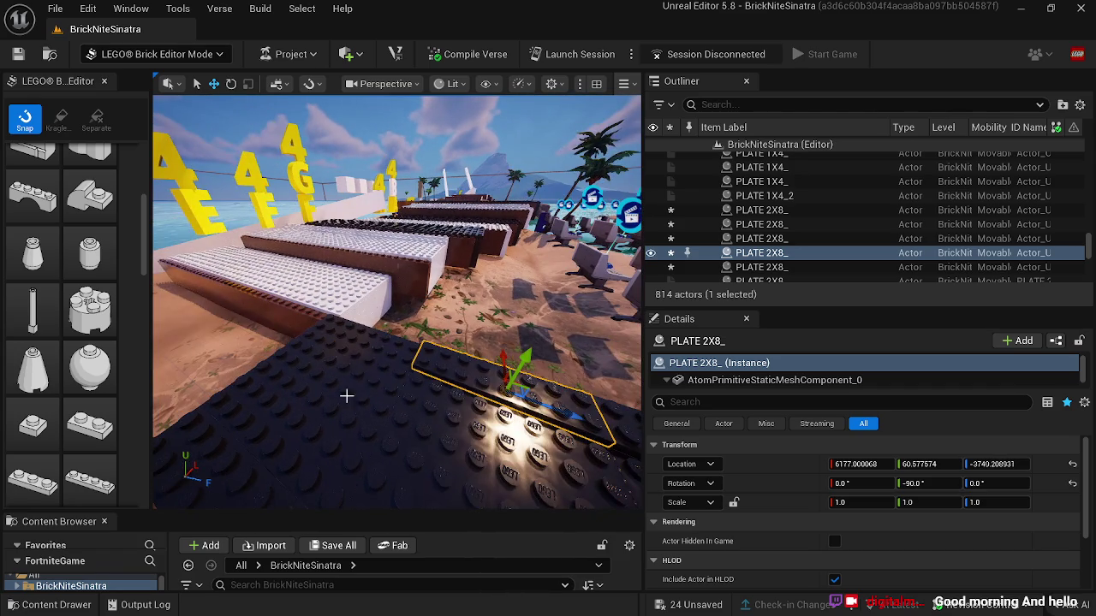
left_click(373, 337)
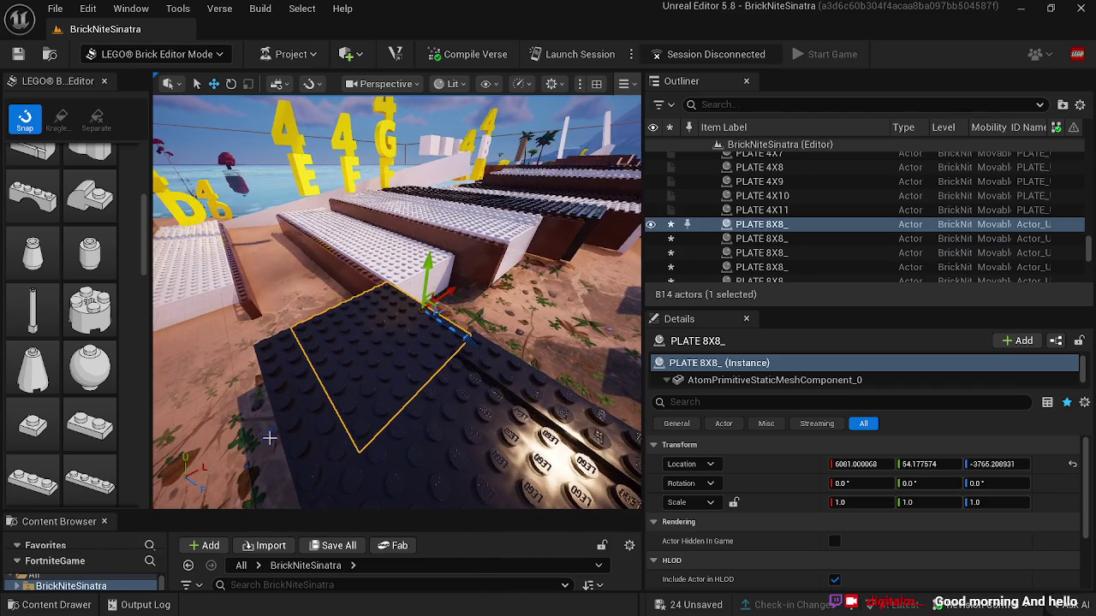
mouse_move(290, 400)
left_mouse_down()
mouse_move(231, 403)
mouse_move(201, 419)
left_mouse_up()
mouse_move(391, 371)
left_mouse_down()
mouse_move(402, 363)
mouse_move(212, 427)
mouse_move(455, 311)
left_mouse_up()
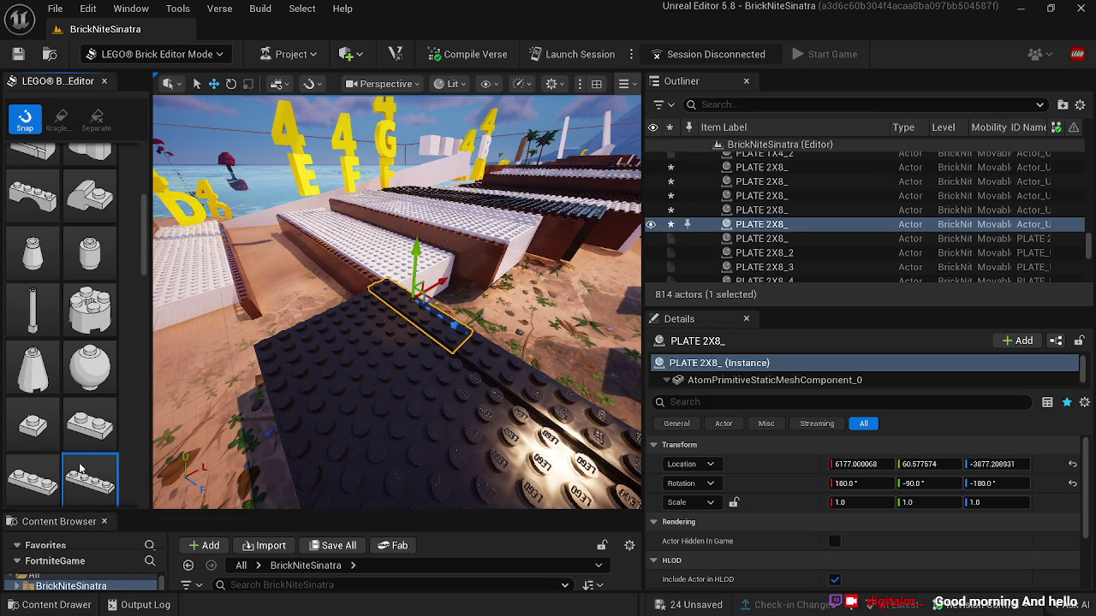
Step: Place a 1x8 plate at the walkway's end, rotated to run along the edge
scroll(73, 470, "down", 3)
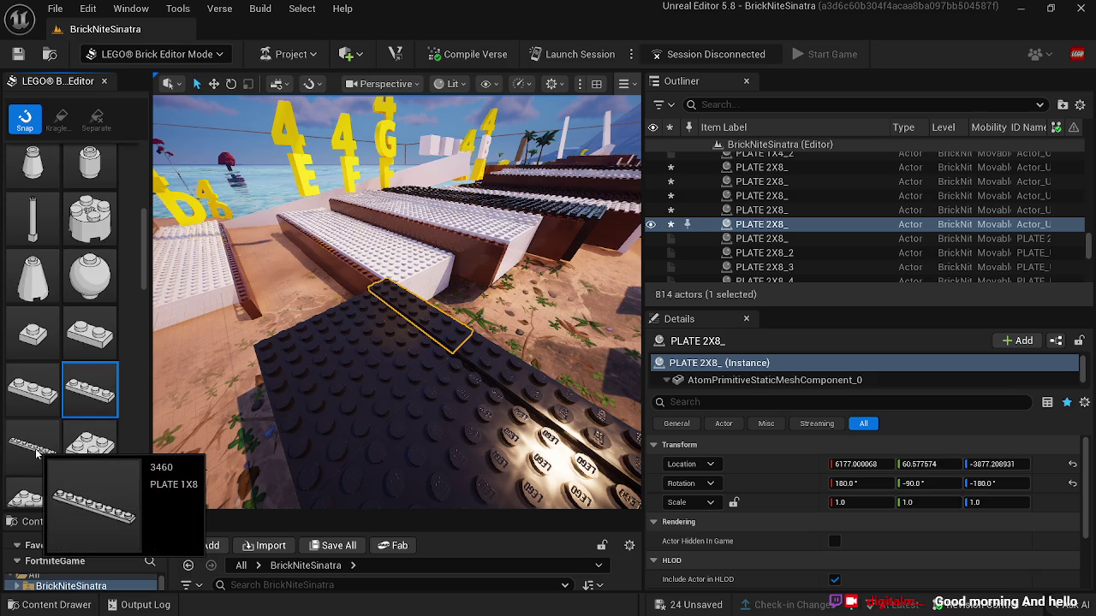
left_click(37, 454)
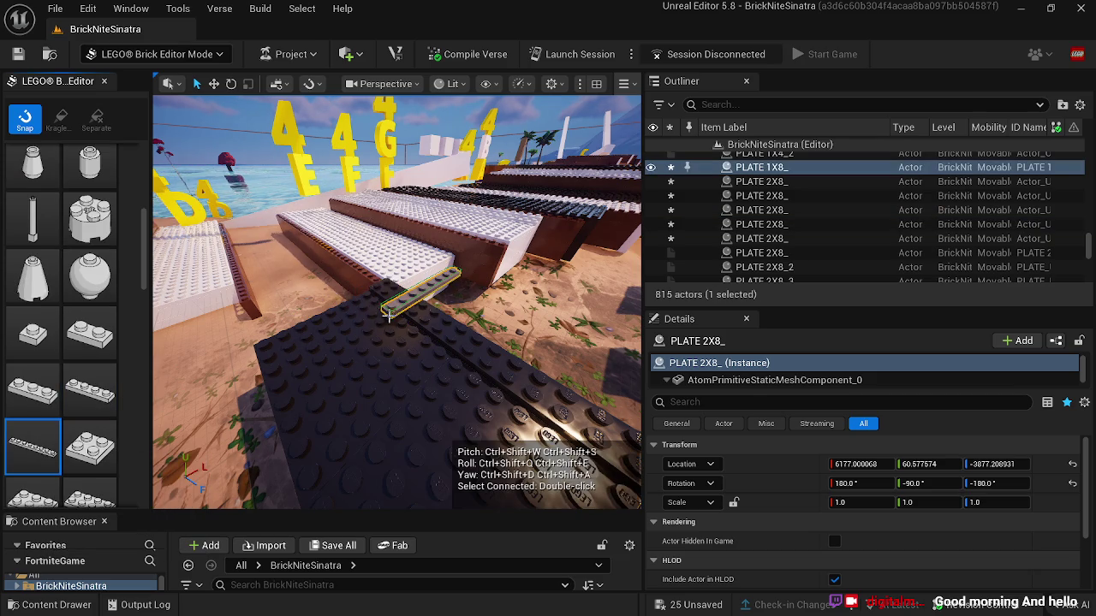
left_click(389, 315)
left_click(231, 84)
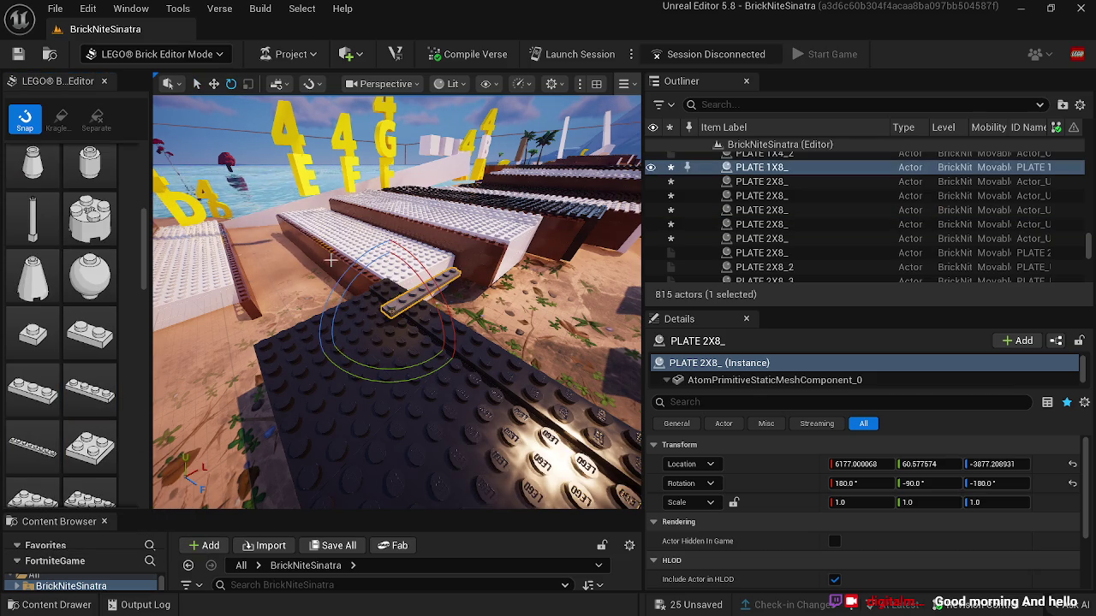
mouse_move(413, 373)
left_mouse_down()
mouse_move(293, 391)
mouse_move(416, 374)
mouse_move(436, 397)
left_mouse_up()
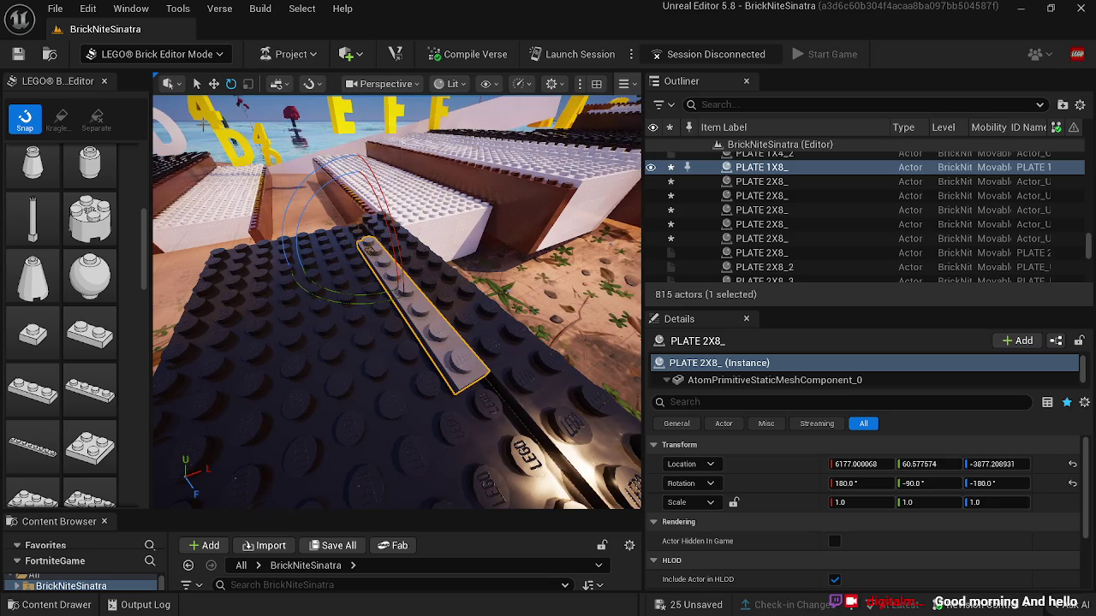
Step: Move the 1x8 plate onto the white steps, settling it on the lower step
left_click(215, 84)
left_click_drag(398, 241, 405, 241)
left_click_drag(370, 197, 364, 169)
left_click_drag(399, 210, 442, 186)
left_click_drag(448, 227, 417, 221)
mouse_move(393, 150)
left_mouse_down()
mouse_move(396, 172)
mouse_move(420, 182)
mouse_move(404, 174)
left_mouse_up()
left_click_drag(370, 128, 395, 213)
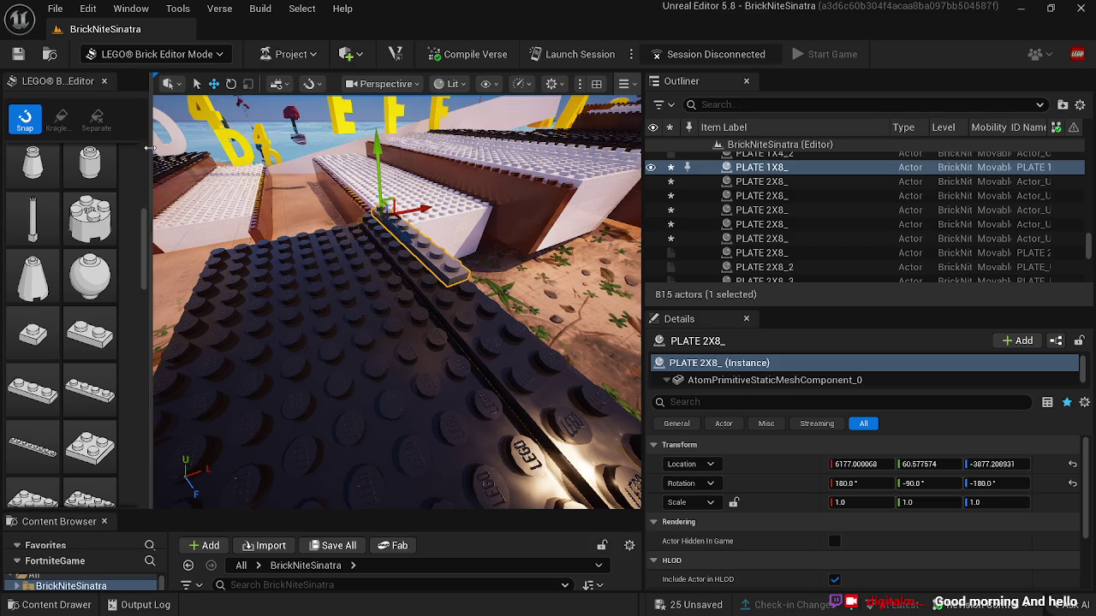
Step: Set the Brick Color for new bricks to black
left_click_drag(147, 264, 127, 183)
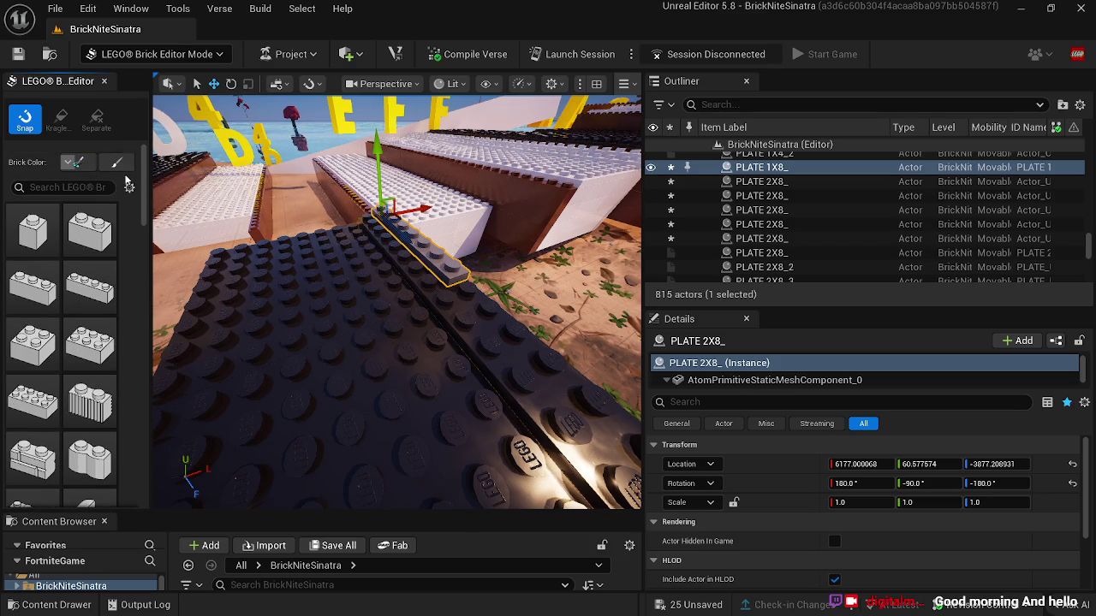
left_click(77, 164)
left_click(152, 211)
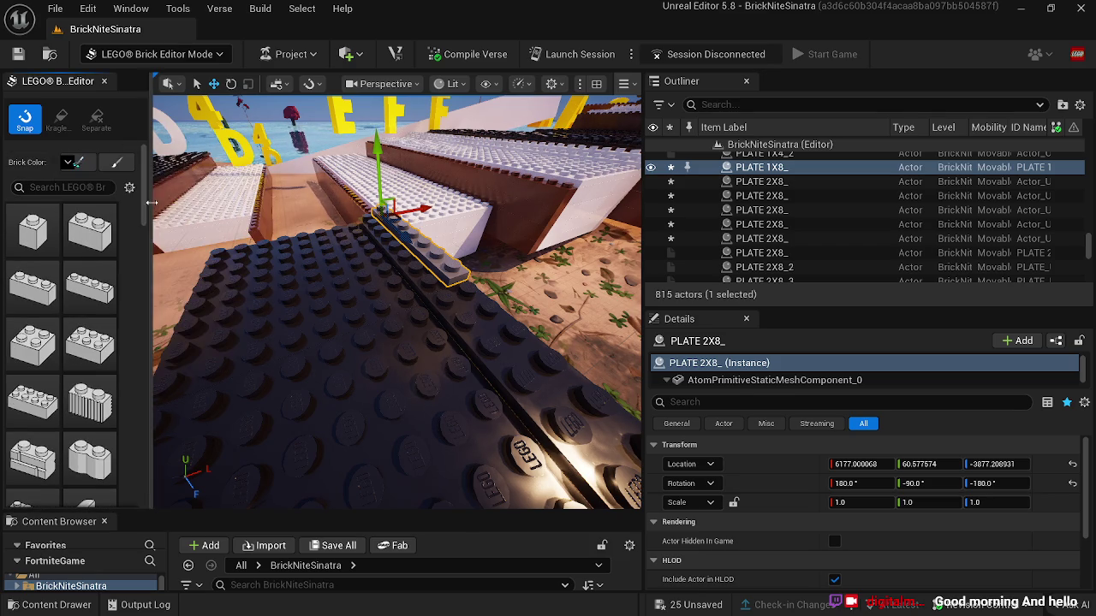
scroll(396, 302, "up", 5)
scroll(434, 499, "up", 2)
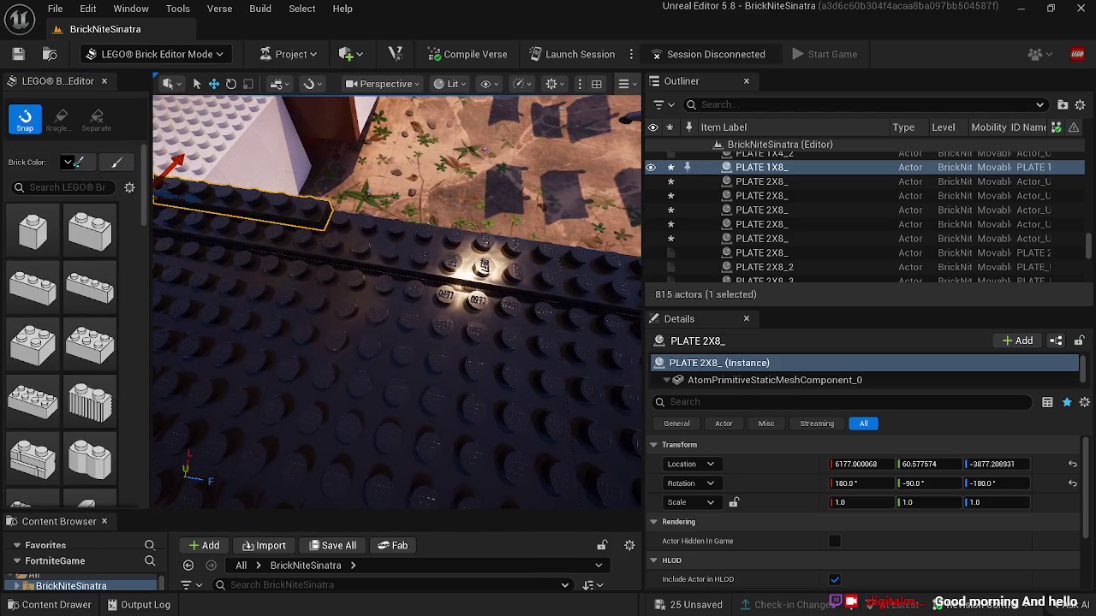
Step: Place four black 1x8 plates along the walkway's edge
left_click(300, 222)
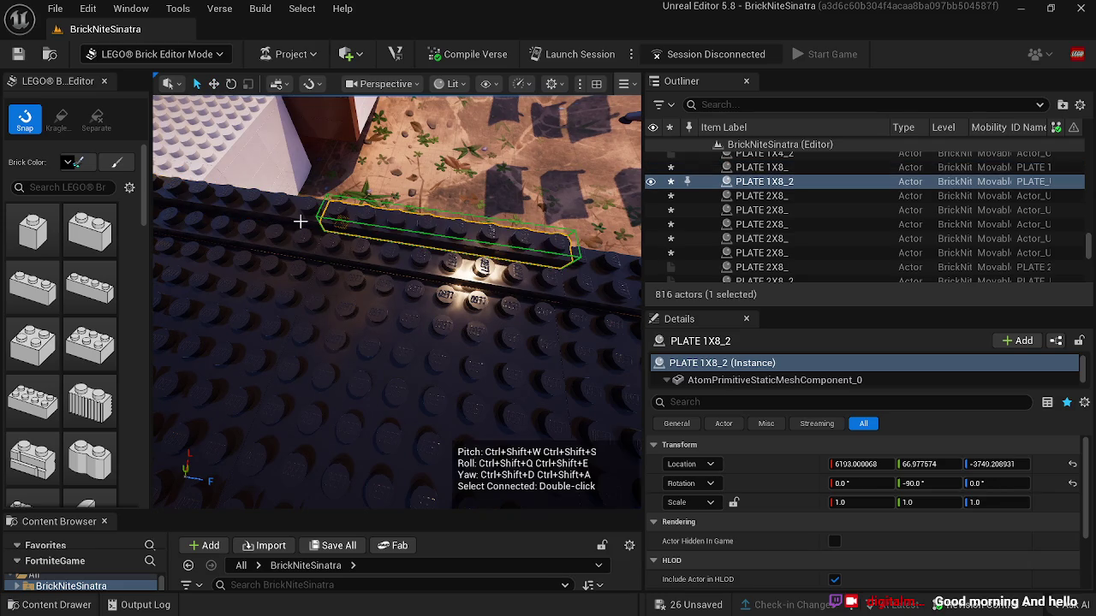
key("w")
left_click_drag(328, 213, 394, 216)
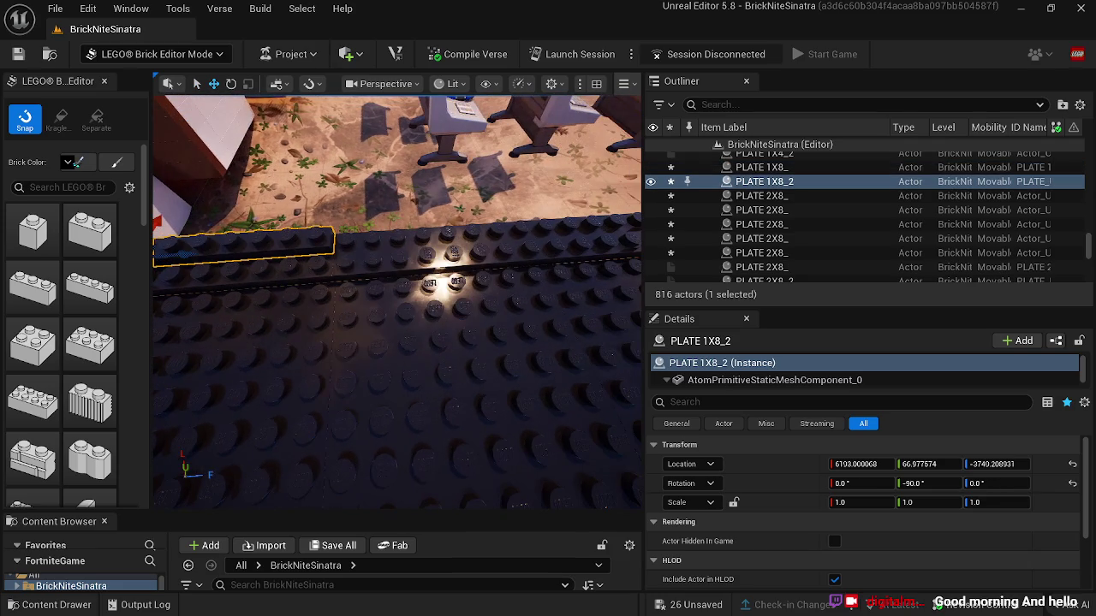
left_click(348, 239)
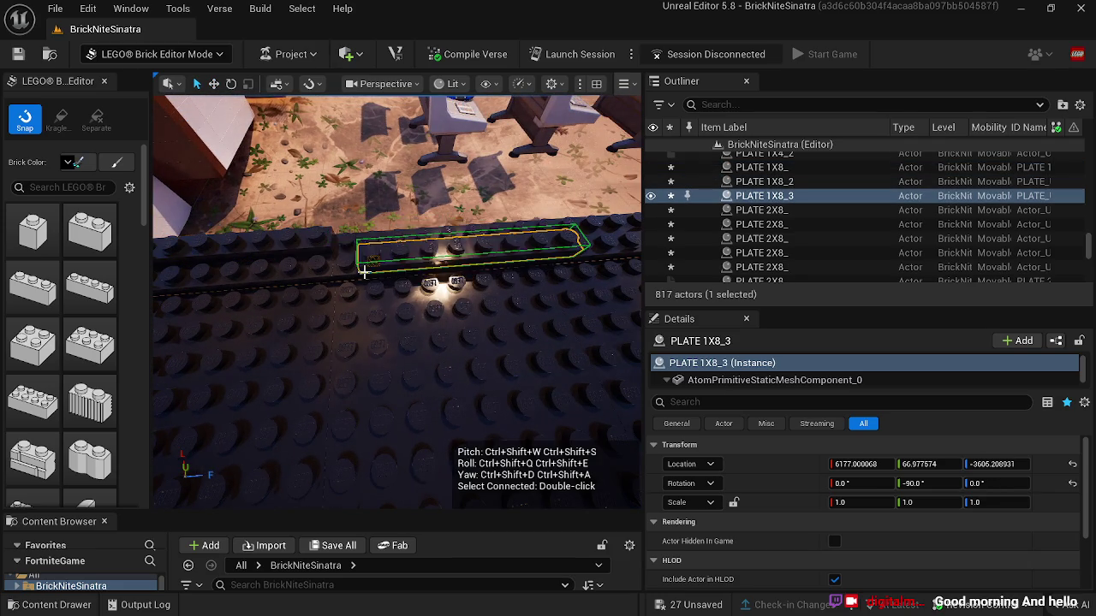
left_click_drag(354, 294, 307, 242)
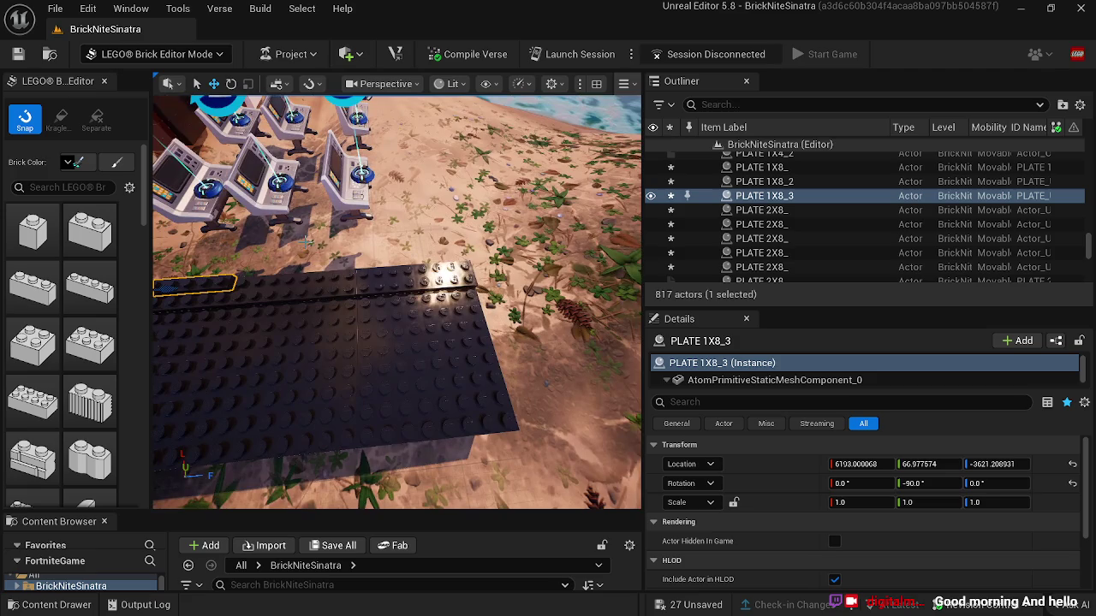
left_click(238, 278)
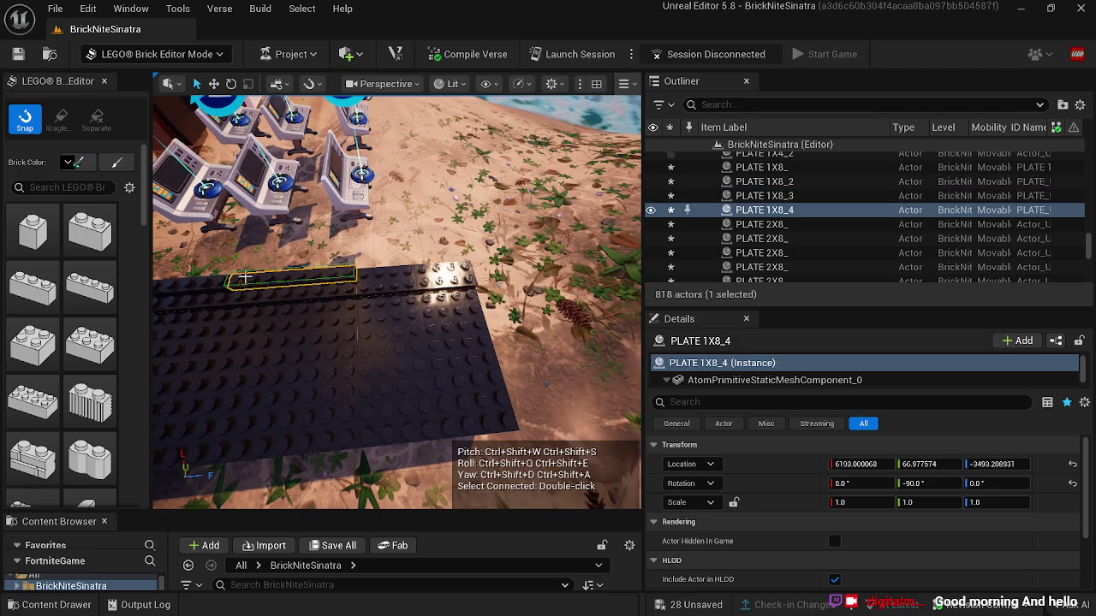
left_click(364, 272)
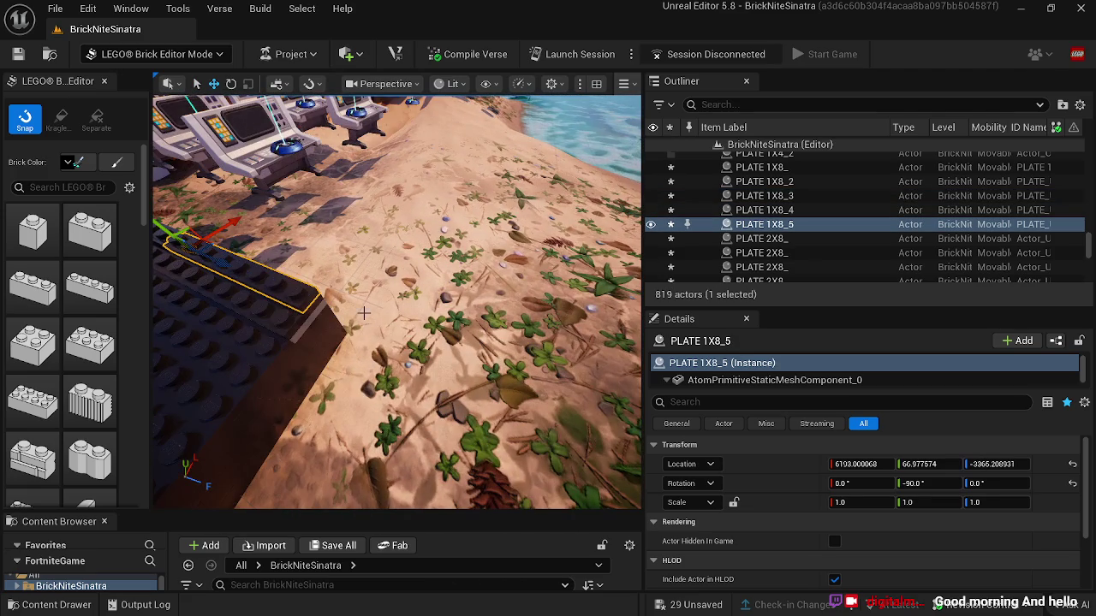
Step: Select the corner 1x2 plate and a brick under the walkway edge
left_click(301, 319)
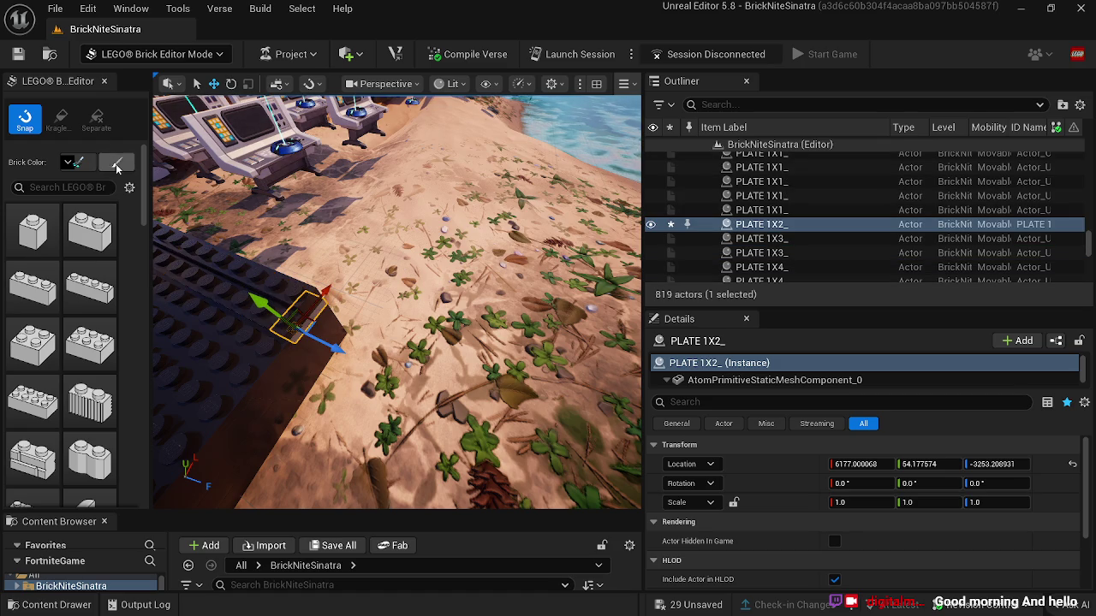
left_click_drag(385, 376, 397, 380)
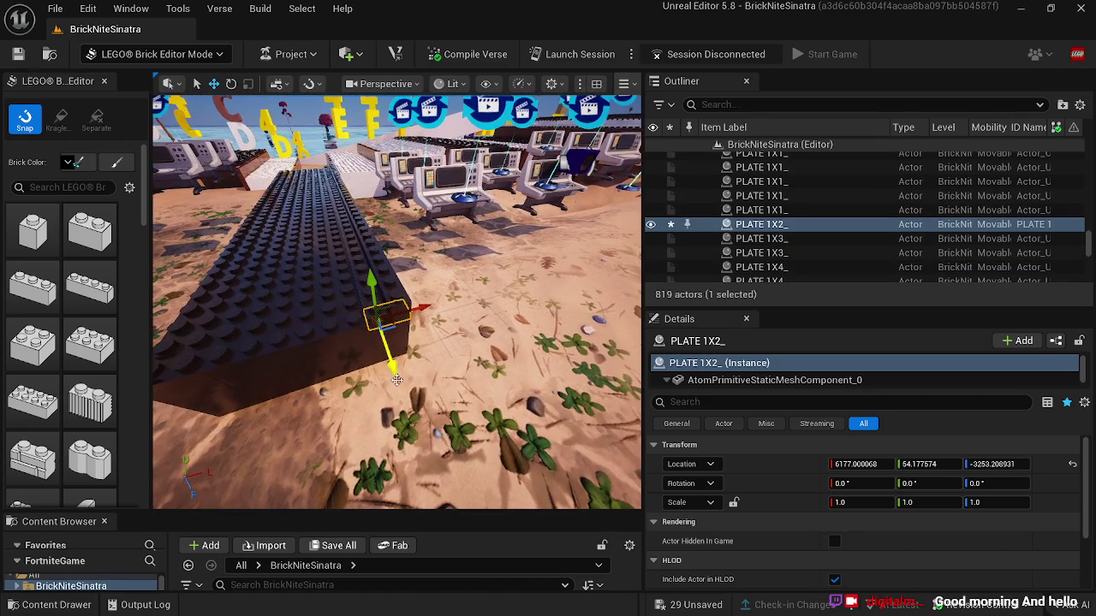
left_click(366, 353)
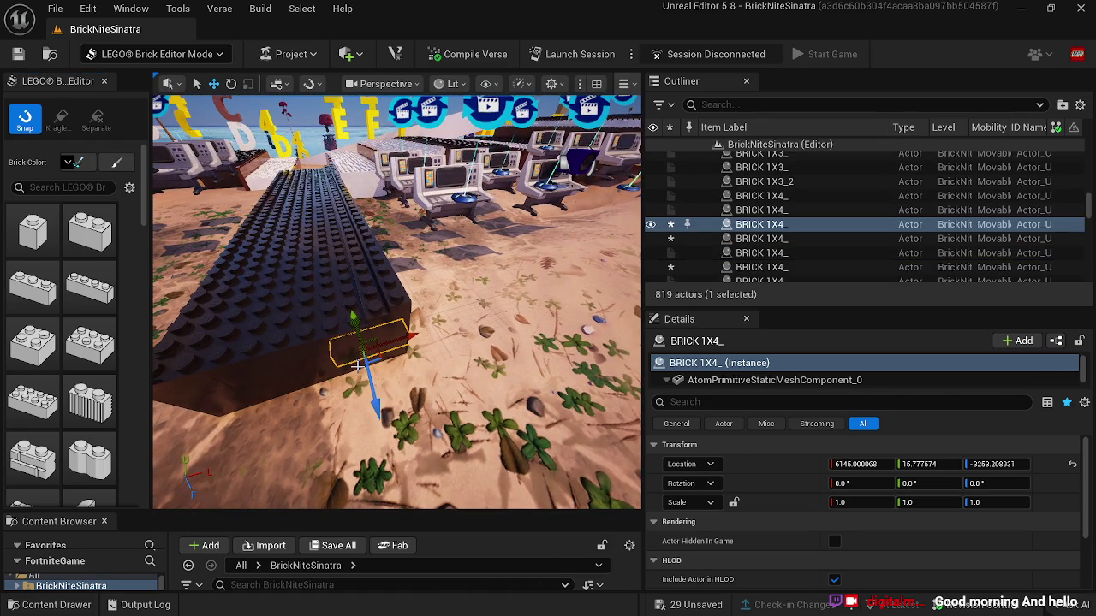
Step: Add the edge bricks and 8x8 plates to the selection
left_click(305, 374, "ctrl")
left_click(303, 354, "ctrl")
left_click(205, 382, "ctrl")
left_click(220, 399, "ctrl")
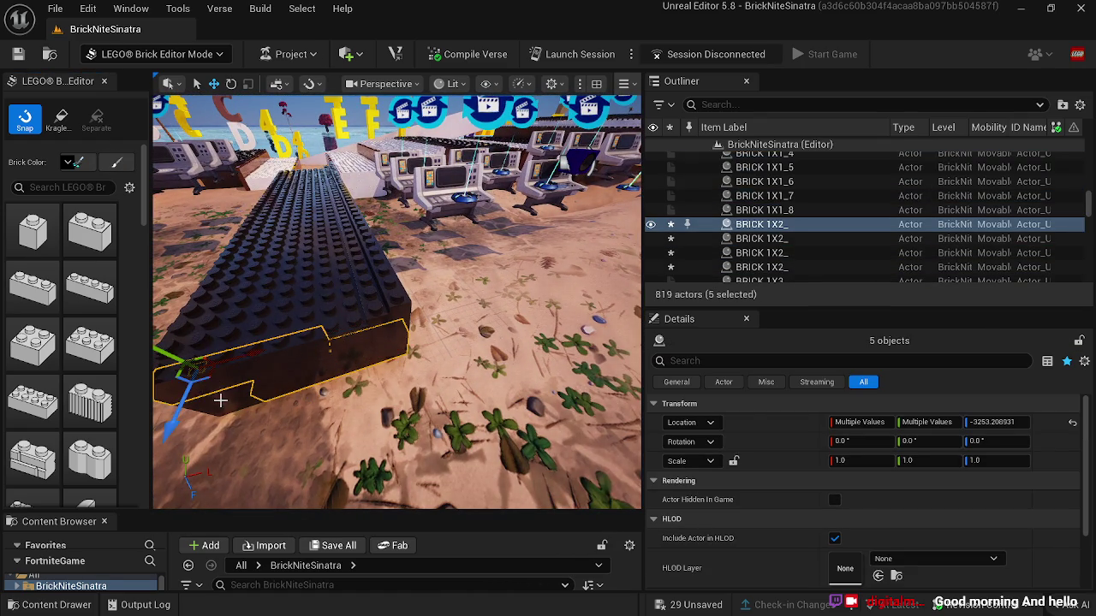
left_click(223, 411, "ctrl")
left_click(244, 402, "ctrl")
left_click(273, 327, "ctrl")
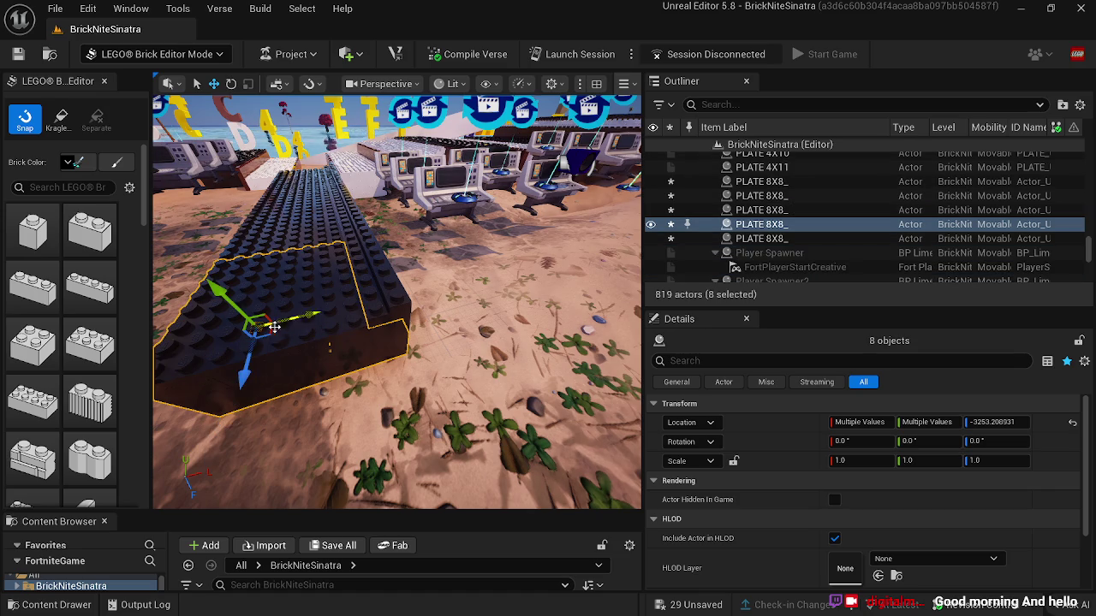
Step: Add the right-edge plates, a 2x8, the 1x2 plate and remaining 8x8 plates
left_click(374, 302, "ctrl")
left_click(393, 295, "ctrl")
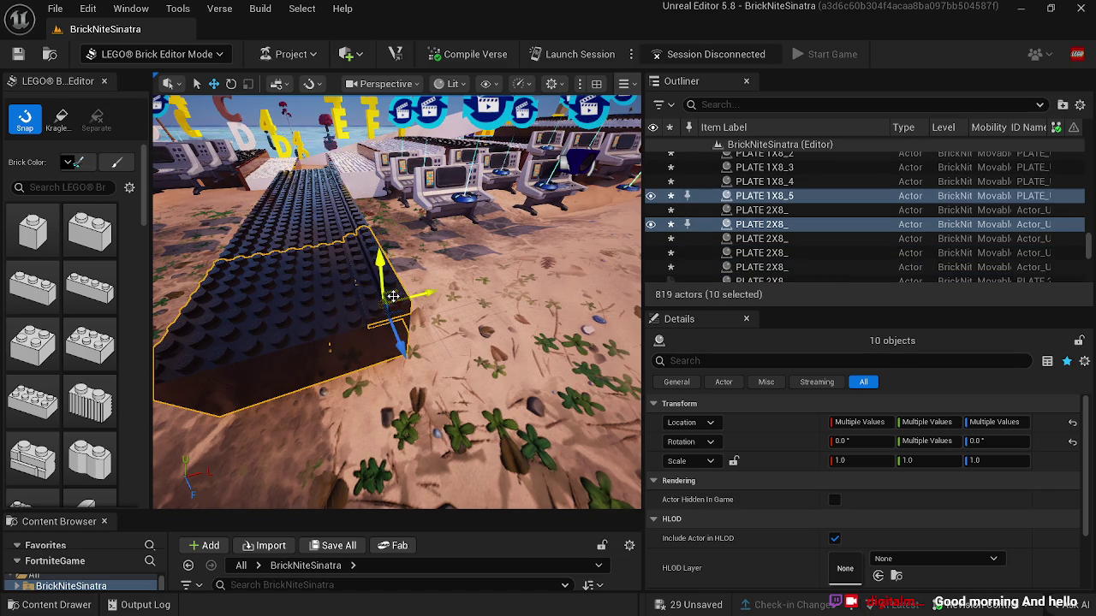
left_click(349, 226, "ctrl")
left_click(389, 321, "ctrl")
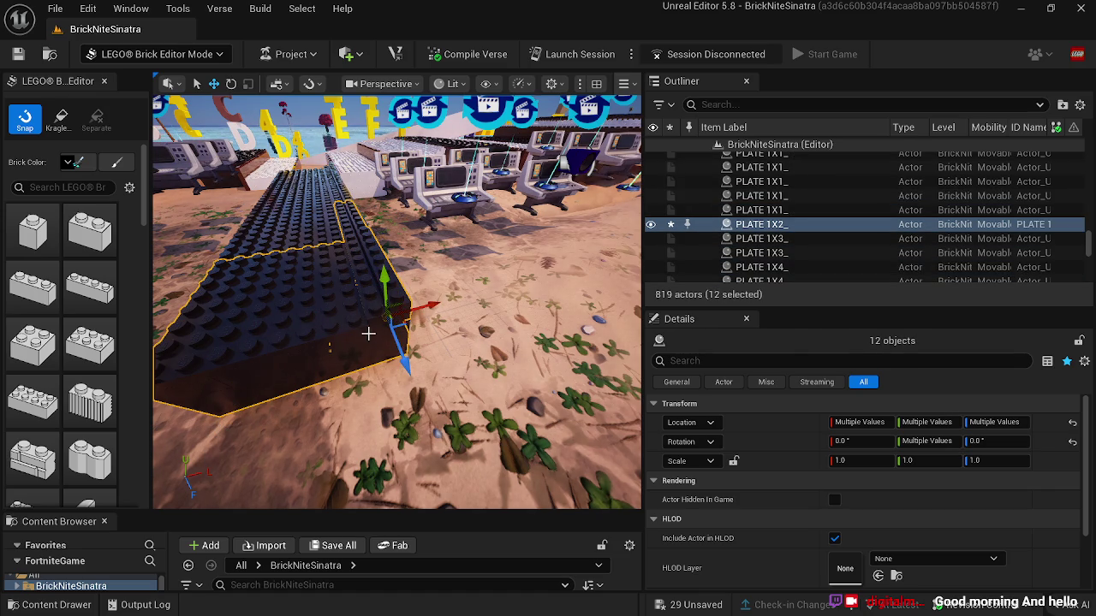
left_click(288, 245, "ctrl")
left_click(293, 208, "ctrl")
left_click(288, 187, "ctrl")
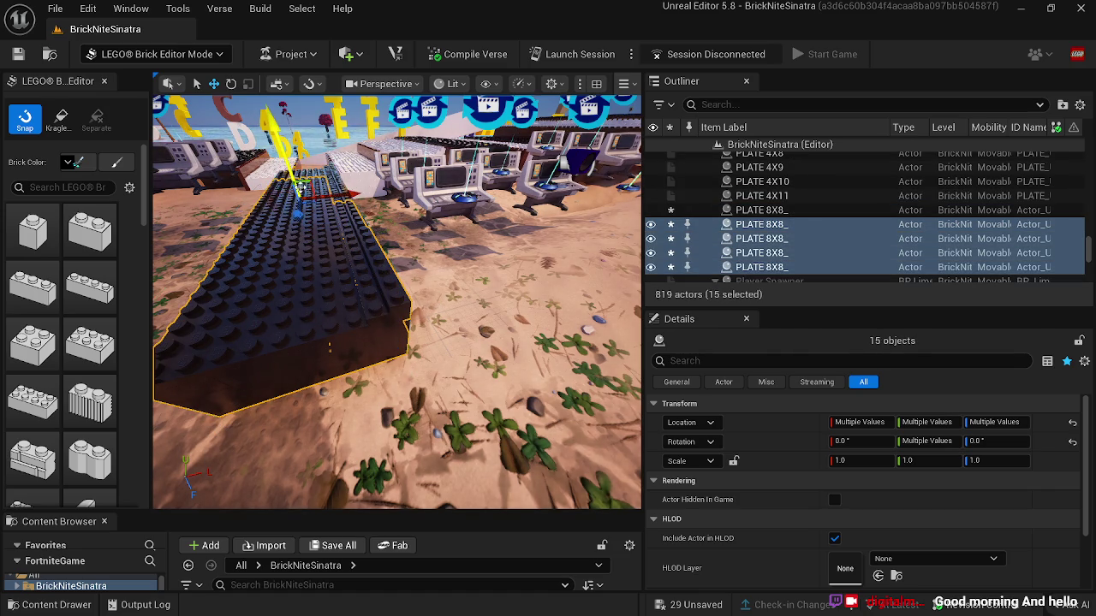
left_click_drag(288, 186, 280, 344)
scroll(368, 185, "down", 5)
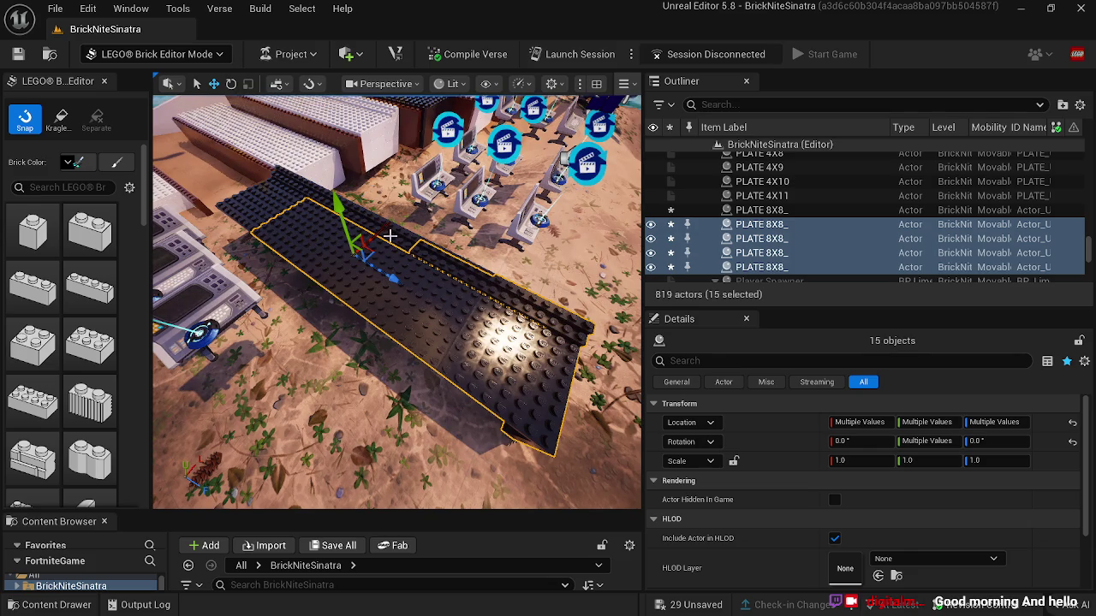
Step: Add the last 1x8, large black plate and two 2x8 plates, checking by hiding them
left_click(346, 218, "ctrl")
left_click(256, 210, "ctrl")
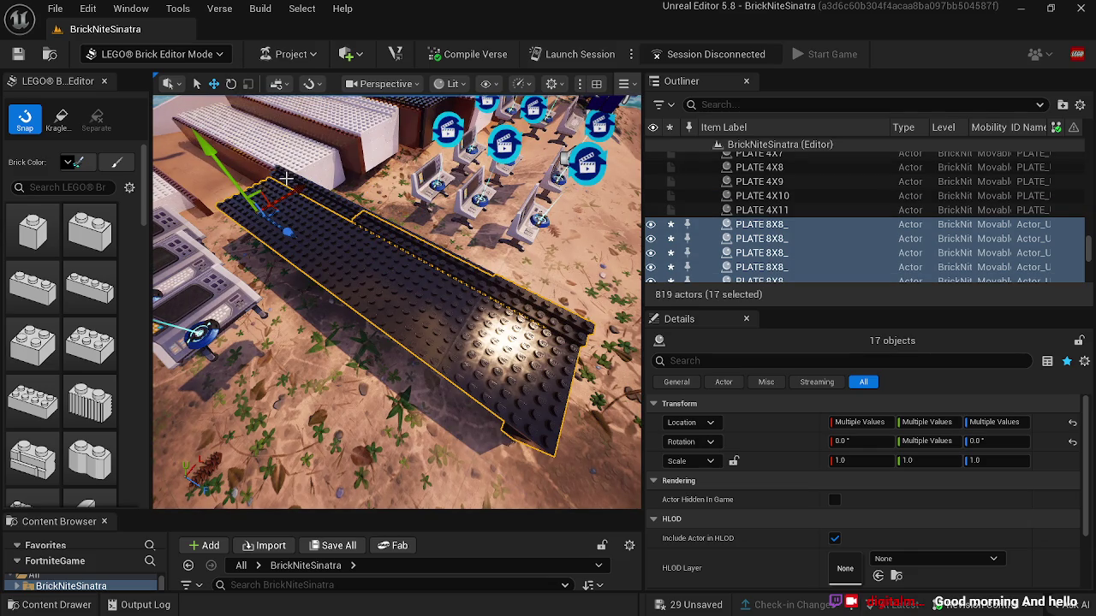
left_click(308, 194, "ctrl")
left_click(347, 208, "ctrl")
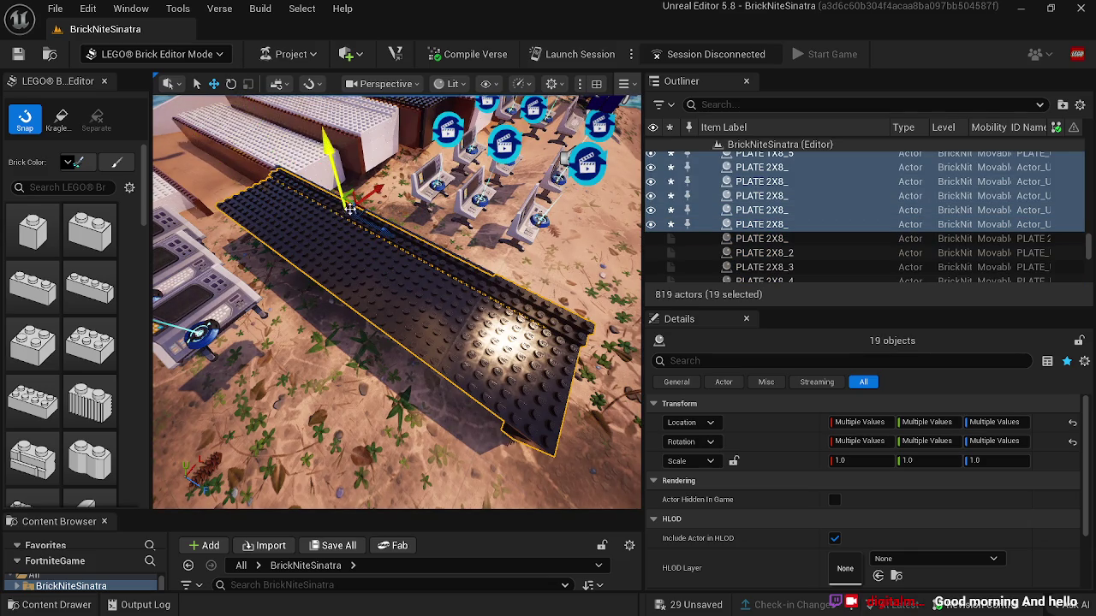
left_click(485, 276, "ctrl")
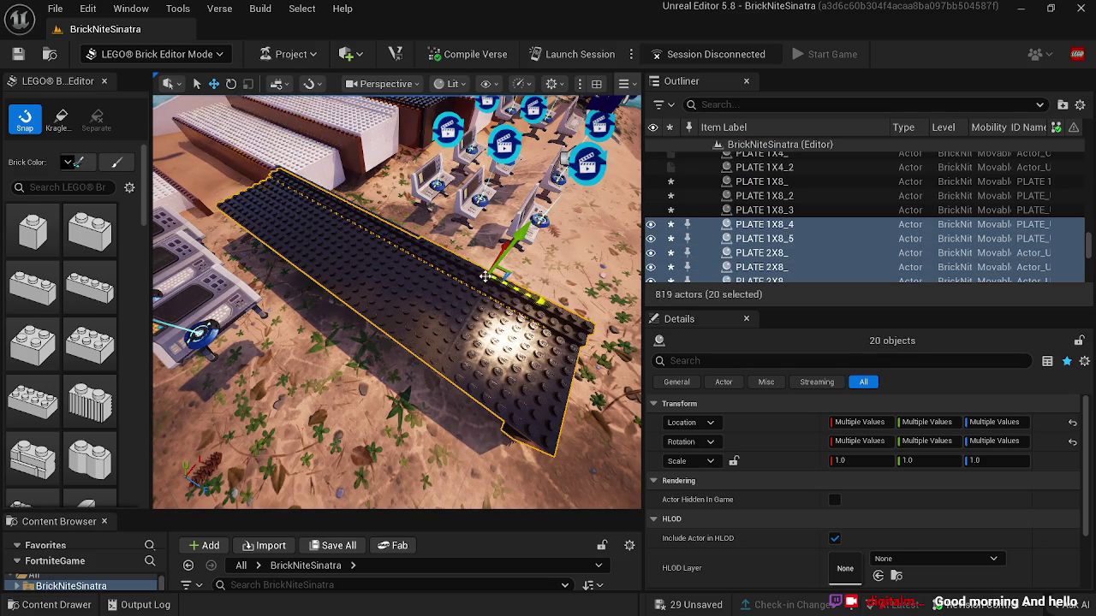
left_click(651, 244)
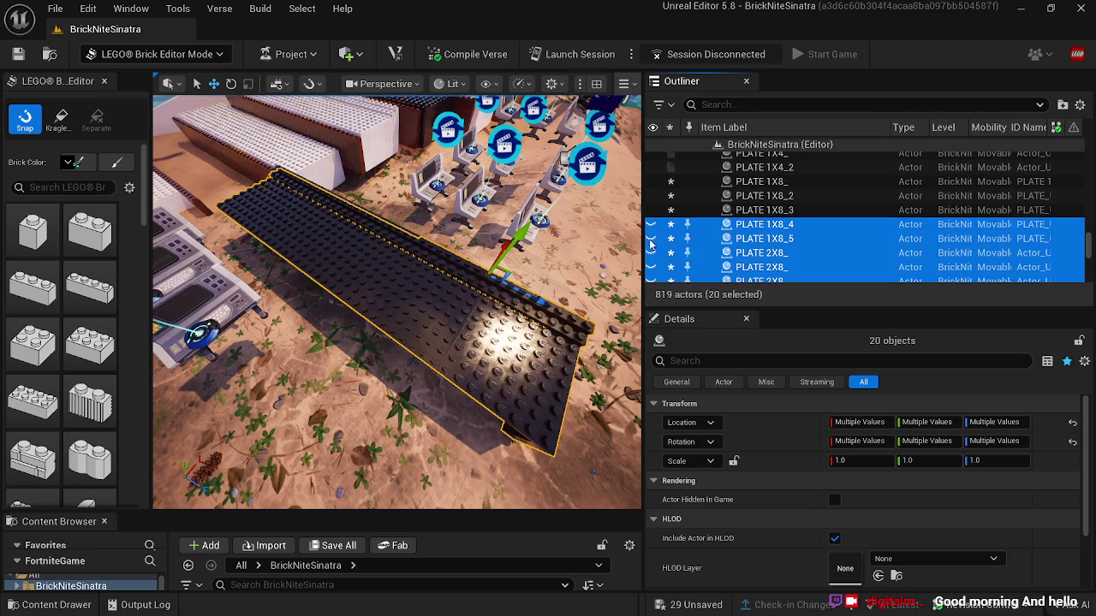
left_click(650, 244)
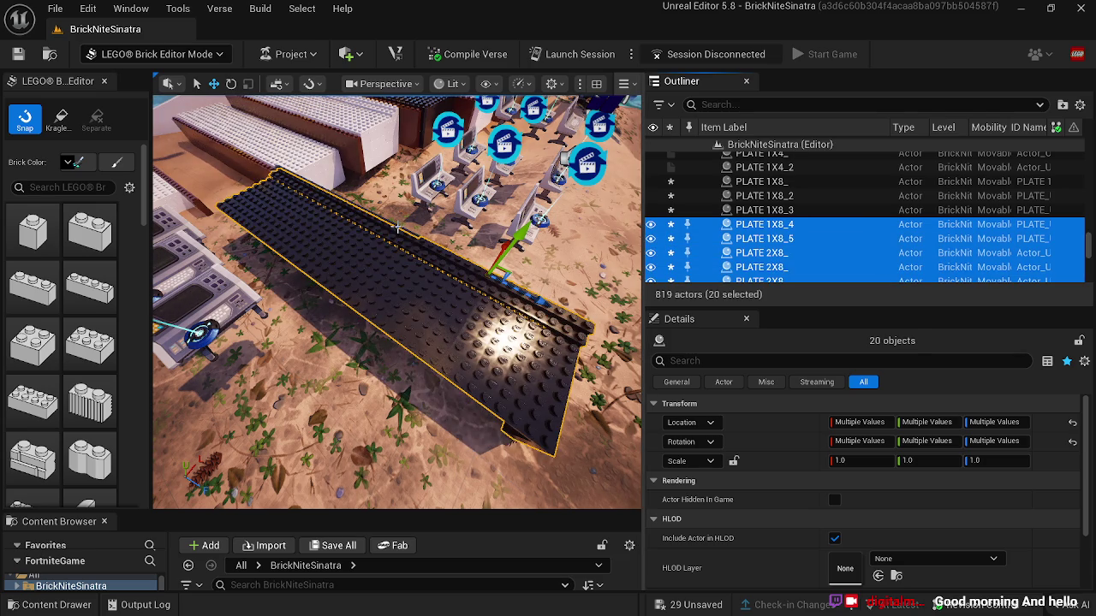
Step: Add the remaining 1x8 edge plates including PLATE 1X8_2, verifying via the eye icon
left_click(397, 227, "ctrl")
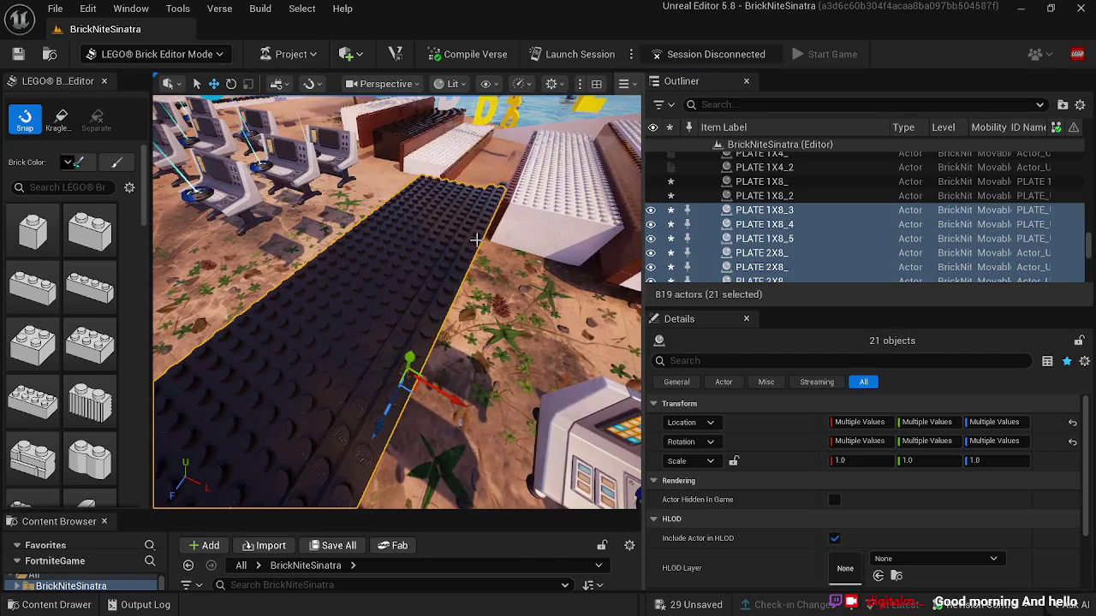
left_click(469, 254, "ctrl")
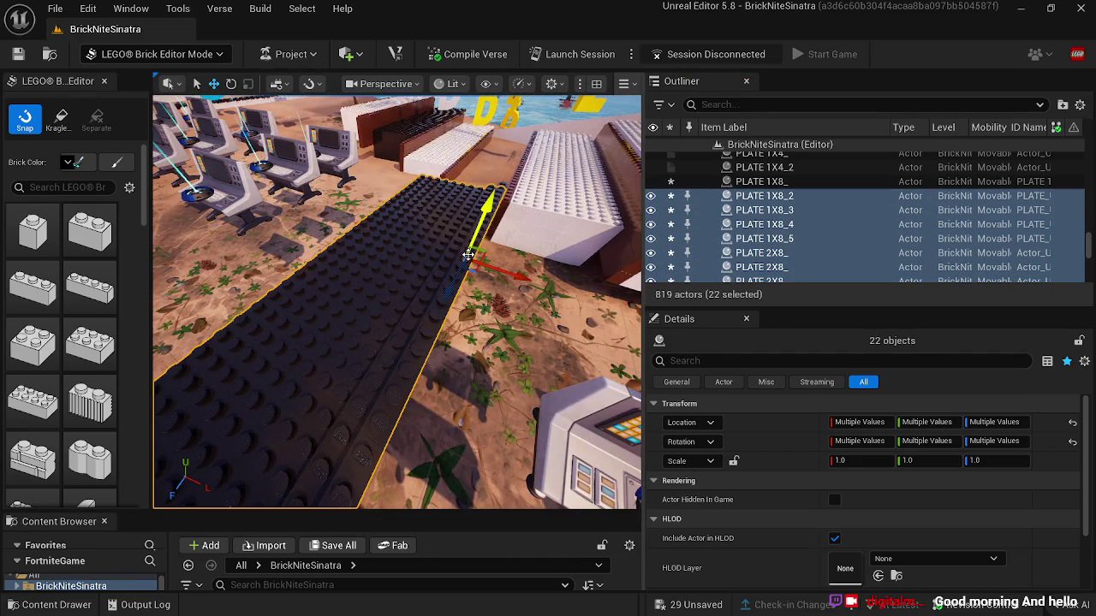
left_click(493, 198, "ctrl")
left_click(650, 210)
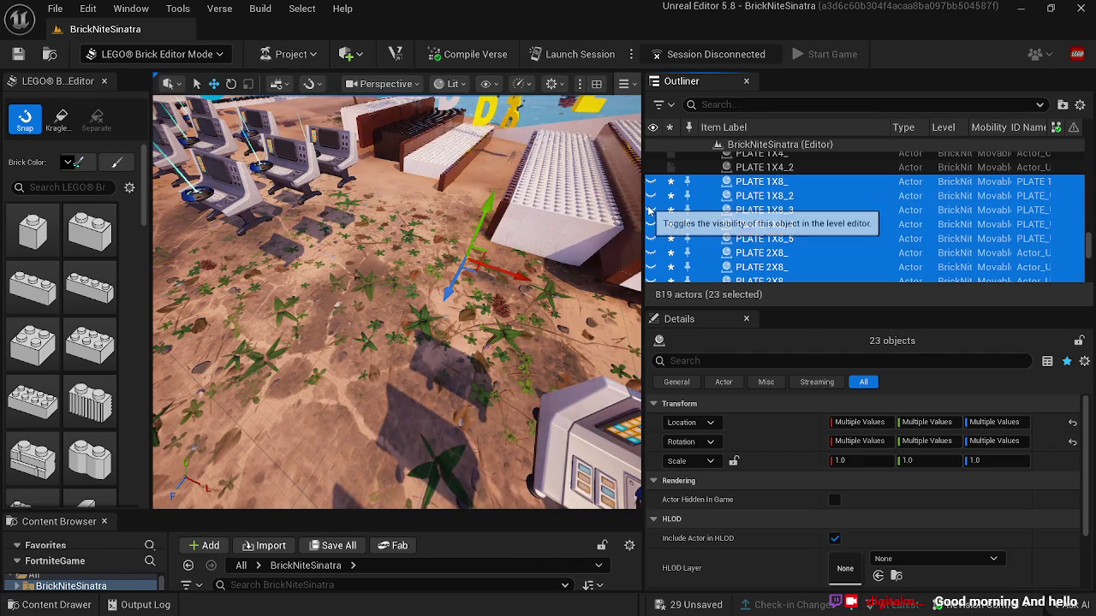
left_click(650, 210)
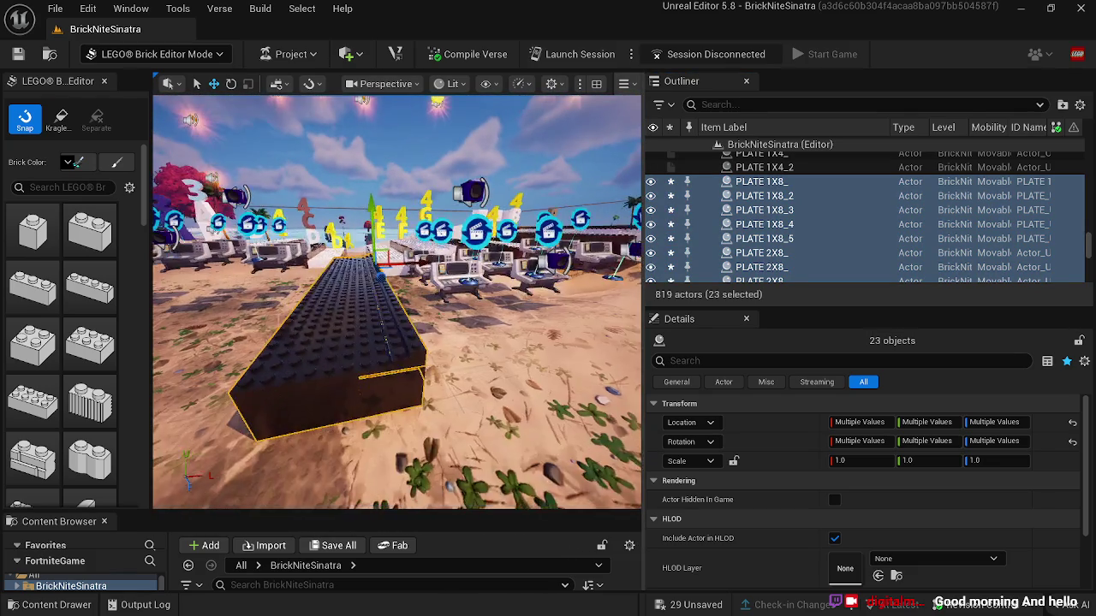
Step: Add the 1x4 wall bricks to the selection, checking them by toggling visibility
left_click(389, 364, "ctrl")
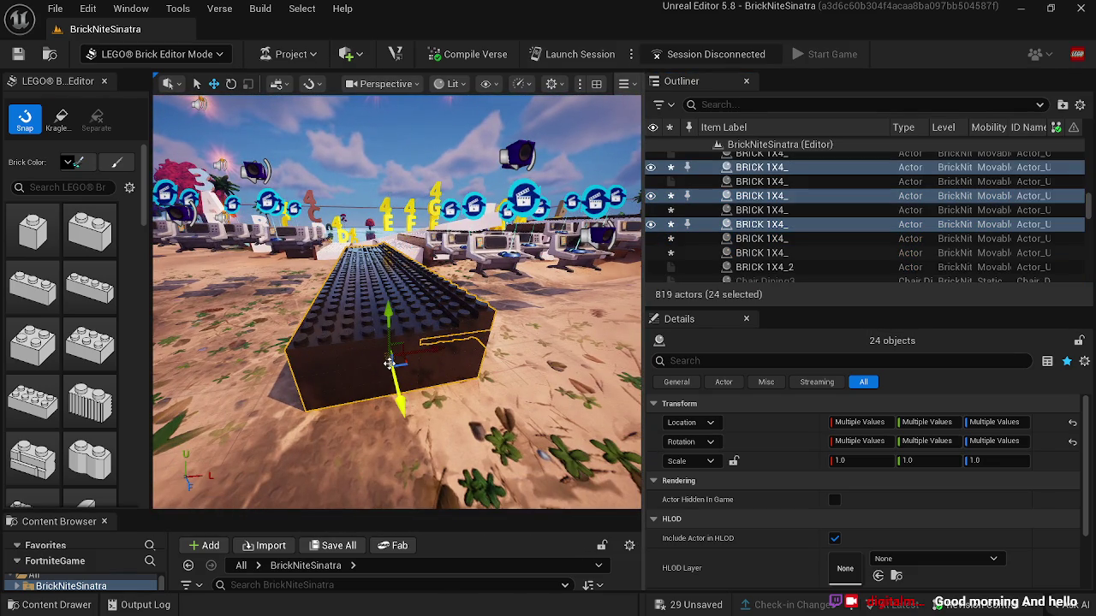
left_click(444, 340, "ctrl")
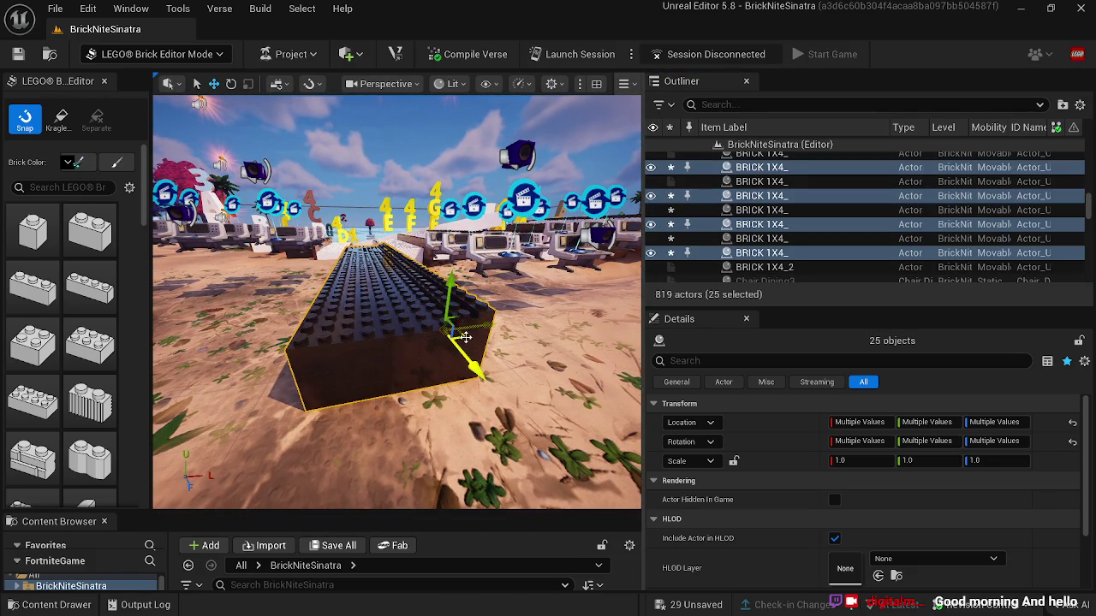
left_click(651, 196)
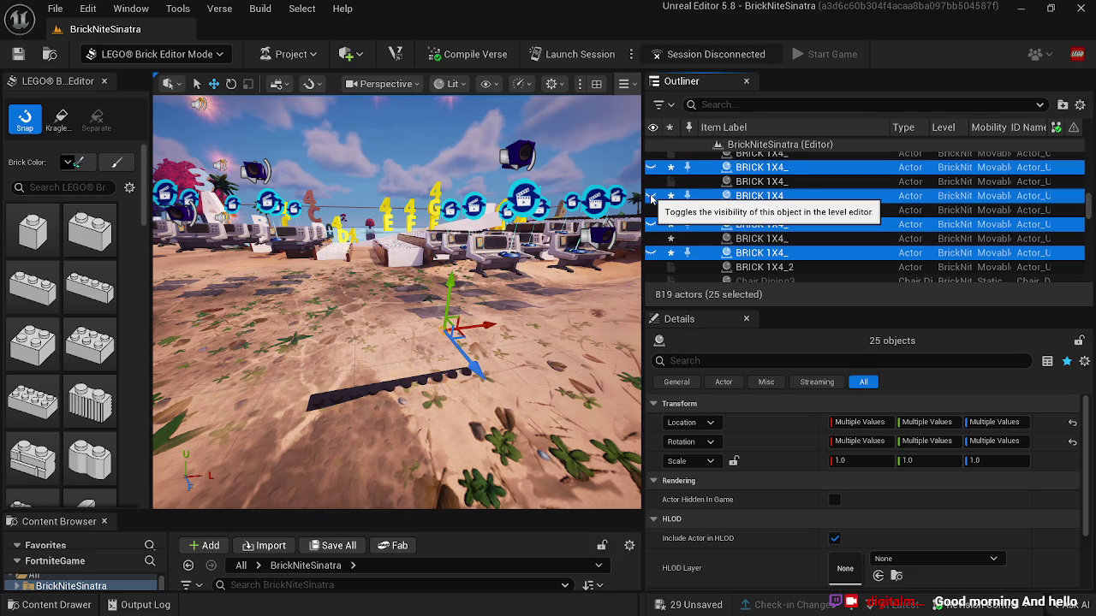
left_click(650, 196)
mouse_move(514, 359)
left_mouse_down()
mouse_move(492, 325)
mouse_move(348, 300)
left_mouse_up()
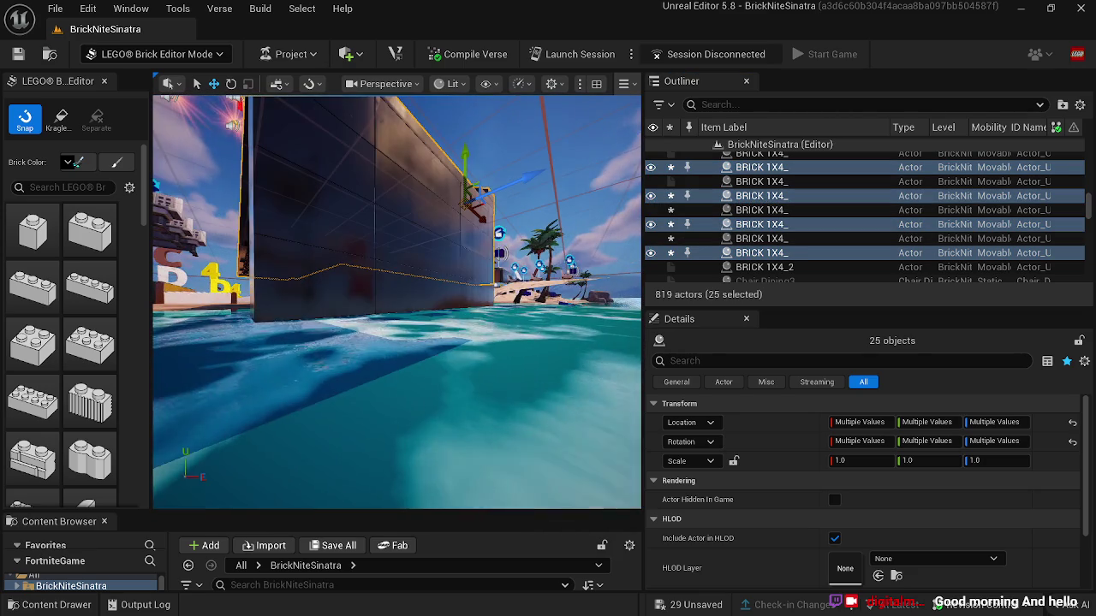
left_click(348, 299, "ctrl")
left_click(384, 301, "ctrl")
left_click_drag(479, 298, 462, 329)
left_click(57, 120)
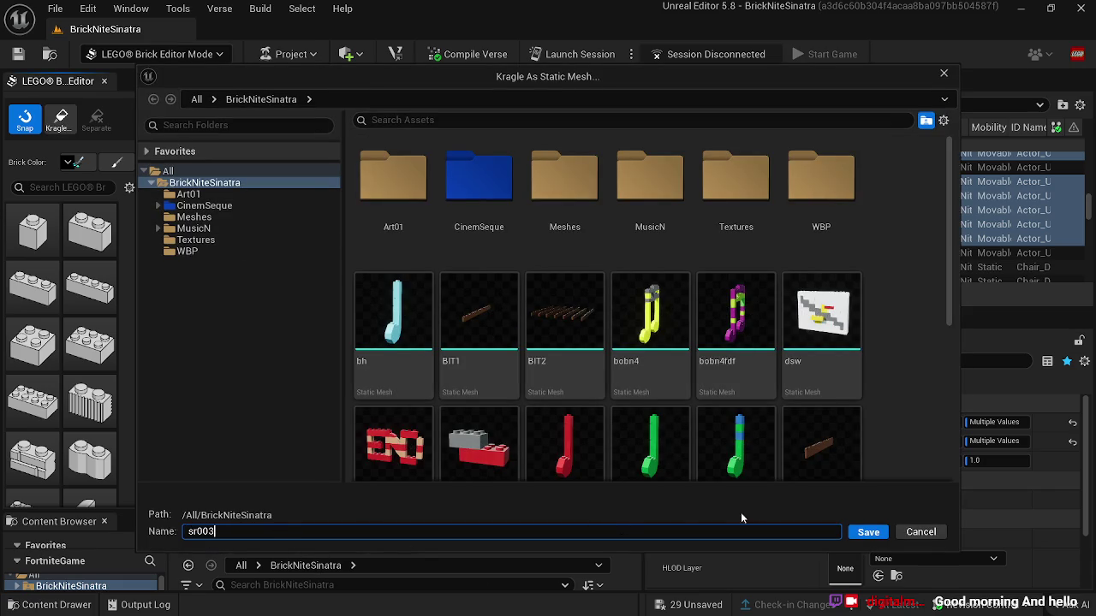
Step: Save the merged walkway mesh as sr003, then save the level
left_click(865, 532)
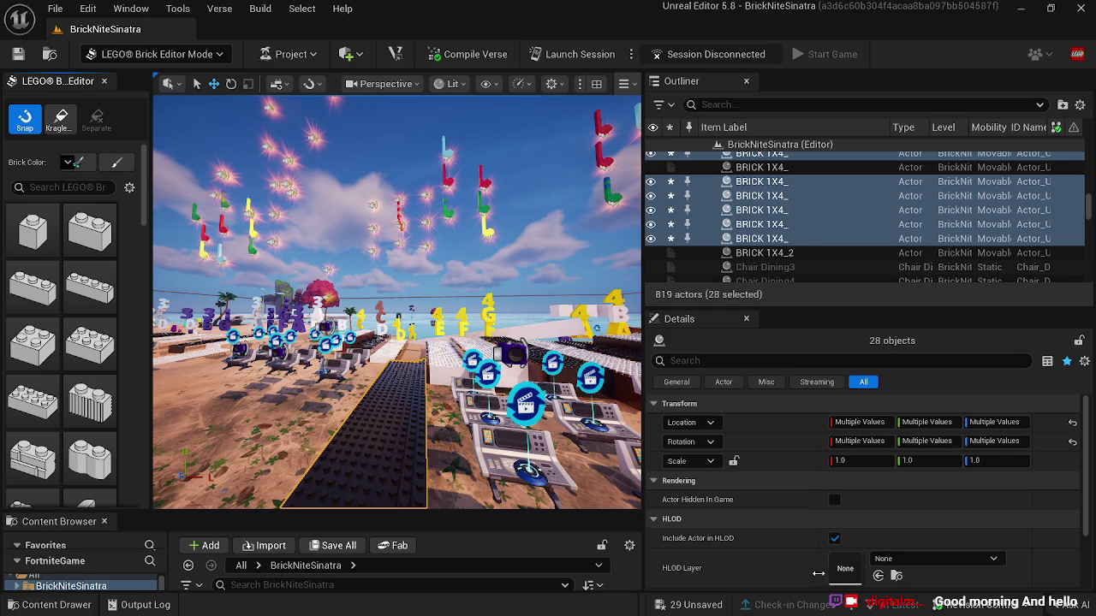
left_click(18, 54)
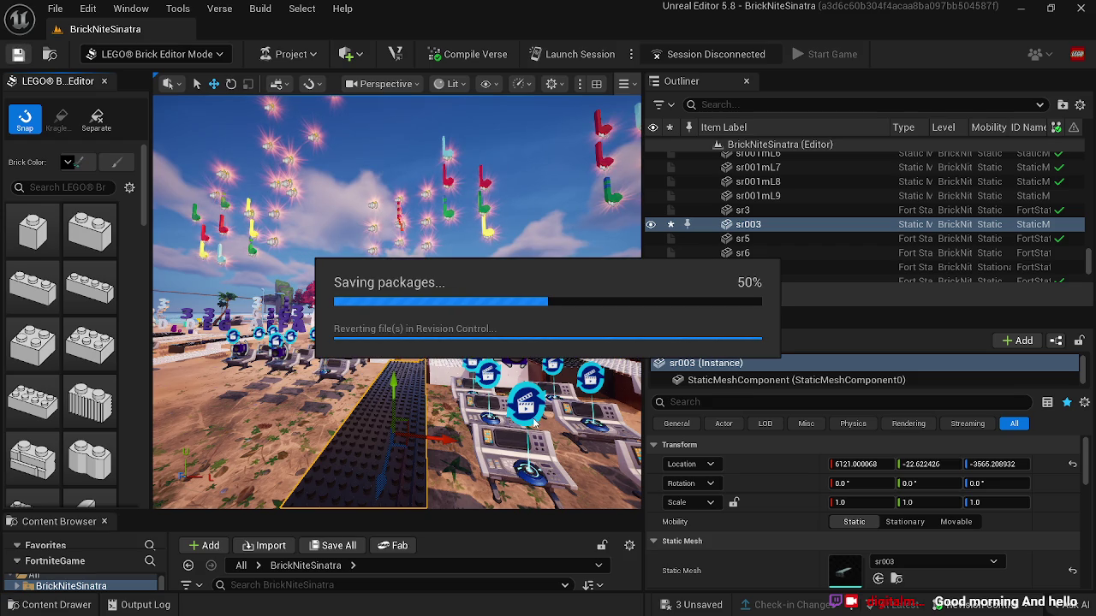
Step: Shift the merged sr003 walkway plate into place and lower it slightly
mouse_move(441, 406)
left_mouse_down()
mouse_move(449, 454)
mouse_move(459, 413)
left_mouse_up()
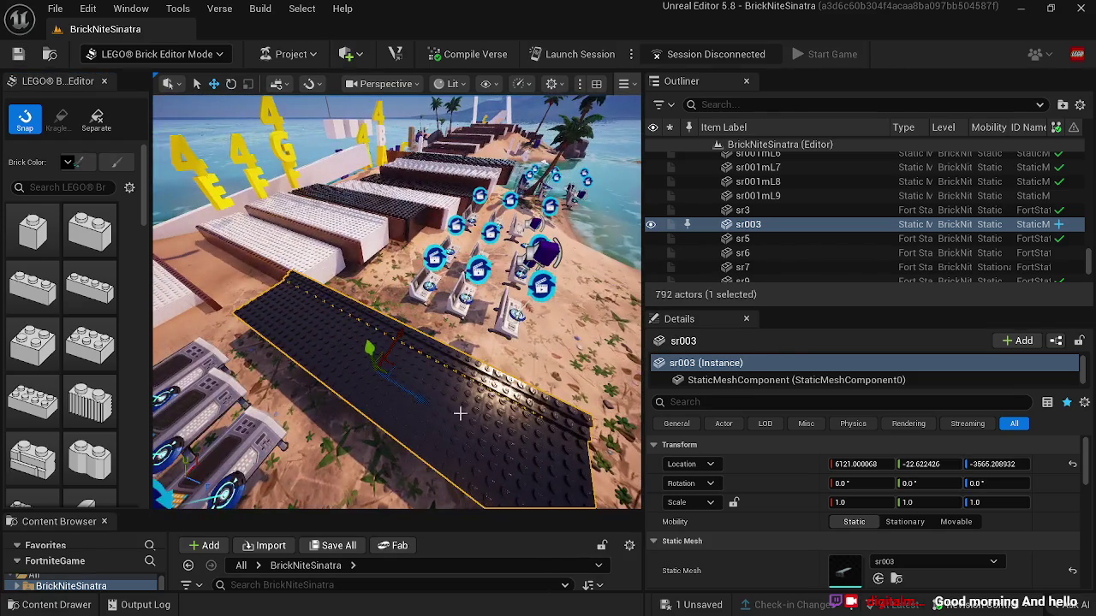
mouse_move(368, 351)
left_mouse_down()
mouse_move(224, 324)
mouse_move(200, 308)
mouse_move(199, 248)
mouse_move(199, 286)
mouse_move(171, 184)
mouse_move(198, 178)
mouse_move(200, 192)
mouse_move(201, 180)
mouse_move(257, 198)
left_mouse_up()
left_click_drag(245, 293, 218, 284)
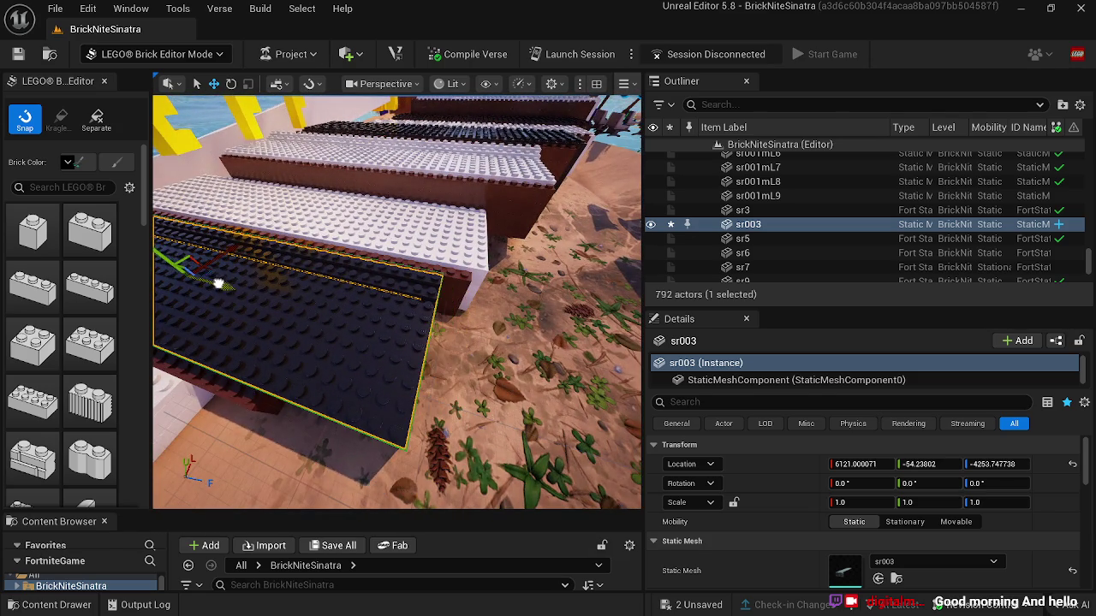
mouse_move(461, 353)
left_mouse_down()
mouse_move(467, 318)
mouse_move(445, 315)
left_mouse_up()
Step: Slide brown strip fgt13 along its length into line with the keys
left_click(462, 321)
left_click(405, 343)
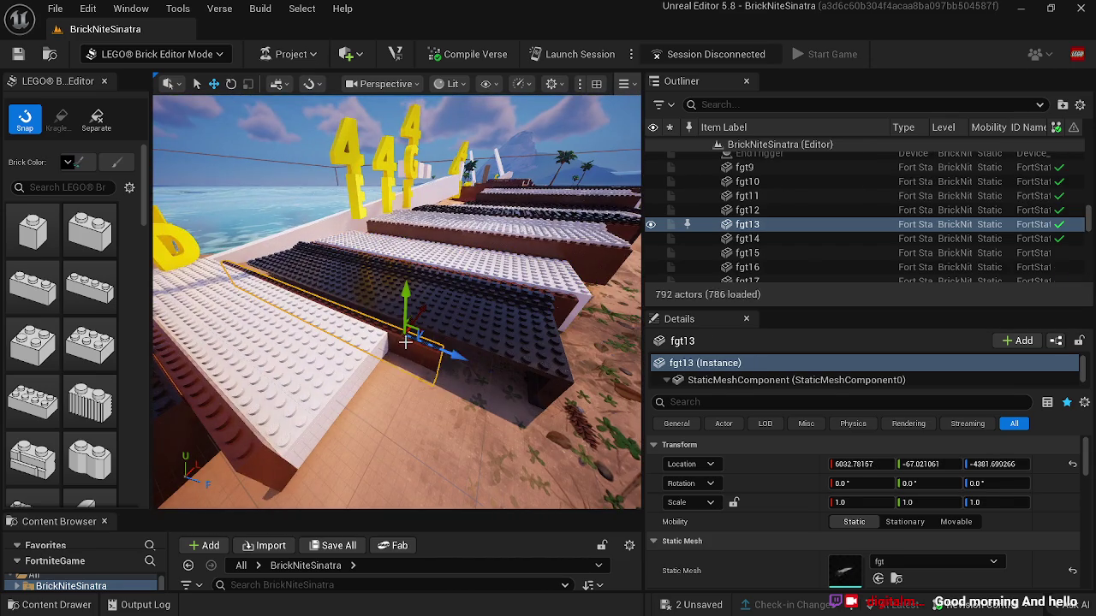
mouse_move(451, 355)
left_mouse_down()
mouse_move(547, 380)
mouse_move(557, 394)
mouse_move(543, 388)
left_mouse_up()
left_click_drag(499, 342, 489, 356)
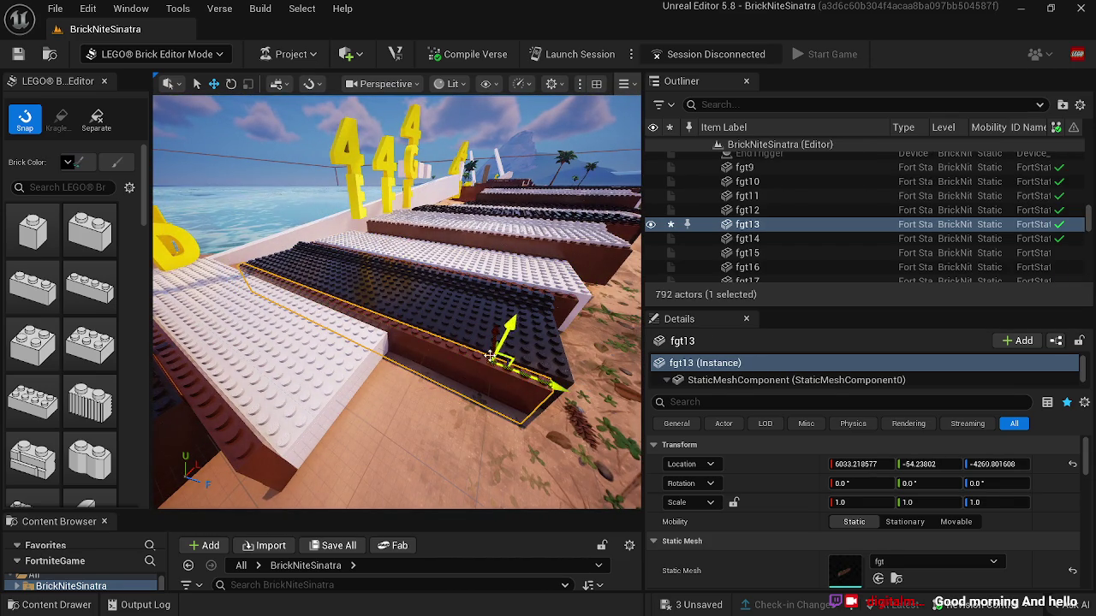
Step: Slide white key sr001m4 along its length and nudge it back into line with the row
left_click(344, 346)
left_click_drag(376, 368, 496, 411)
mouse_move(516, 343)
left_mouse_down()
mouse_move(530, 326)
mouse_move(506, 344)
left_mouse_up()
mouse_move(304, 390)
left_mouse_down()
mouse_move(245, 367)
mouse_move(380, 409)
mouse_move(381, 369)
mouse_move(428, 317)
left_mouse_up()
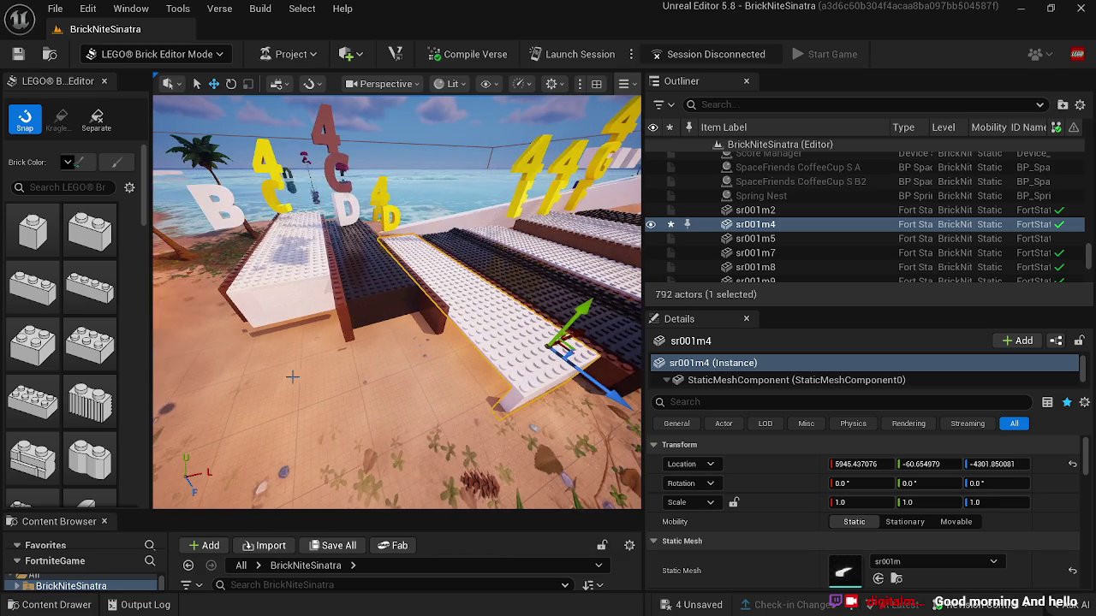
Step: Line up dark wall fgt14 and dark key sr5 with the neighbouring keys
left_click(427, 317)
left_click_drag(484, 390, 542, 437)
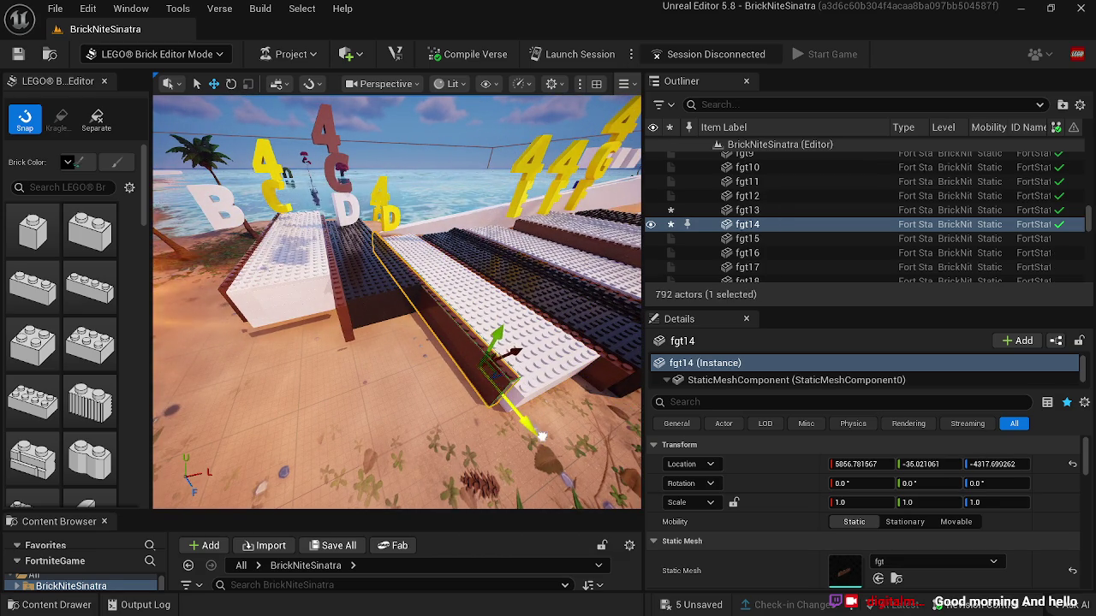
left_click(374, 305)
mouse_move(376, 312)
left_mouse_down()
mouse_move(402, 360)
mouse_move(529, 456)
mouse_move(479, 386)
left_mouse_up()
left_click_drag(554, 315, 534, 310)
Step: Delete white key sr001m2 and duplicate white key sr001mL8 with Ctrl+D
left_click(317, 327)
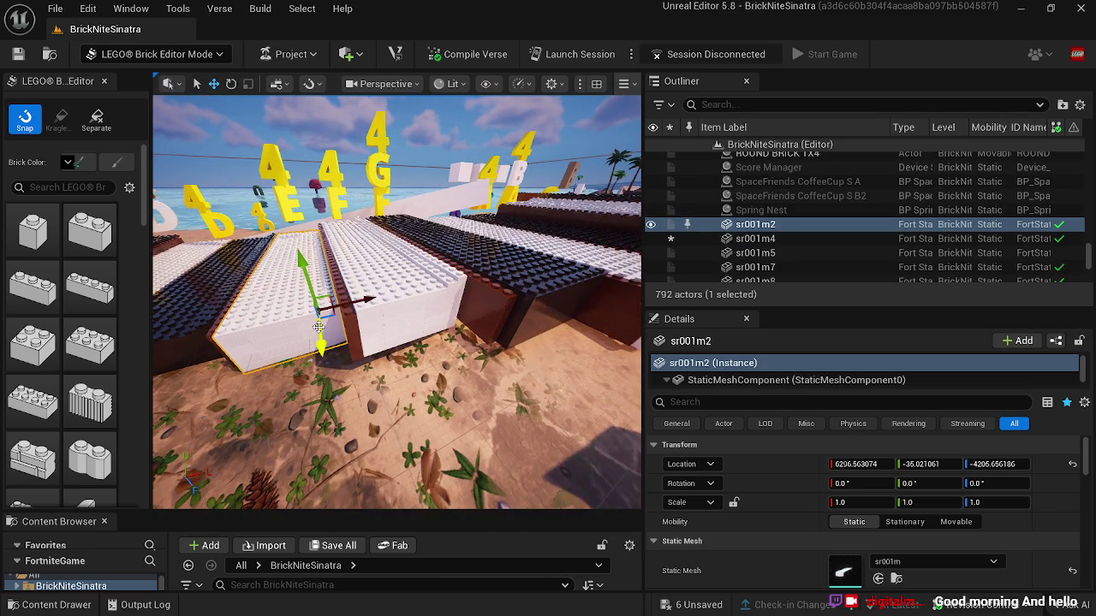
key("Delete")
left_click(391, 295)
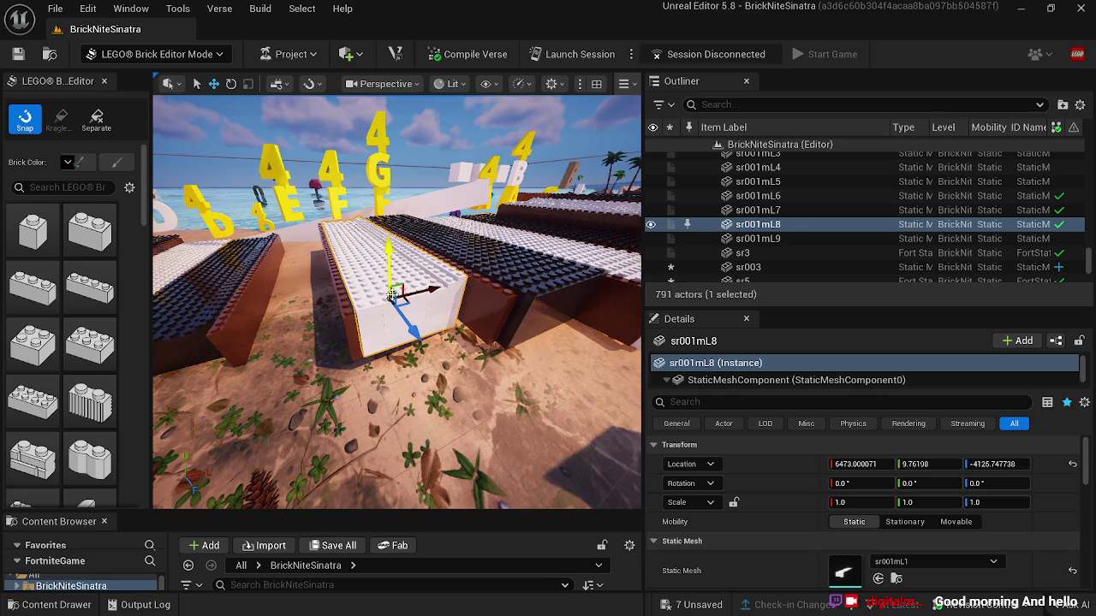
key("ctrl+d")
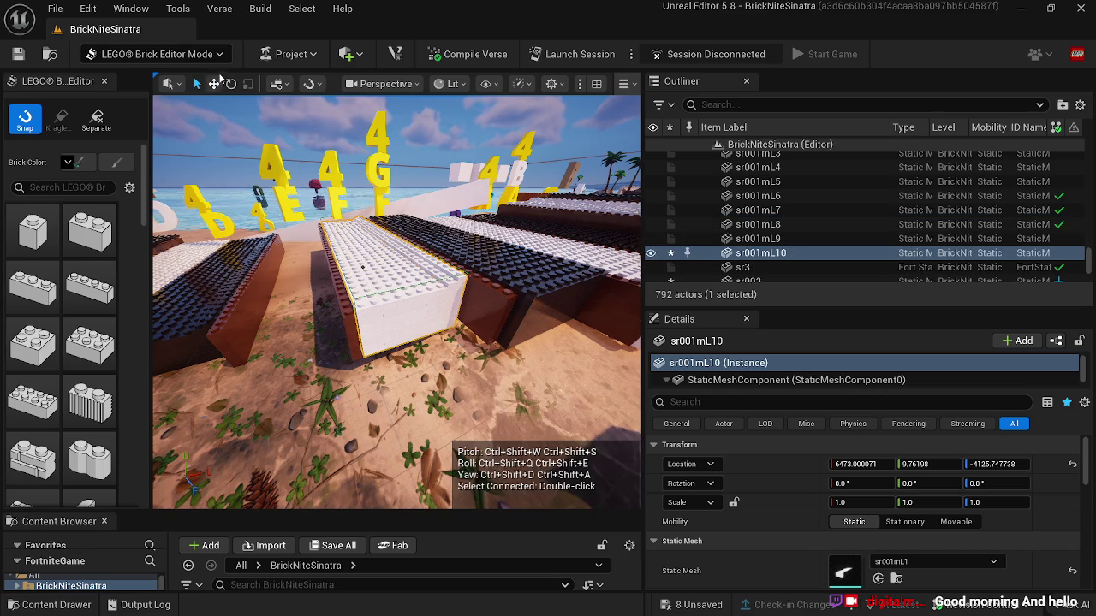
Step: Move the duplicate key sr001mL10 into the gap at Y −35.04, Z −4157.74
left_click(214, 86)
mouse_move(399, 236)
left_mouse_down()
mouse_move(308, 244)
mouse_move(337, 249)
left_mouse_up()
mouse_move(262, 192)
left_mouse_down()
mouse_move(295, 227)
mouse_move(257, 231)
left_mouse_up()
left_click_drag(416, 216, 435, 240)
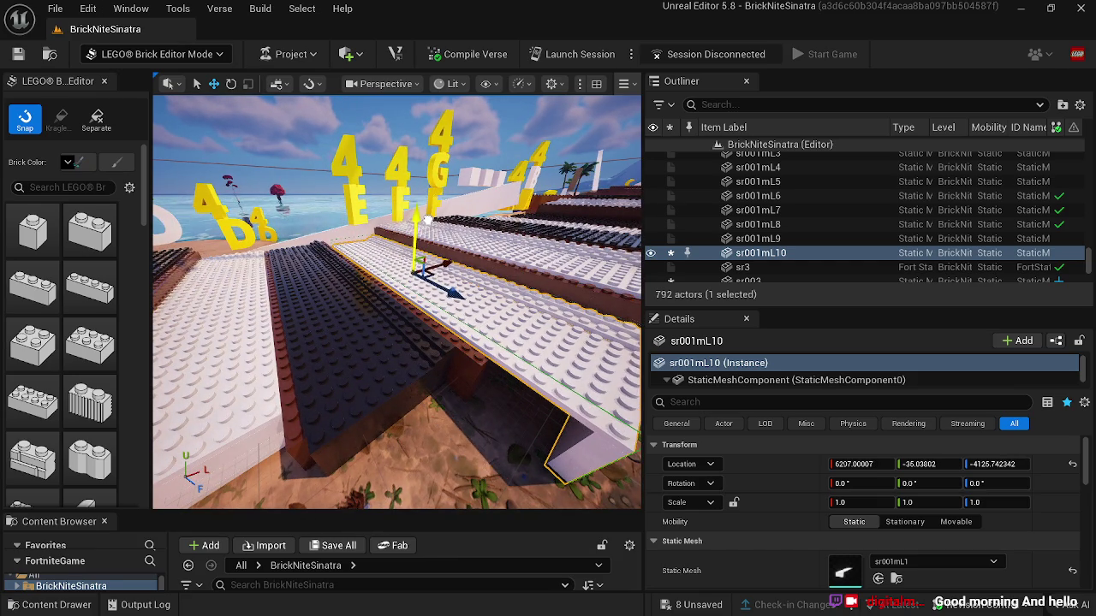
left_click_drag(455, 289, 426, 278)
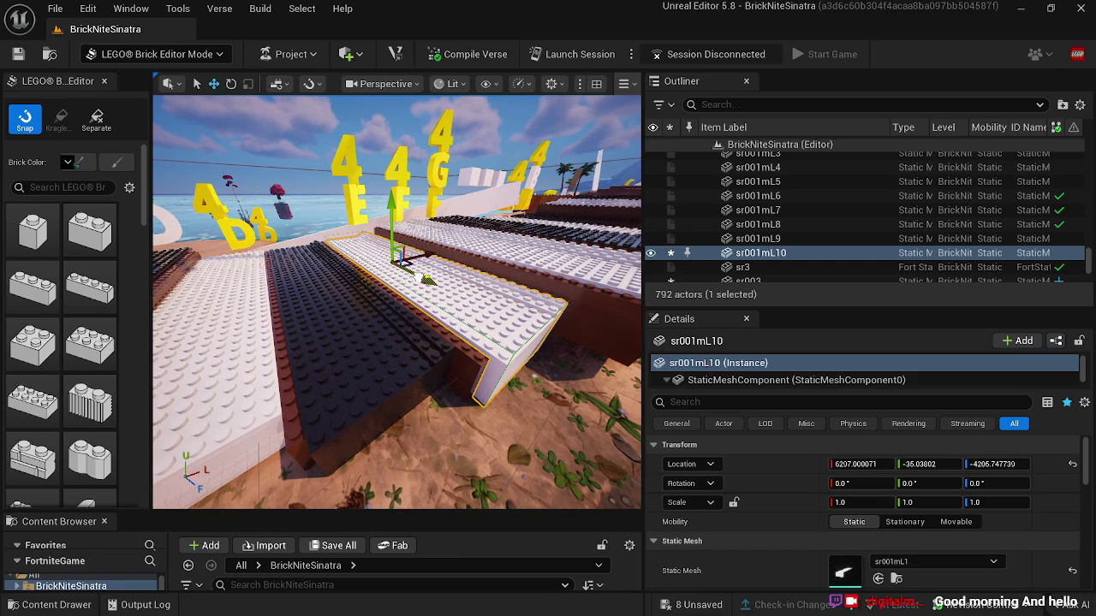
mouse_move(444, 319)
left_mouse_down()
mouse_move(420, 306)
mouse_move(310, 301)
mouse_move(341, 308)
left_mouse_up()
left_click(327, 396)
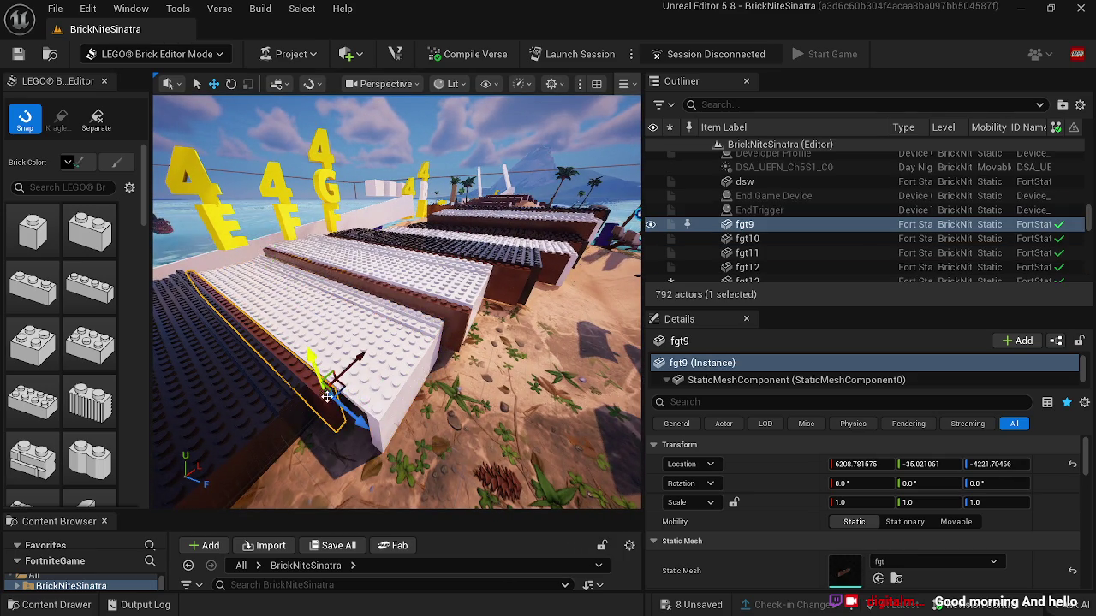
left_click_drag(346, 409, 368, 432)
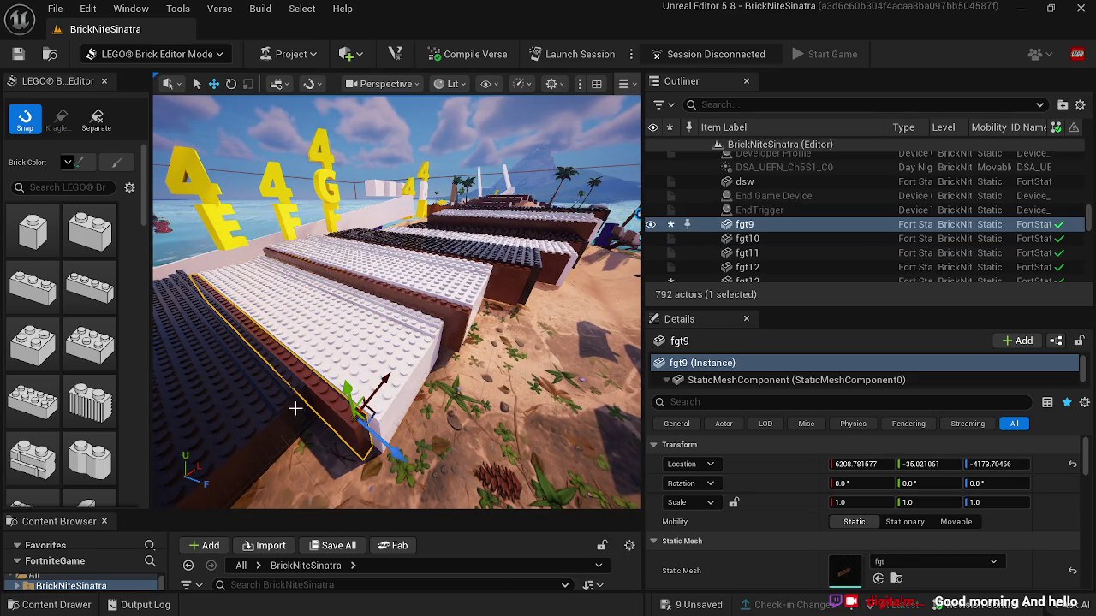
left_click_drag(478, 337, 478, 336)
left_click(547, 335)
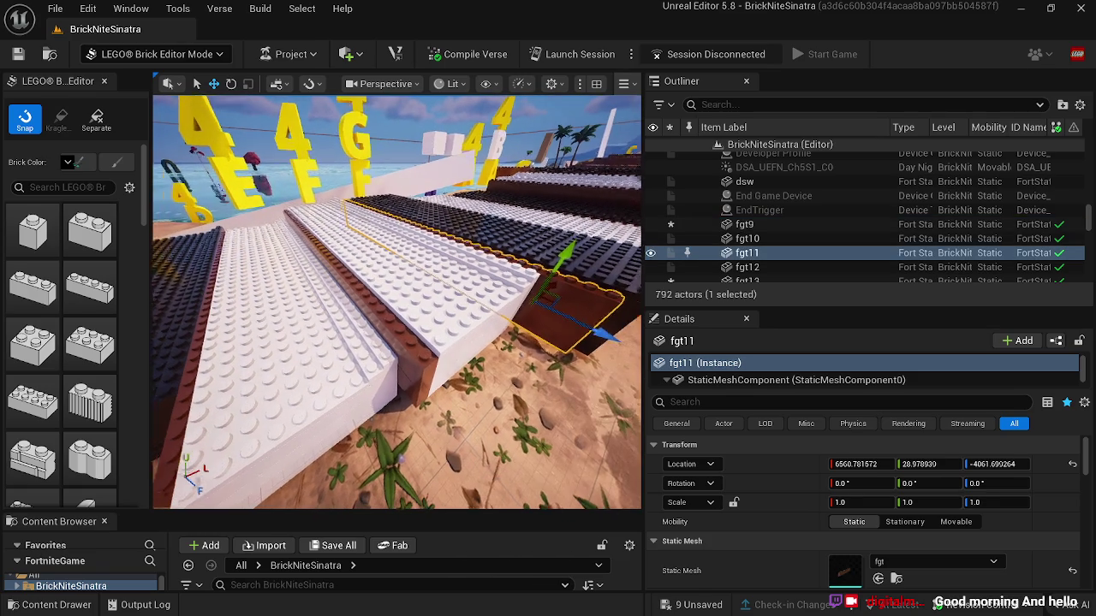
left_click_drag(581, 326, 548, 318)
key("f")
left_click_drag(523, 354, 578, 346)
left_click(503, 346)
left_click(601, 320)
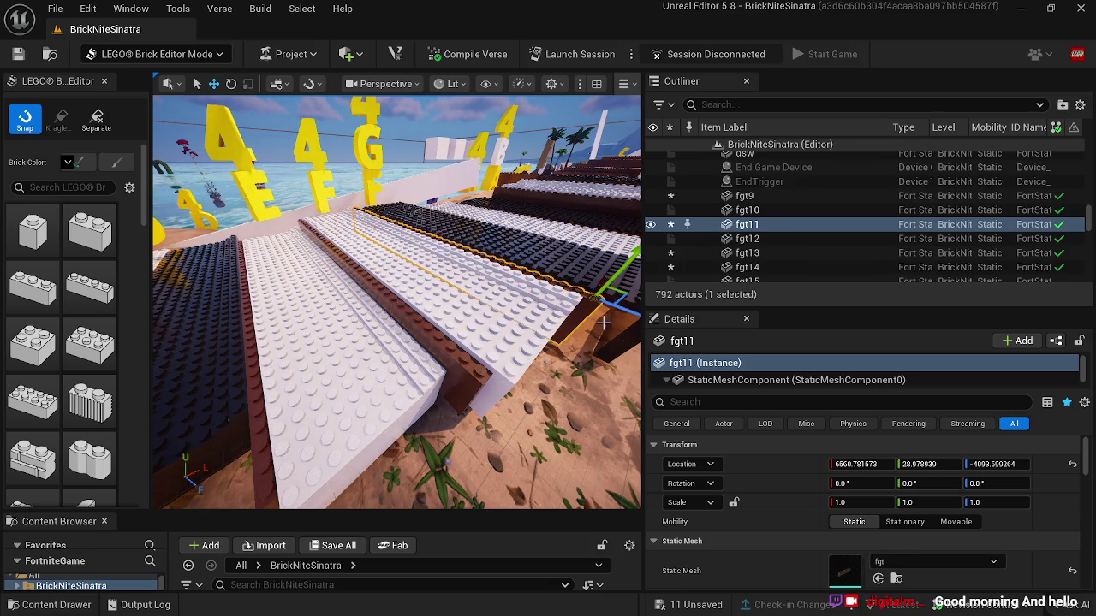
left_click_drag(622, 304, 631, 304)
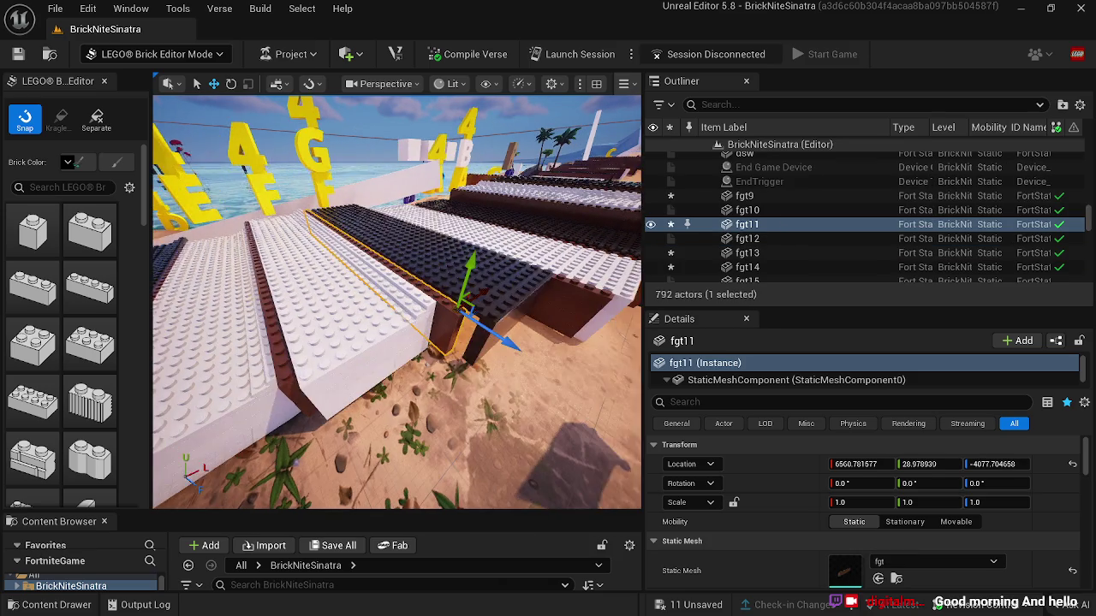
left_click(522, 320)
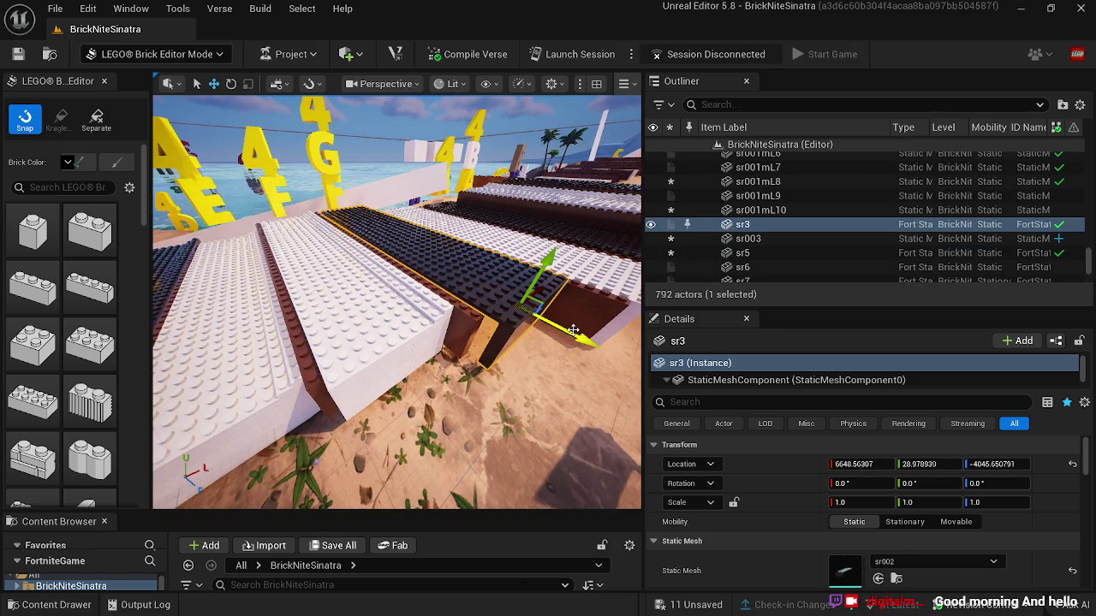
key("s")
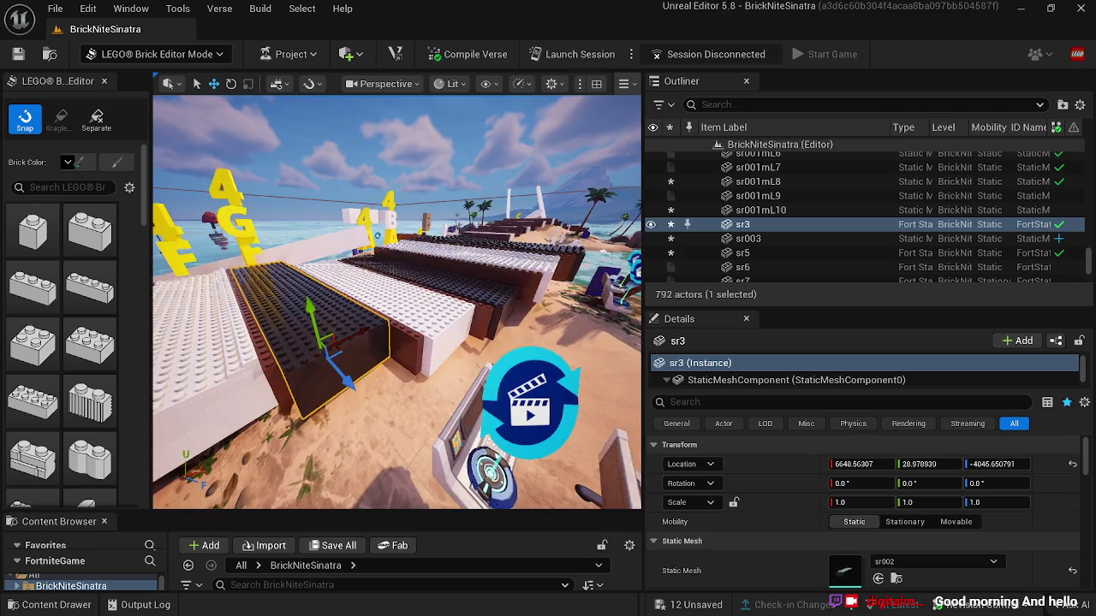
key("w")
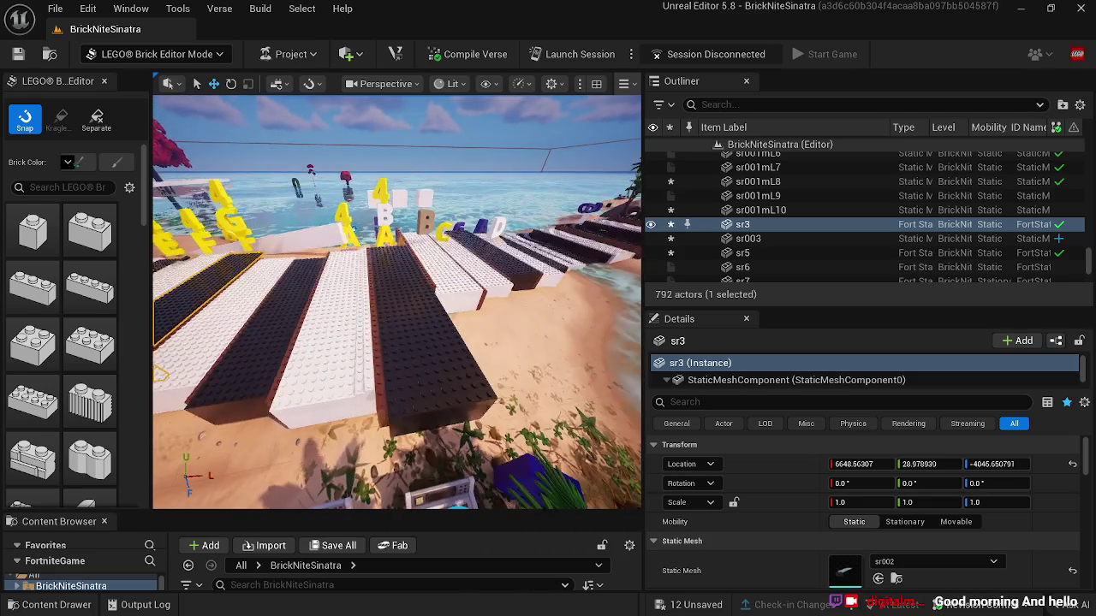
key("a")
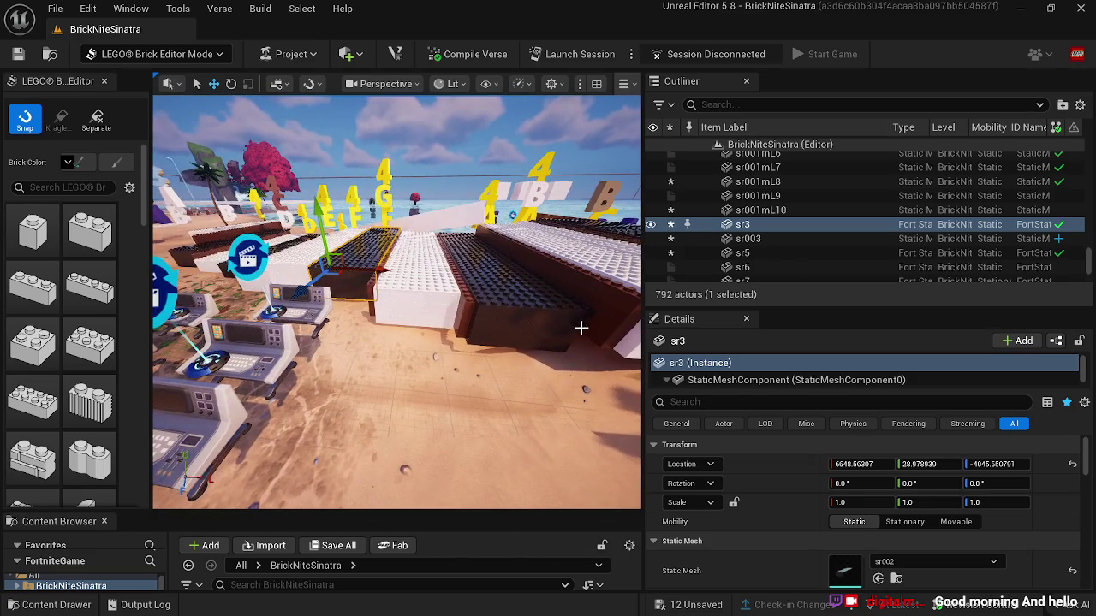
key("a")
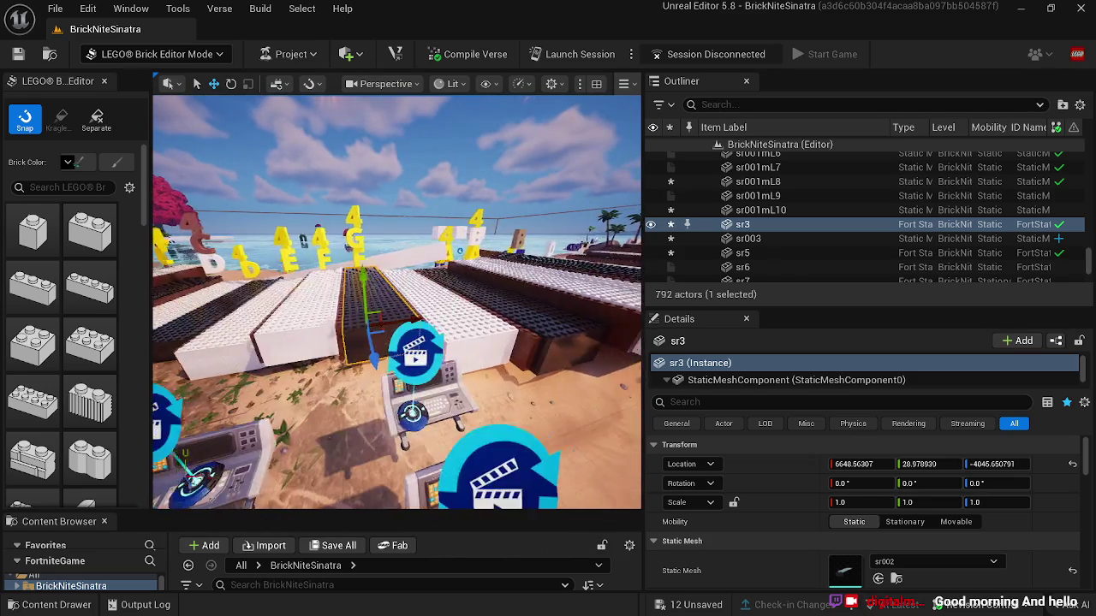
key("a")
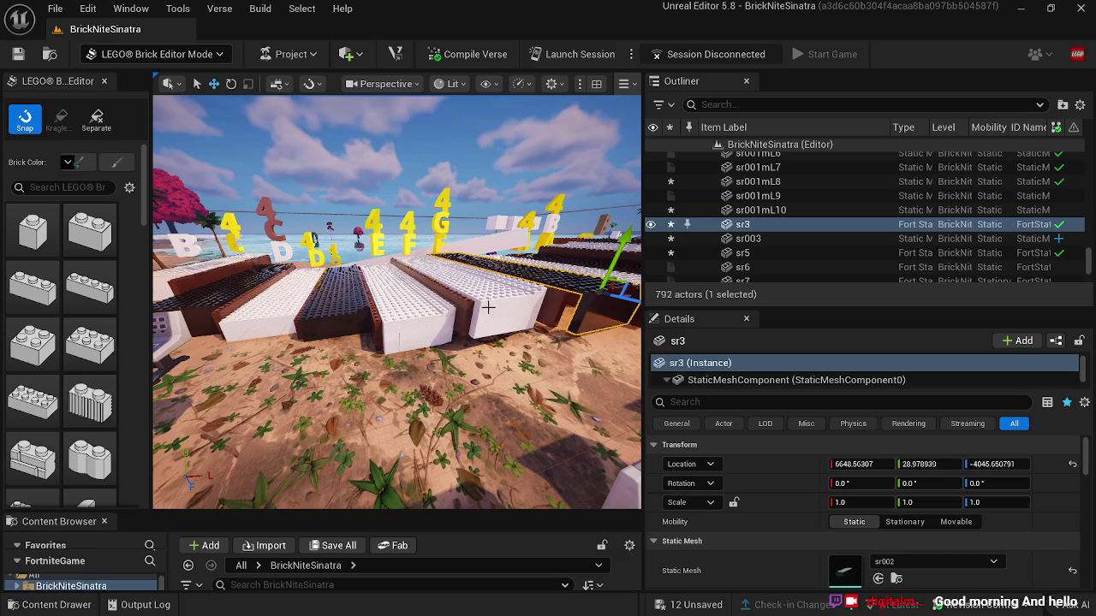
left_click(455, 336)
key("w")
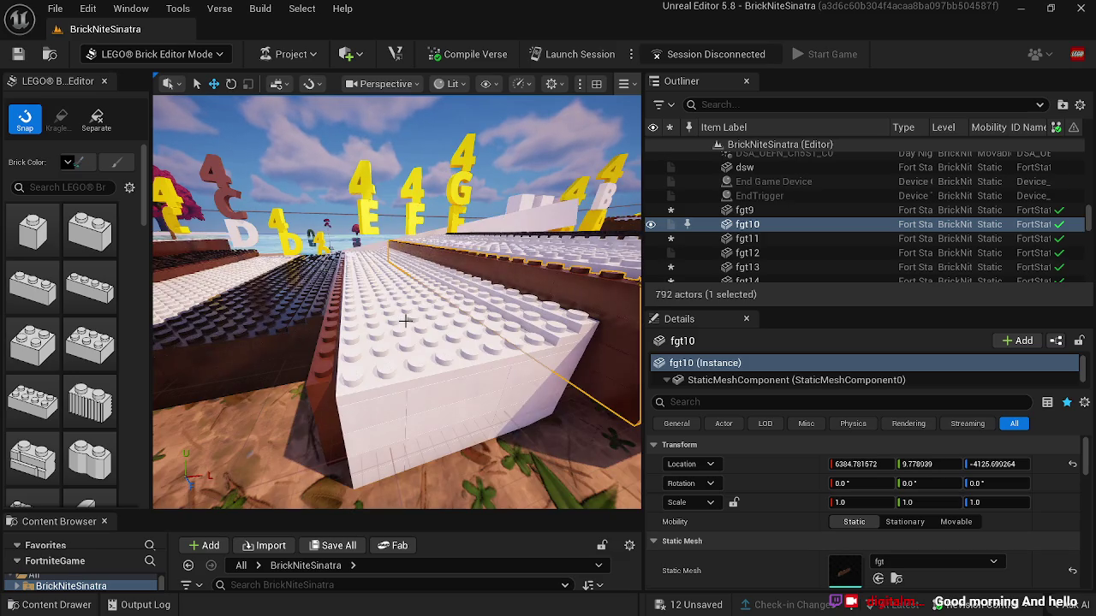
Step: Frame the fgt10 plate, then the white plate sr001mL8 and brown brick fgt11
key("f")
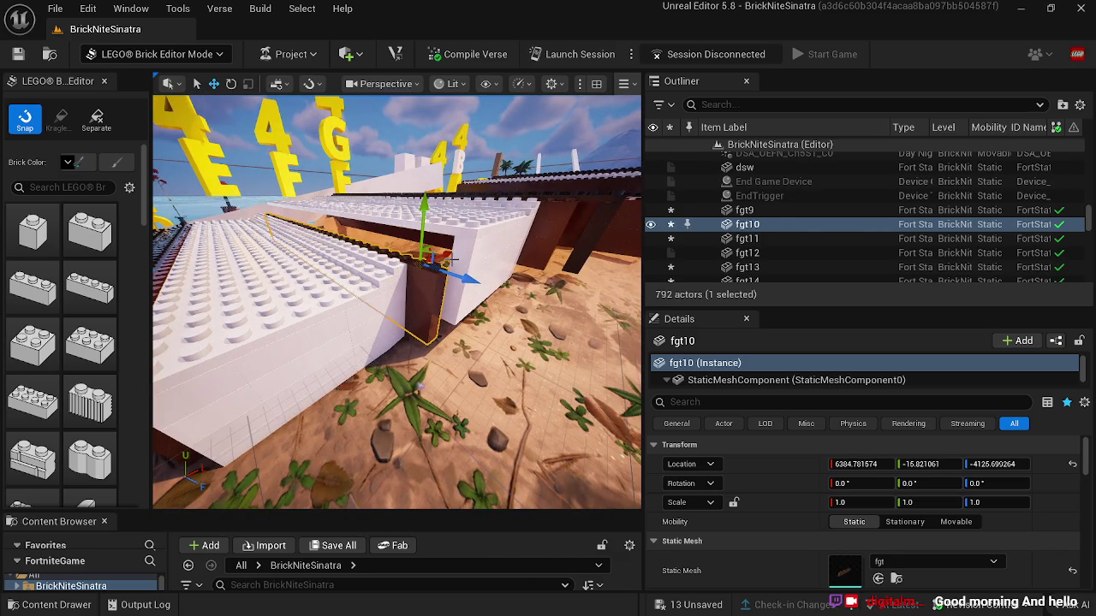
left_click(450, 225)
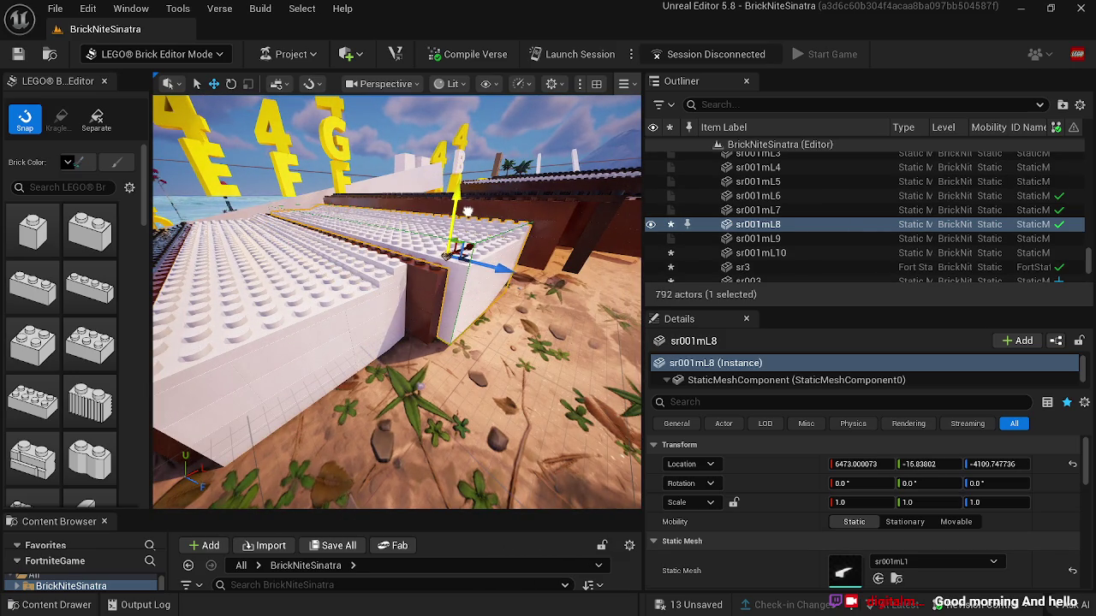
key("f")
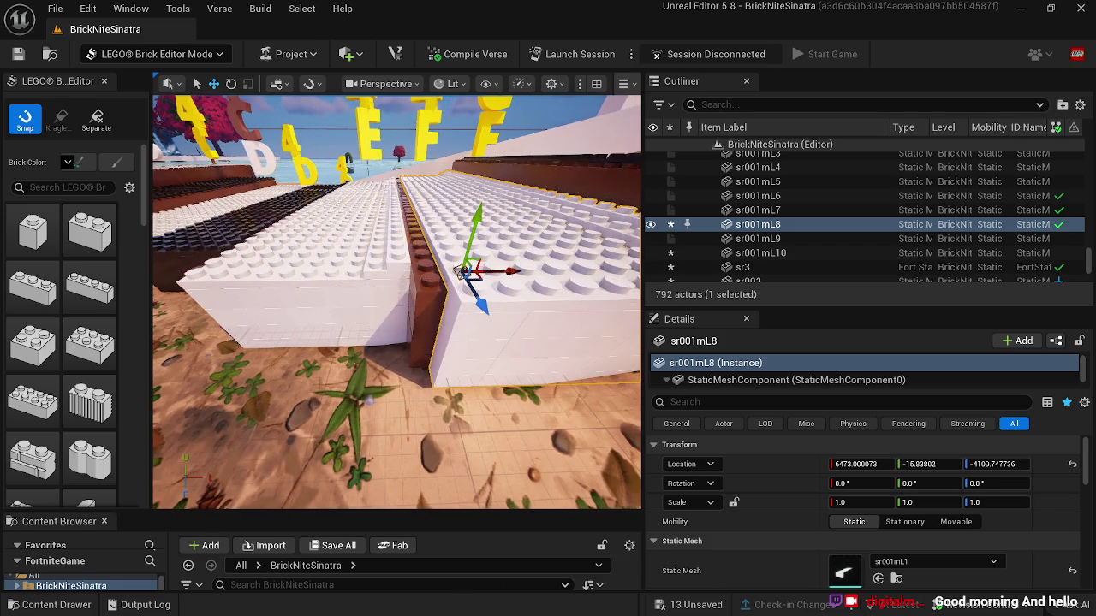
left_click_drag(460, 271, 408, 320)
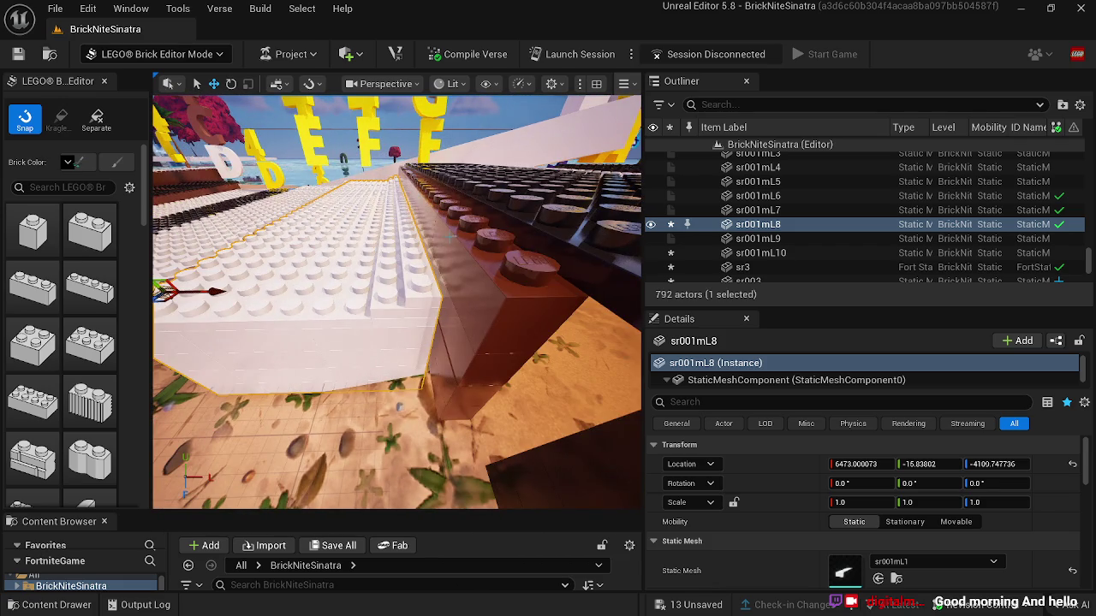
left_click(450, 210)
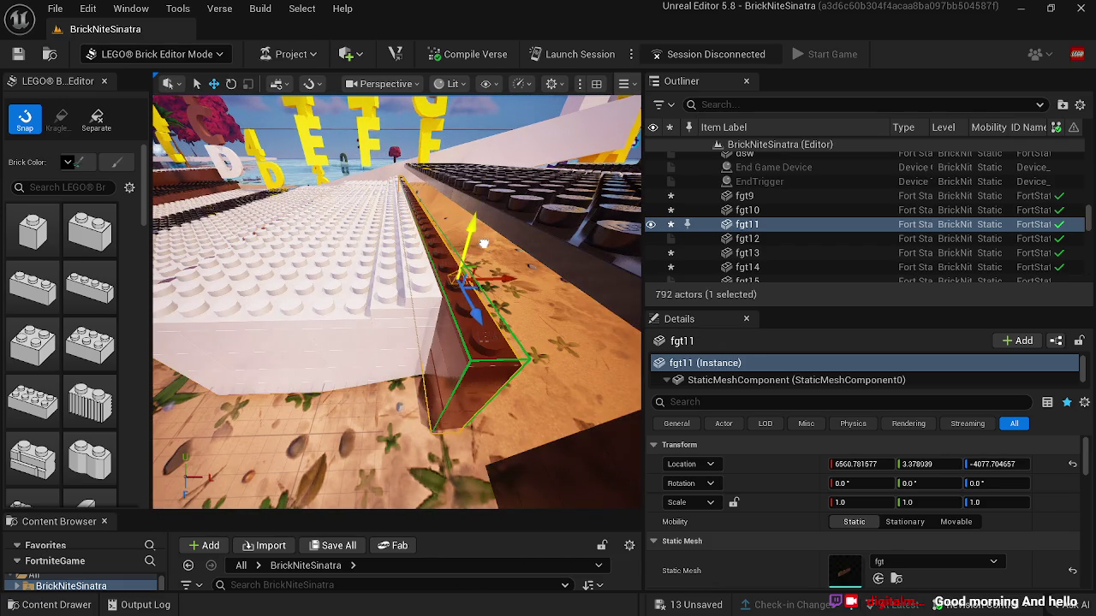
Step: Lower dark plate sr3 to Location Y −9.44, inspect it, then delete it
left_click(536, 159)
left_click_drag(548, 148, 540, 204)
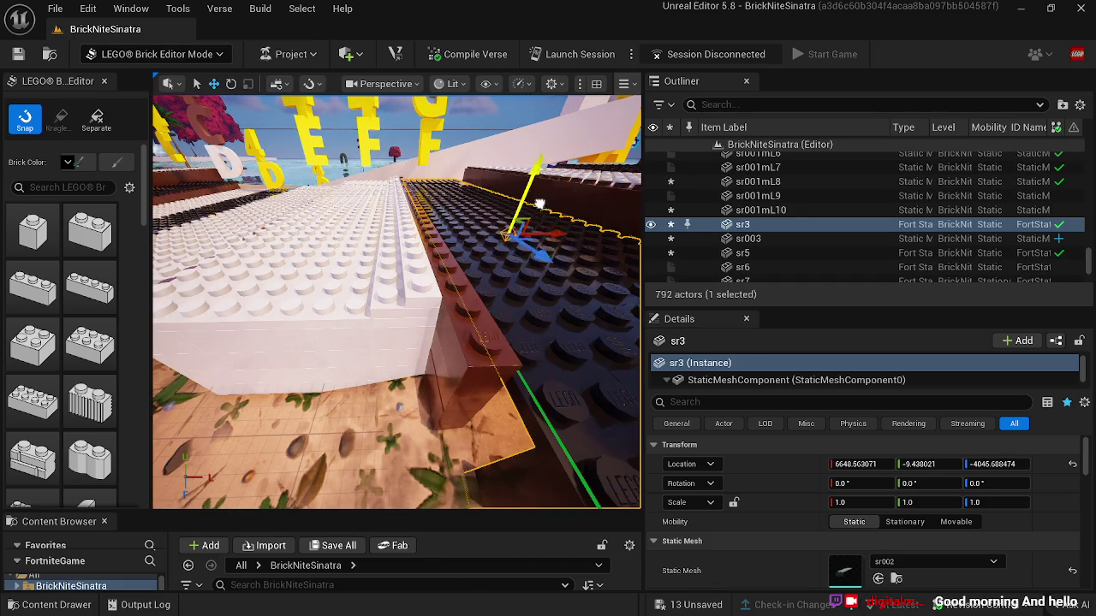
key("f")
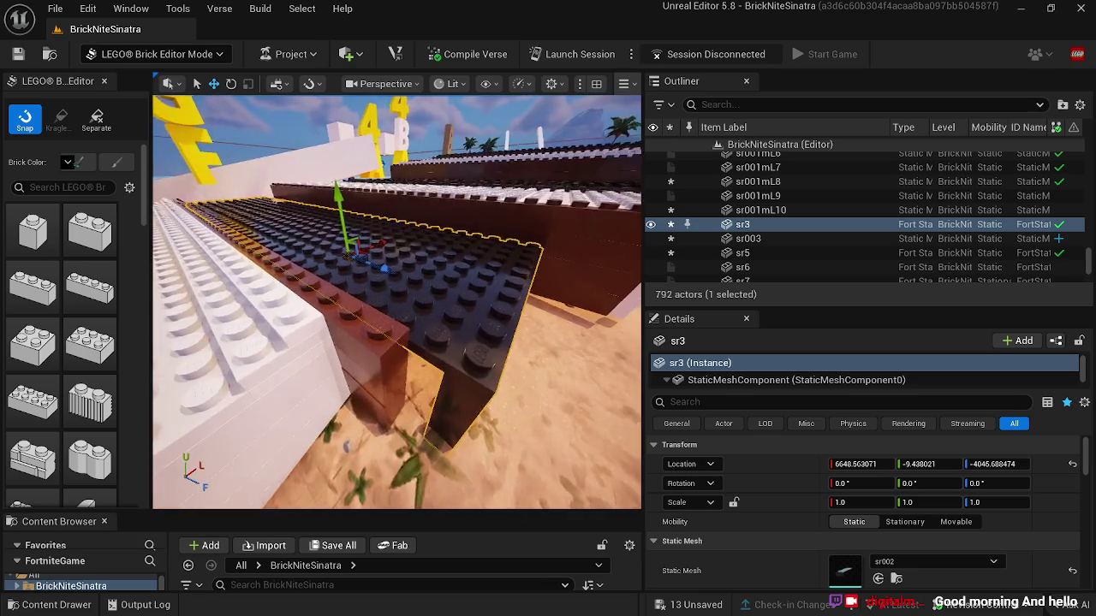
left_click_drag(485, 227, 515, 225)
left_click_drag(414, 296, 413, 296)
key("Delete")
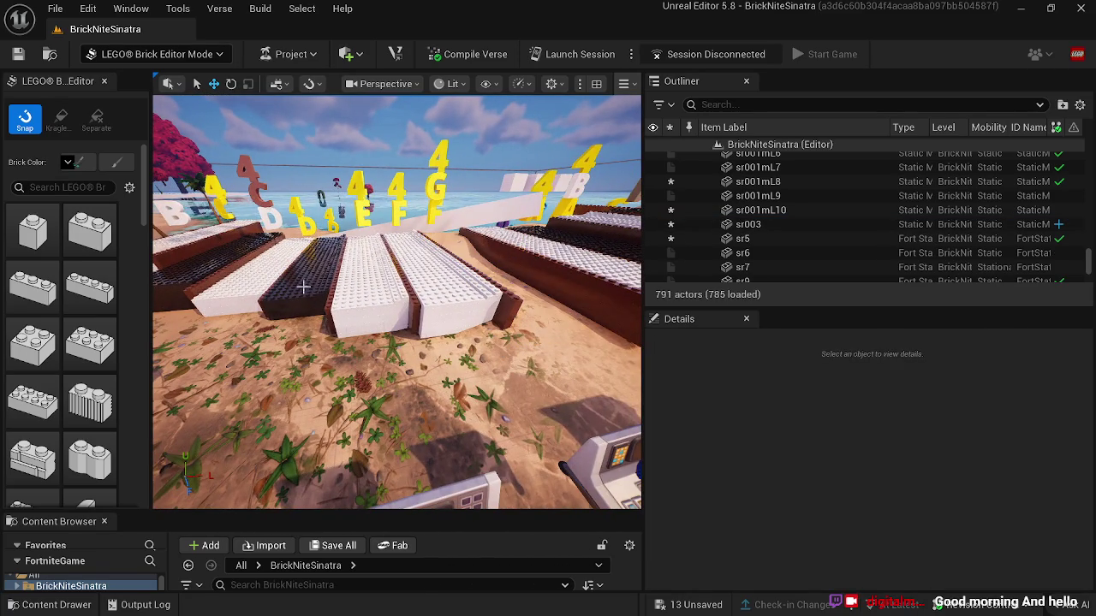
Step: Alt-drag a copy of sr003 as new plate sr4 and move it into the walkway gap
left_click(303, 288)
left_click_drag(310, 288, 521, 213)
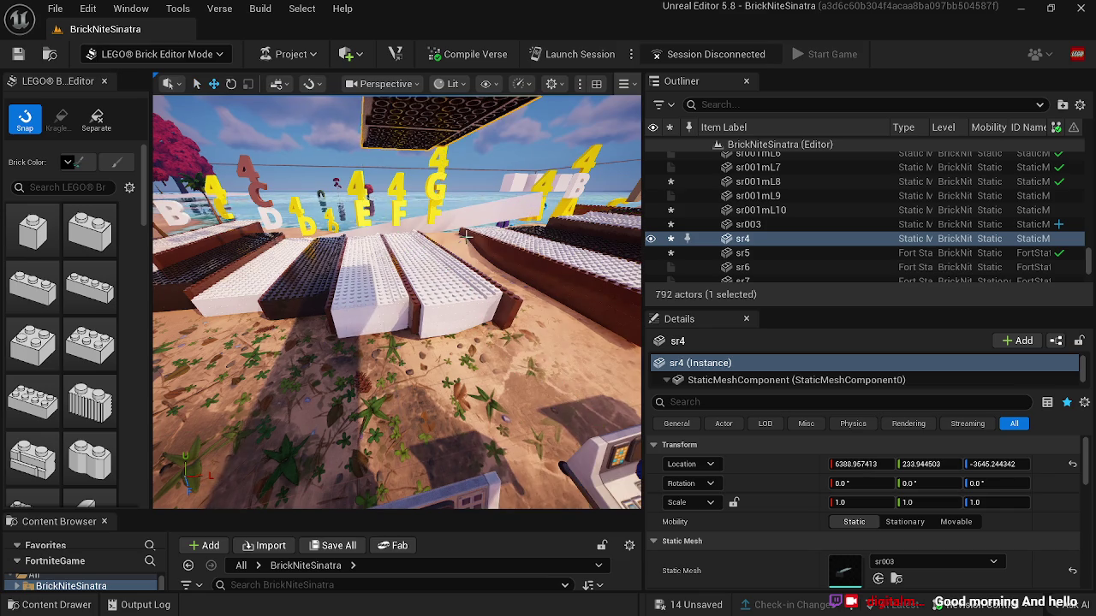
key("f")
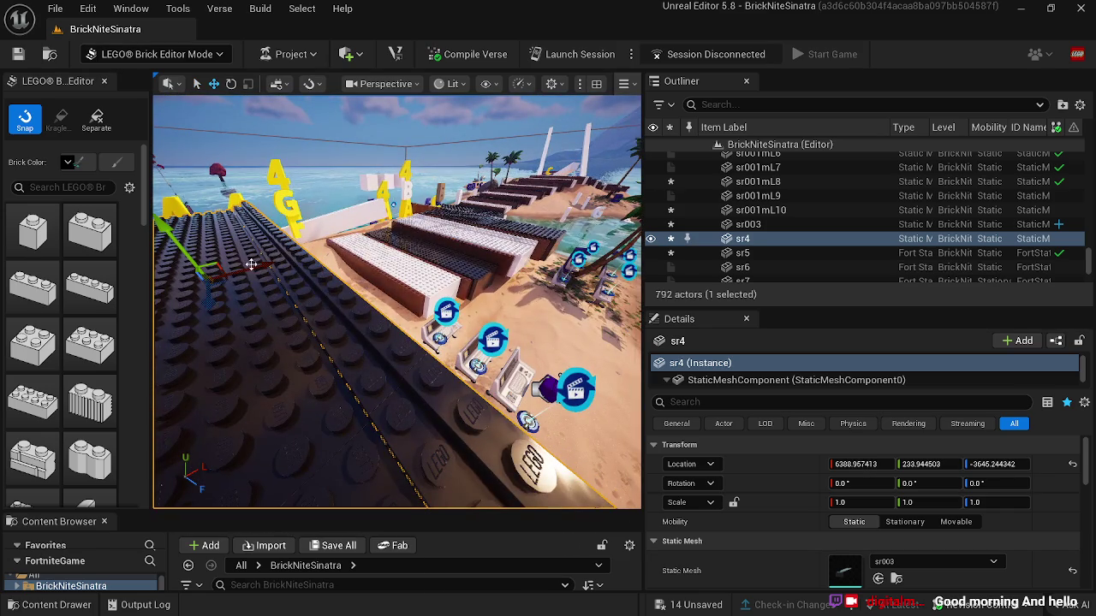
left_click_drag(205, 272, 325, 225)
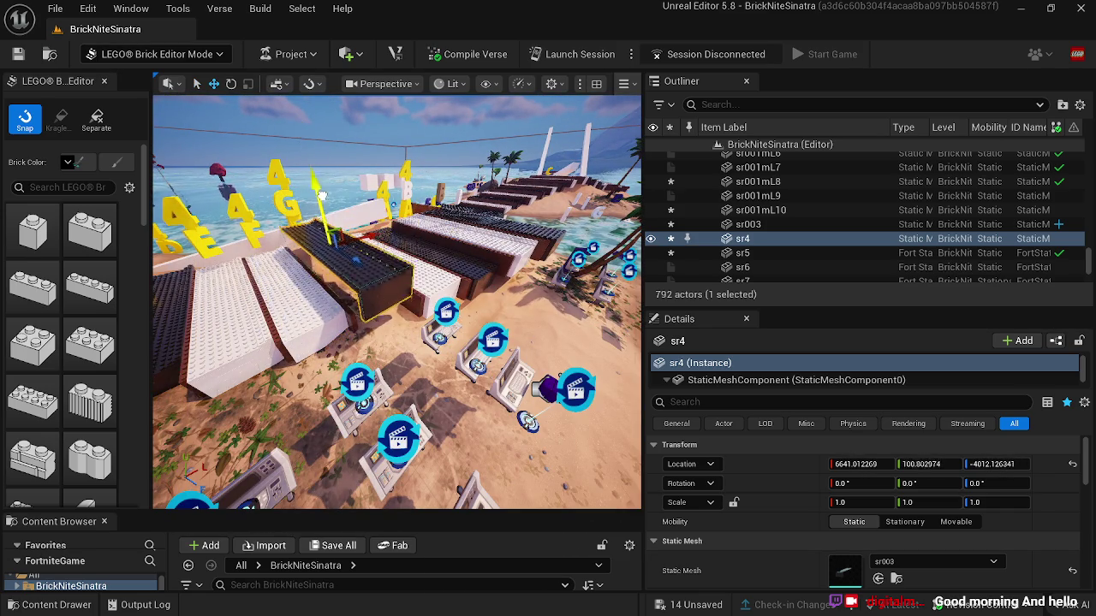
mouse_move(337, 228)
left_mouse_down()
mouse_move(308, 205)
mouse_move(354, 298)
left_mouse_up()
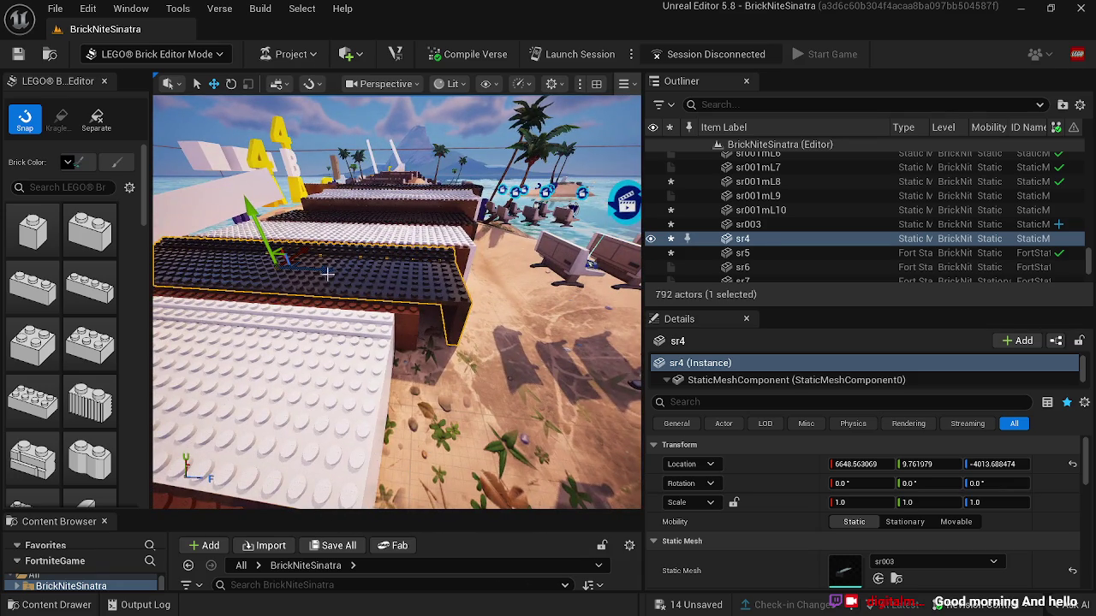
mouse_move(301, 266)
left_mouse_down()
mouse_move(472, 437)
mouse_move(493, 380)
left_mouse_up()
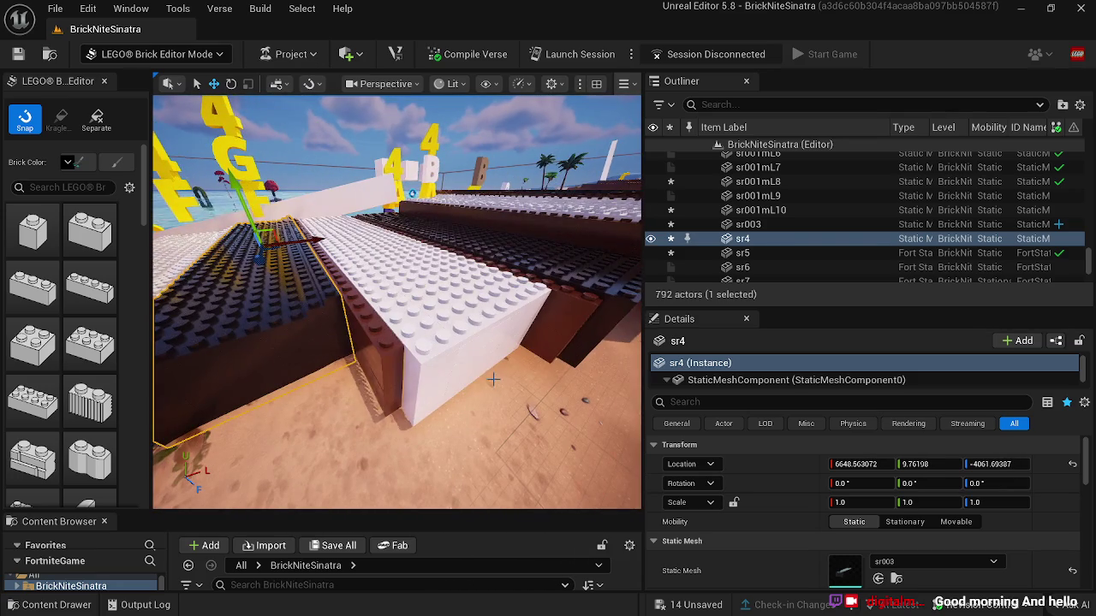
Step: Inspect the fgt12 and sr4 plates from around the walkway
left_click(363, 357)
left_click_drag(377, 360, 364, 389)
left_click_drag(522, 389, 535, 393)
left_click(402, 392)
mouse_move(402, 392)
left_mouse_down()
mouse_move(403, 376)
mouse_move(491, 362)
mouse_move(385, 385)
left_mouse_up()
left_click_drag(462, 319, 462, 319)
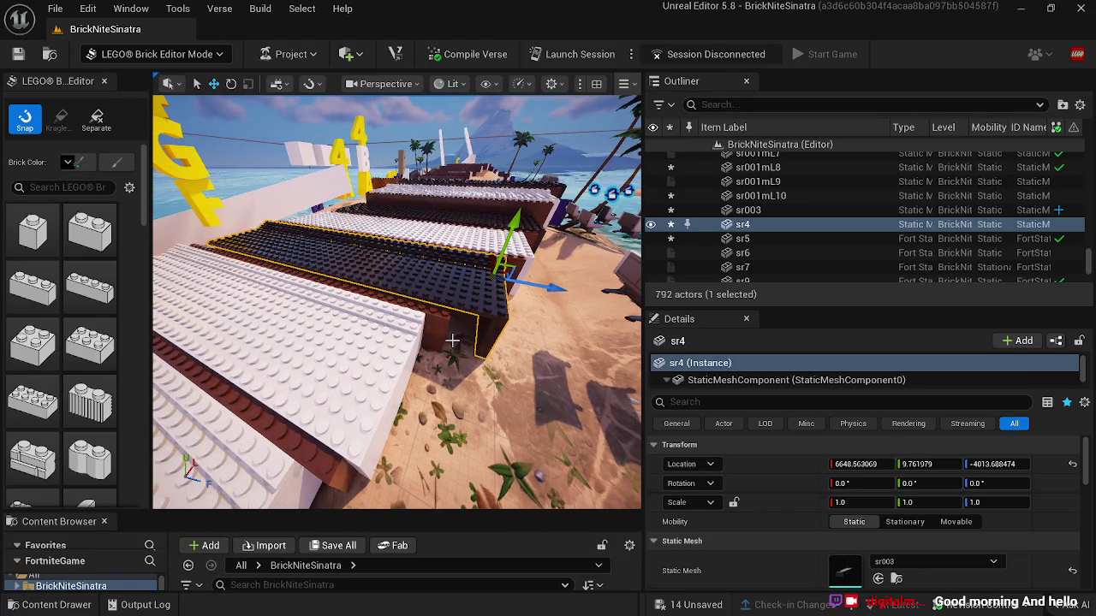
Step: Shift brown plate fgt11 and white plate sr001mL8 to line up with adjacent keys
left_click(460, 334)
left_click_drag(501, 346, 508, 347)
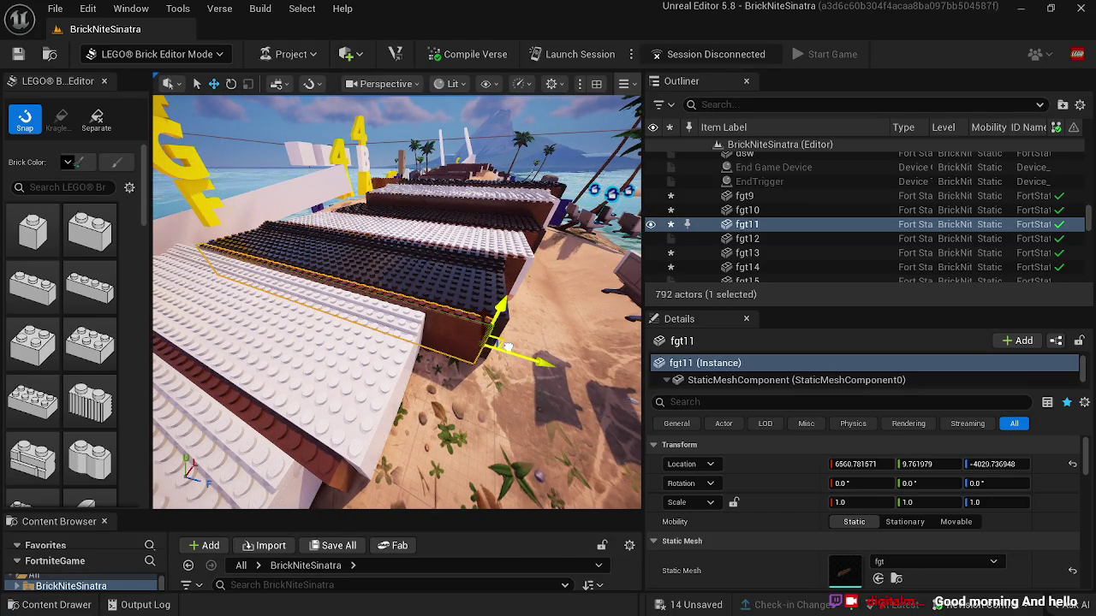
left_click(404, 347)
left_click_drag(451, 367, 510, 370)
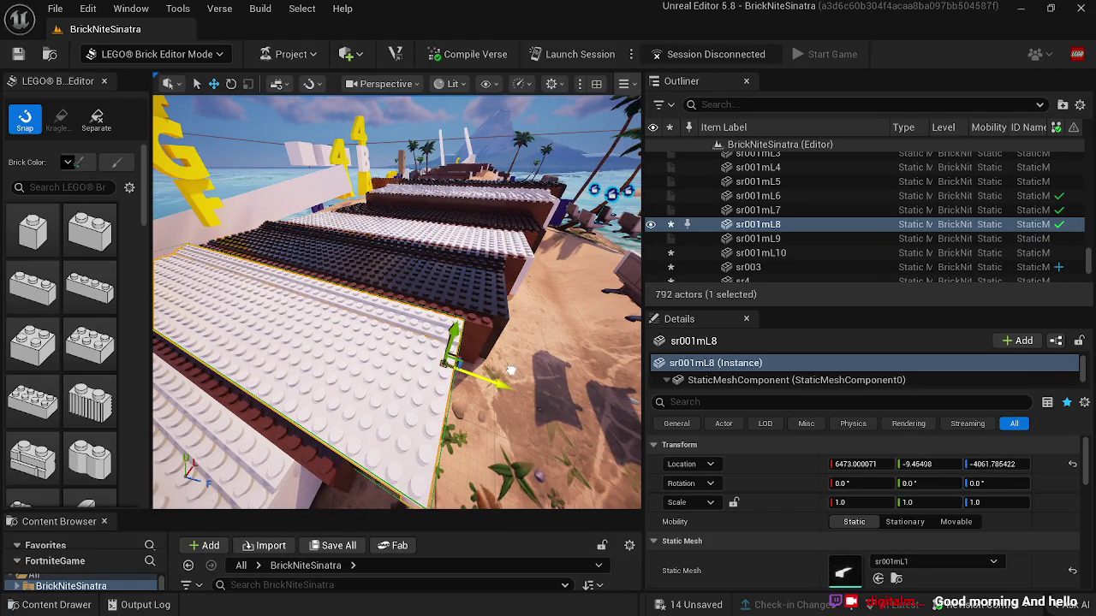
left_click(509, 370)
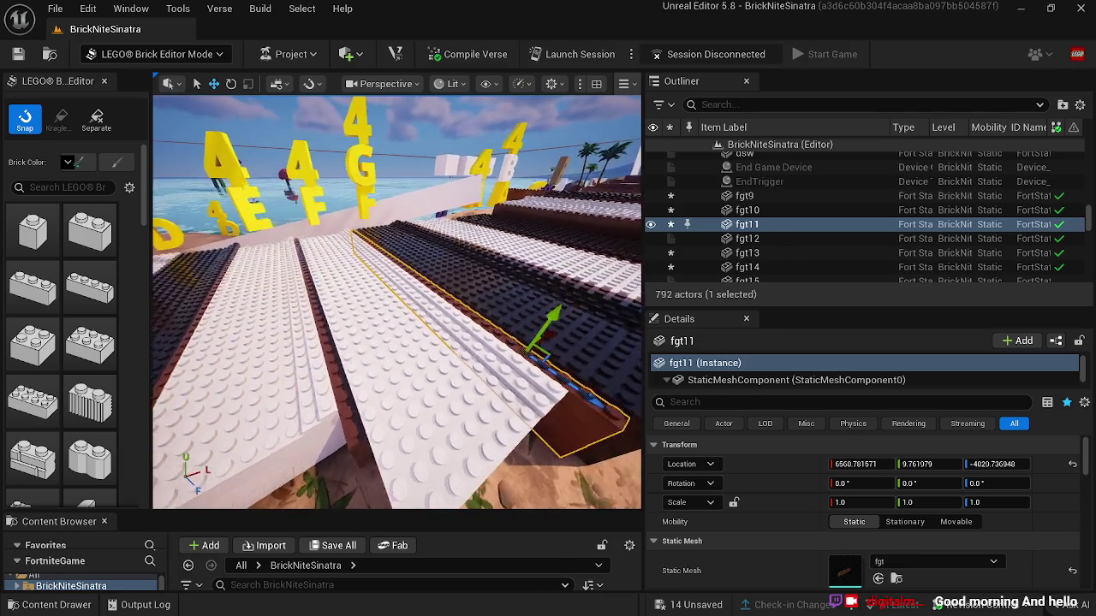
left_click_drag(414, 281, 414, 281)
right_click(459, 284)
key("Escape")
left_click_drag(381, 384, 380, 384)
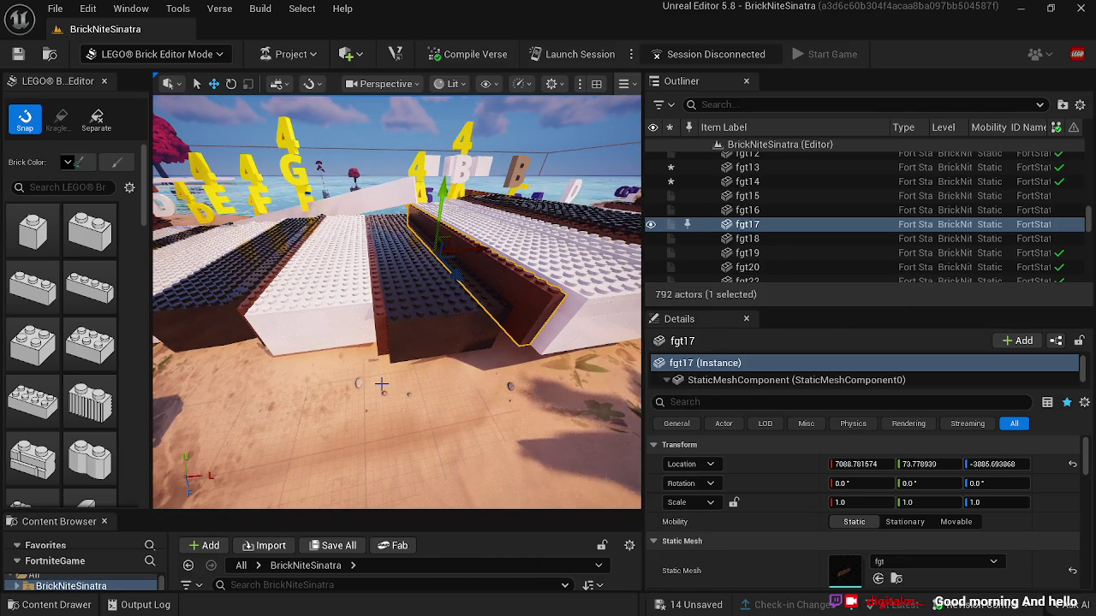
Step: Undo the accidental deletion of black brick sr6 and lower it to Y 54.56
left_click(426, 311)
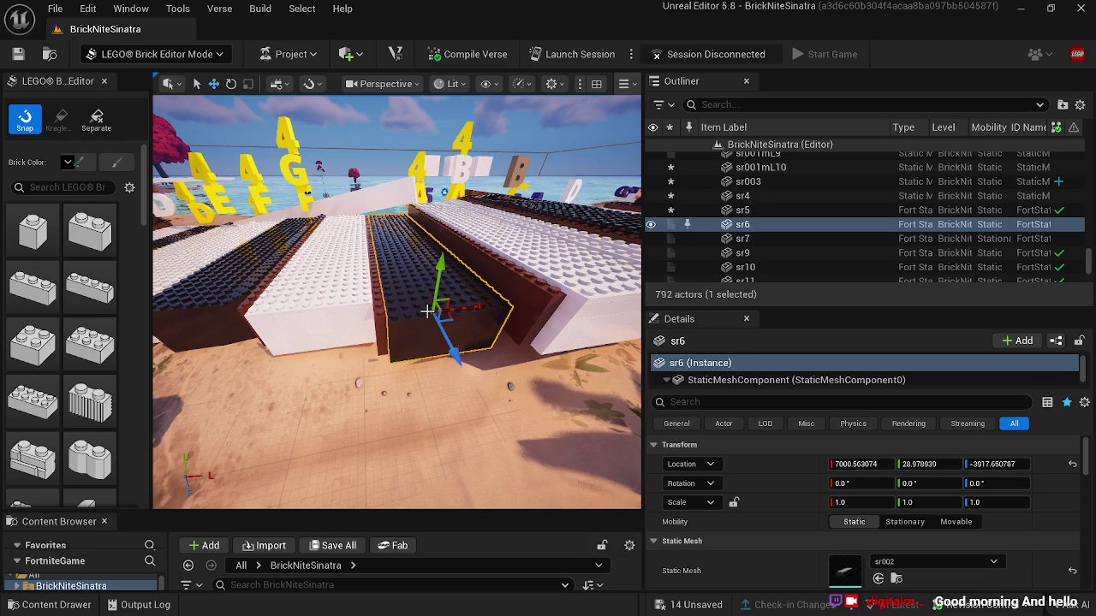
key("Delete")
left_click(220, 272)
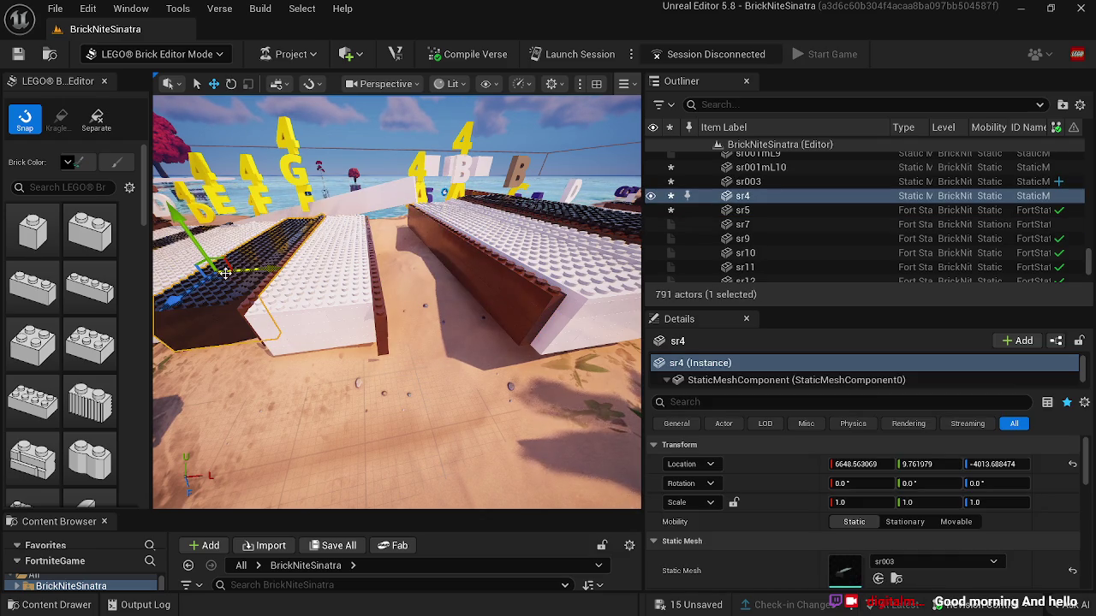
key("ctrl+z")
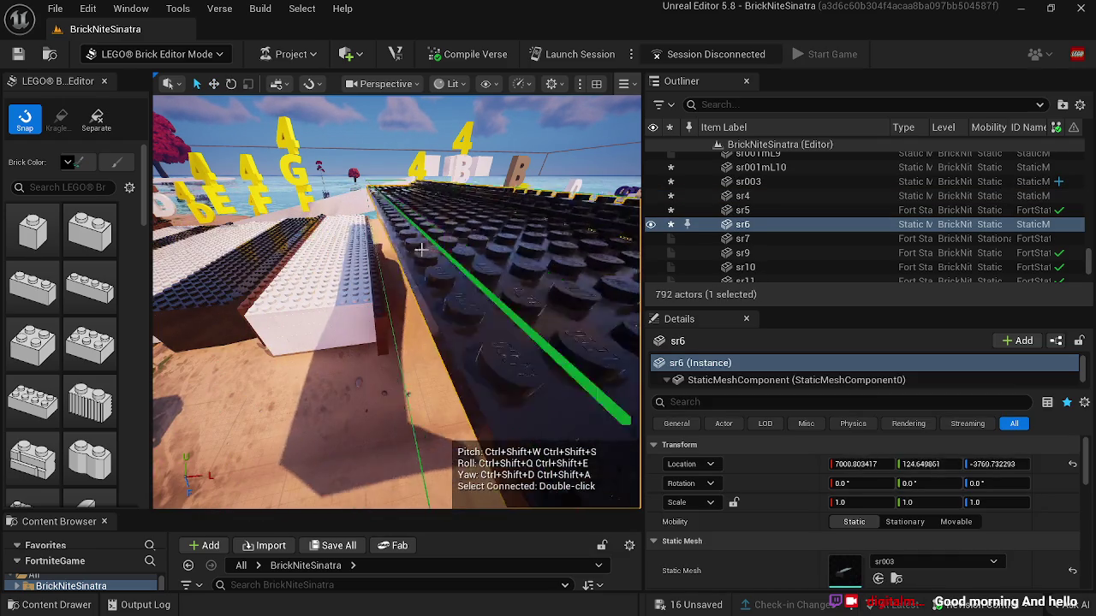
key("w")
mouse_move(417, 144)
left_mouse_down()
mouse_move(436, 257)
mouse_move(399, 244)
left_mouse_up()
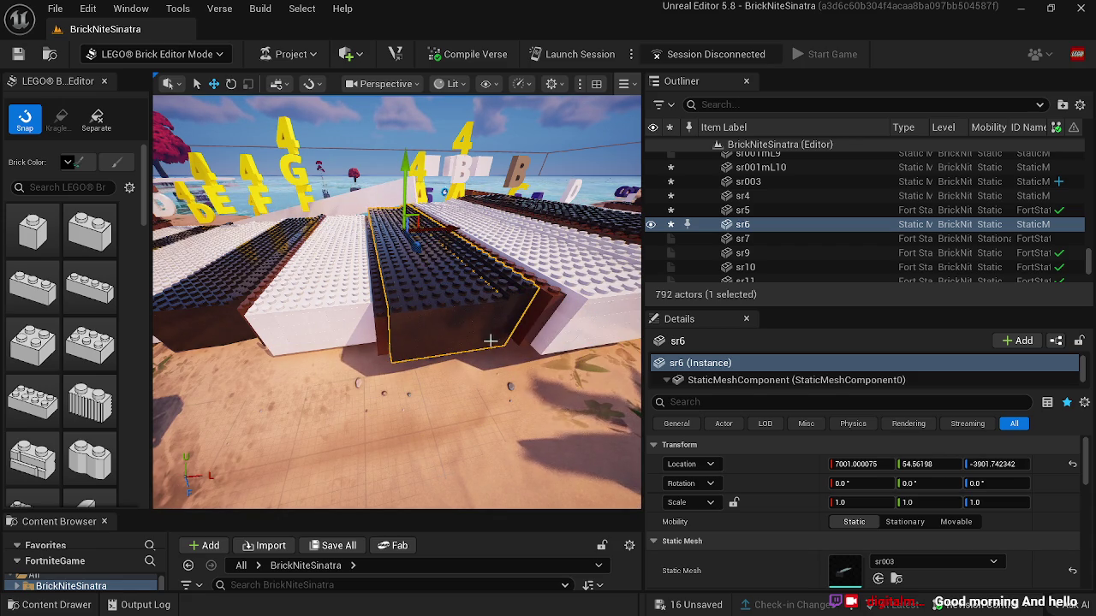
left_click(535, 320)
Step: Lower black key brick sr6 and slide it into line with its neighbours
key("f")
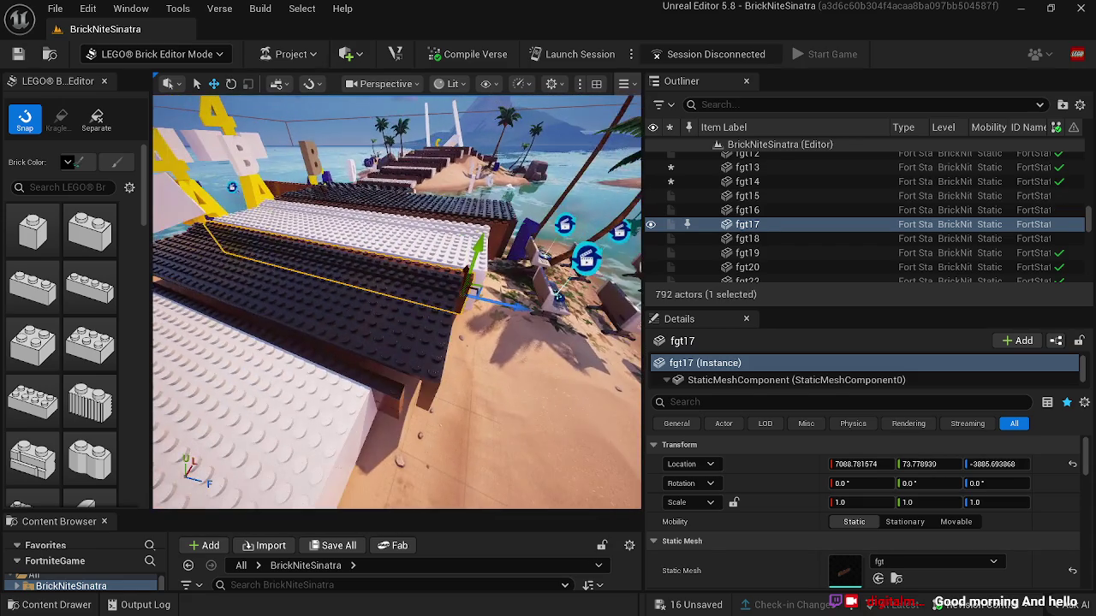
left_click(336, 298)
left_click_drag(431, 306, 428, 314)
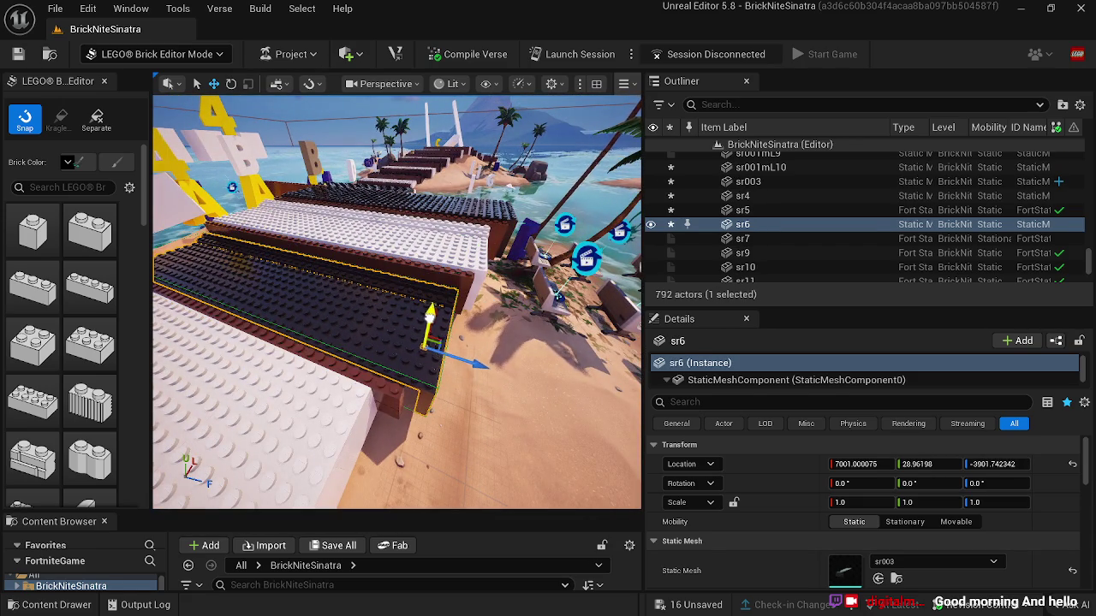
left_click_drag(473, 370, 455, 369)
left_click_drag(457, 406, 448, 417)
left_click_drag(363, 415, 368, 420)
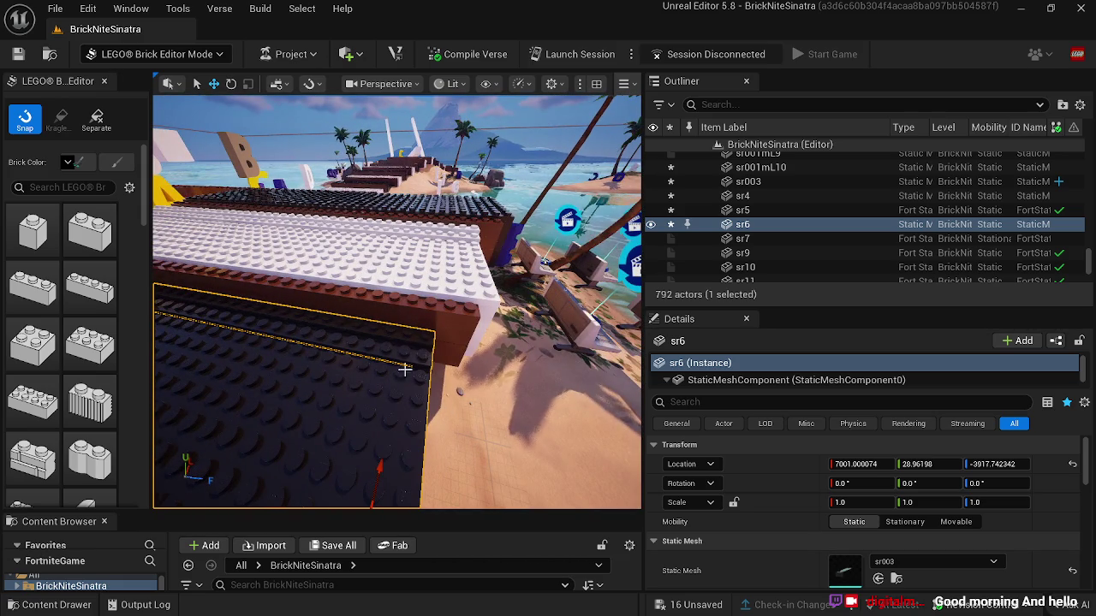
Step: Lower brown edge brick fgt17 and align white plate sr001mL9 beside it
left_click(431, 317)
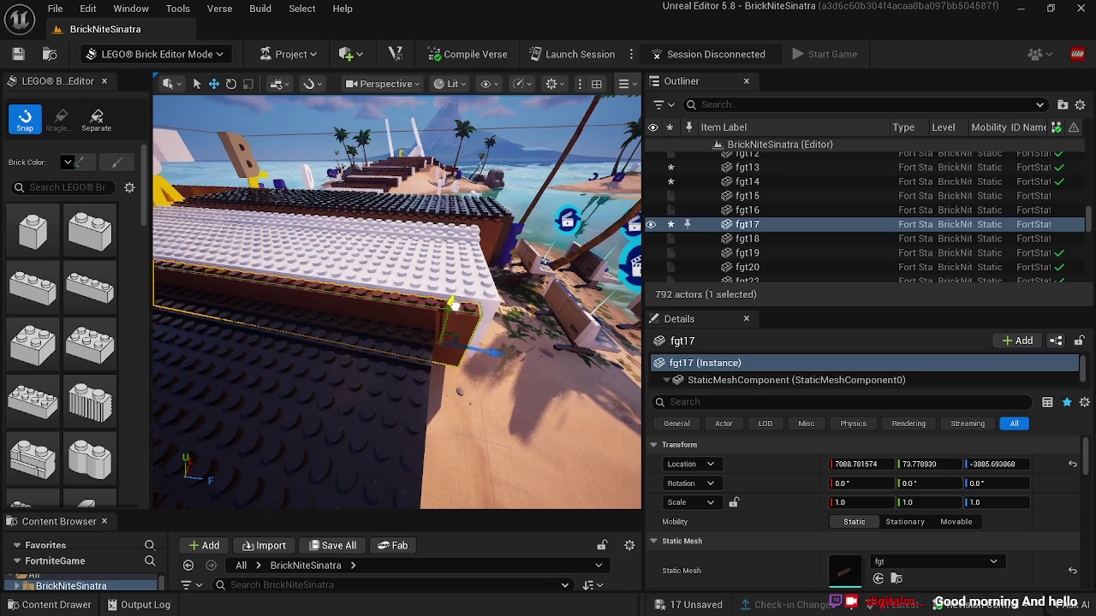
left_click_drag(451, 303, 454, 315)
left_click(458, 280)
left_click_drag(456, 257, 469, 277)
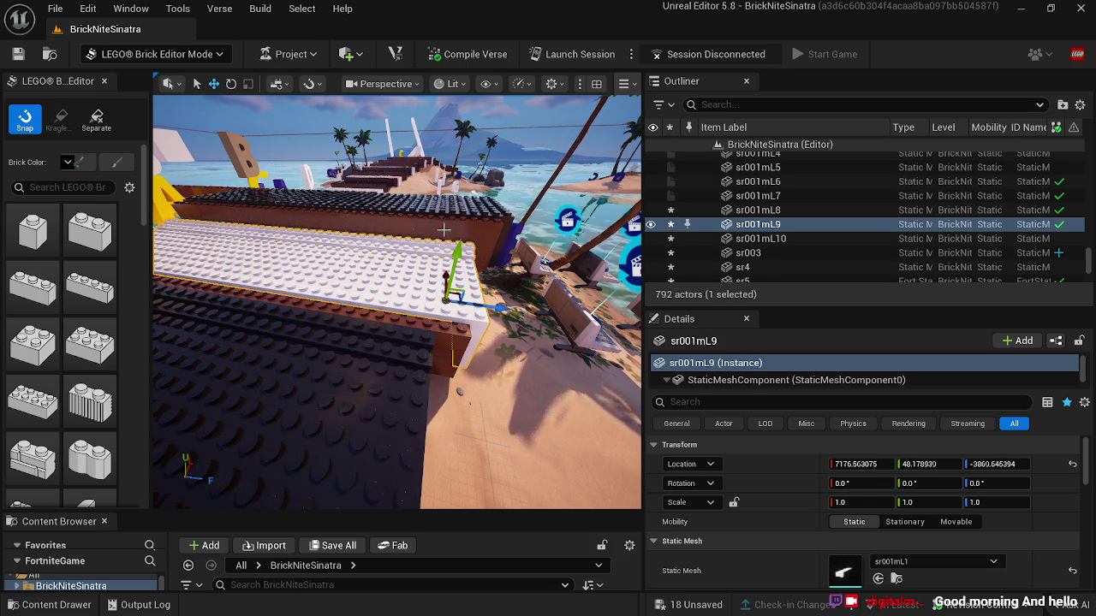
left_click(443, 221)
key("f")
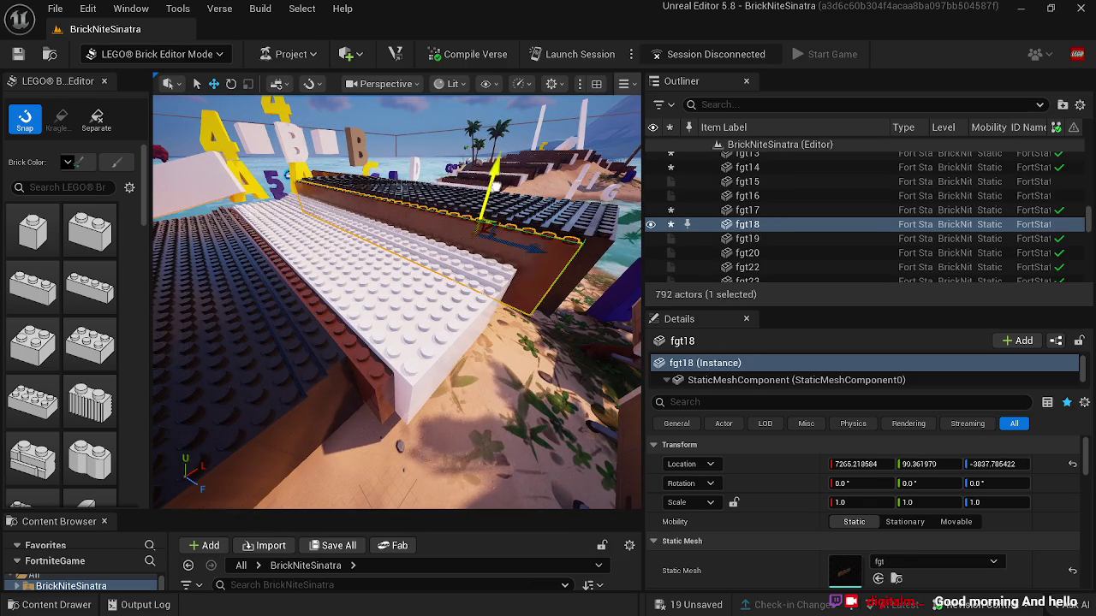
Step: Raise dark end plate sr7, then bring it back down over the bricks
left_click(567, 226)
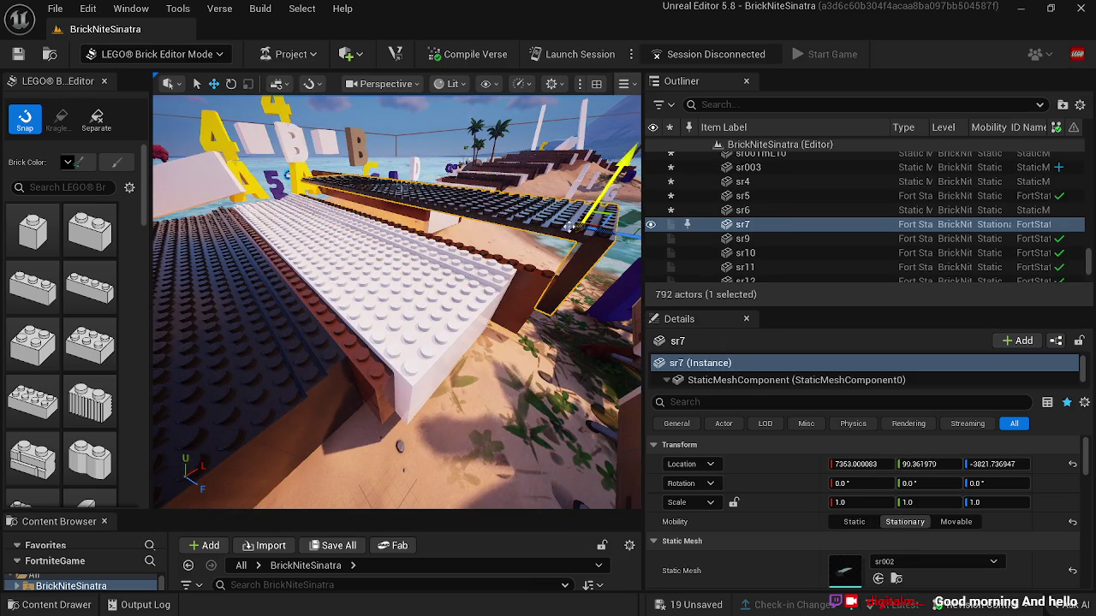
mouse_move(605, 190)
left_mouse_down()
mouse_move(571, 292)
mouse_move(539, 300)
left_mouse_up()
left_click_drag(529, 135, 523, 225)
Step: Fly over the walkway to the white brick wall and select its stray brick
left_click_drag(476, 338, 445, 321)
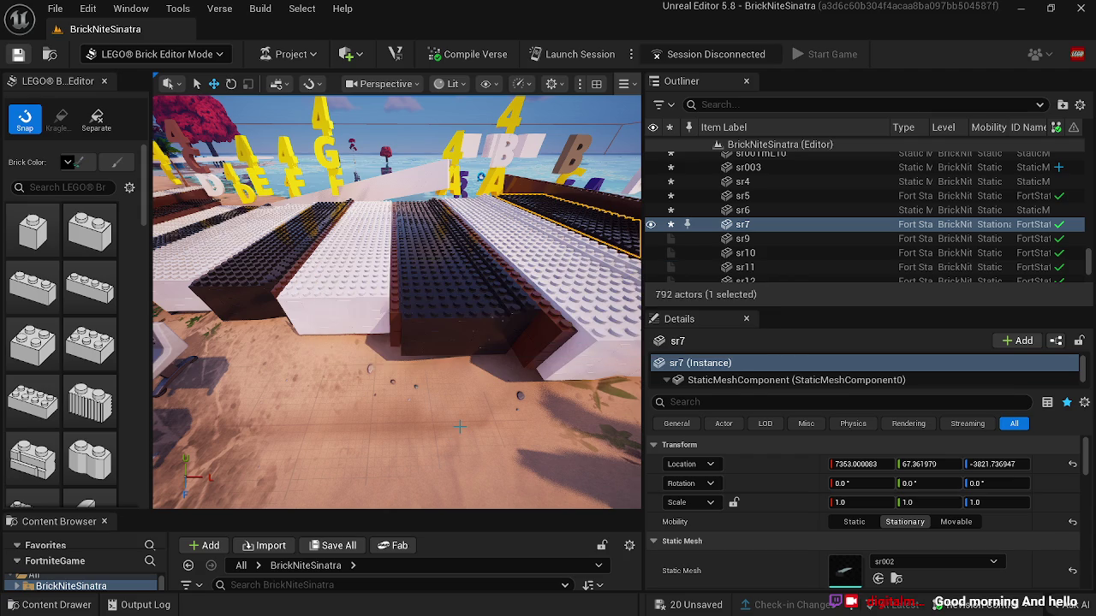
mouse_move(448, 428)
left_mouse_down()
mouse_move(454, 403)
mouse_move(480, 385)
mouse_move(415, 362)
mouse_move(414, 402)
mouse_move(338, 377)
left_mouse_up()
mouse_move(408, 363)
left_mouse_down()
mouse_move(389, 330)
mouse_move(331, 287)
mouse_move(416, 286)
mouse_move(454, 254)
mouse_move(574, 255)
mouse_move(558, 255)
left_mouse_up()
left_click(420, 352)
Step: Delete brick sr001m5 and lower a new white brick to walkway key height
key("Delete")
left_click(321, 281)
scroll(548, 258, "up", 3)
left_click_drag(550, 118, 563, 214)
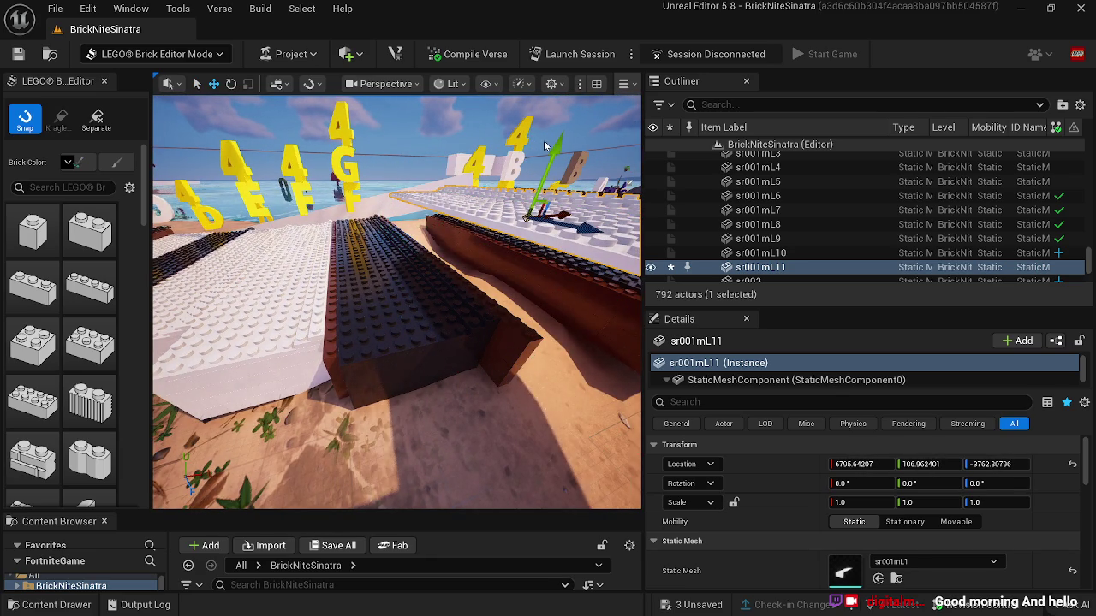
mouse_move(557, 225)
left_mouse_down()
mouse_move(371, 164)
mouse_move(282, 150)
mouse_move(363, 190)
left_mouse_up()
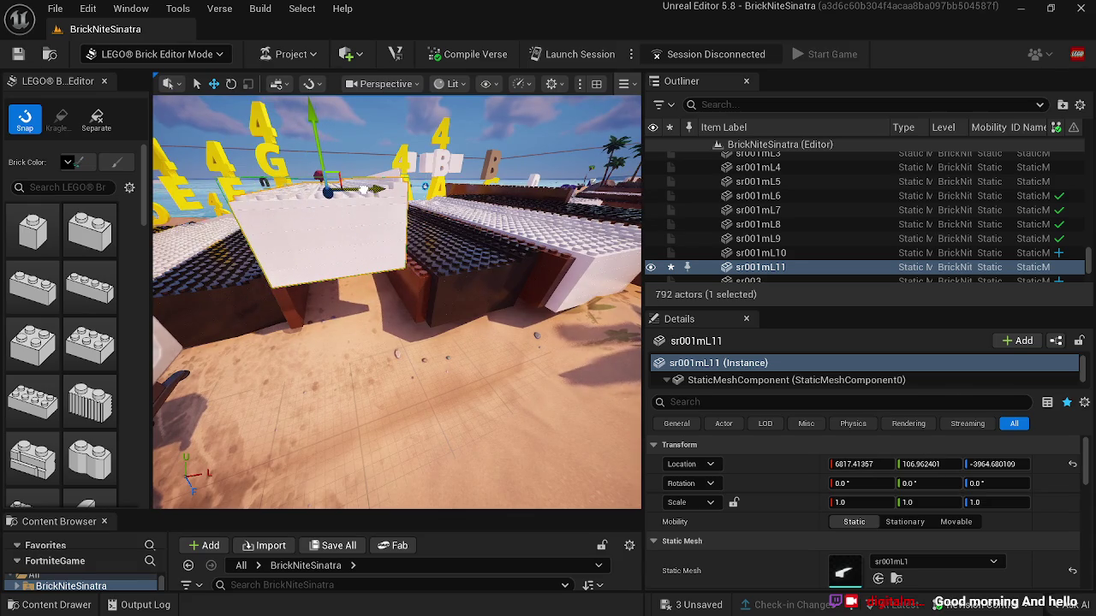
left_click_drag(363, 189, 367, 190)
mouse_move(325, 145)
left_mouse_down()
mouse_move(337, 205)
mouse_move(330, 183)
left_mouse_up()
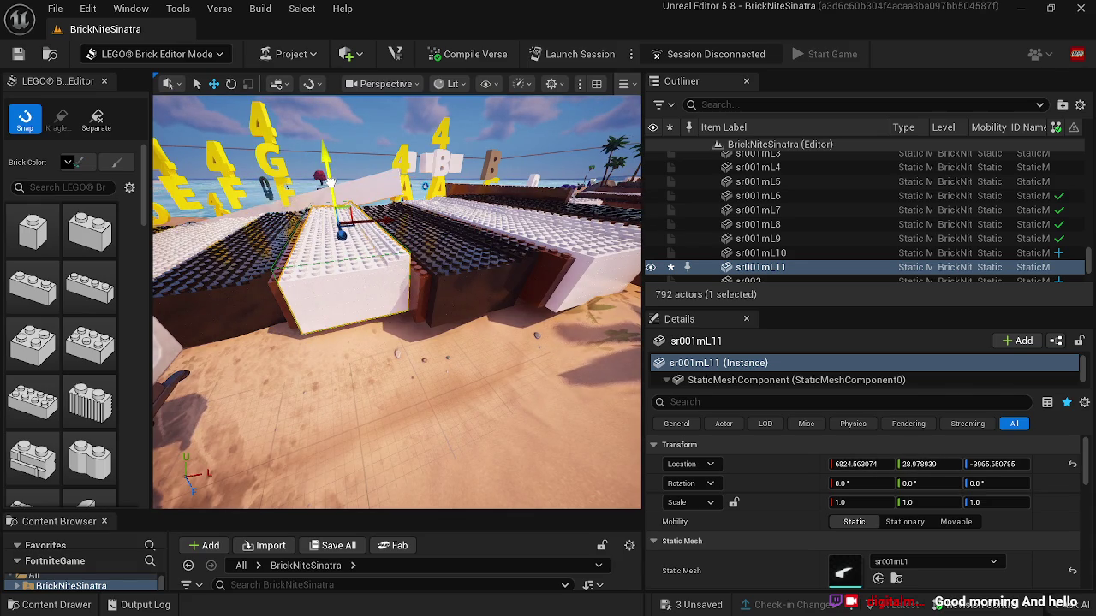
Step: Adjust black key sr6's height, raise long dark brick to key height, and raise plate sr001mL9 slightly
left_click(416, 255)
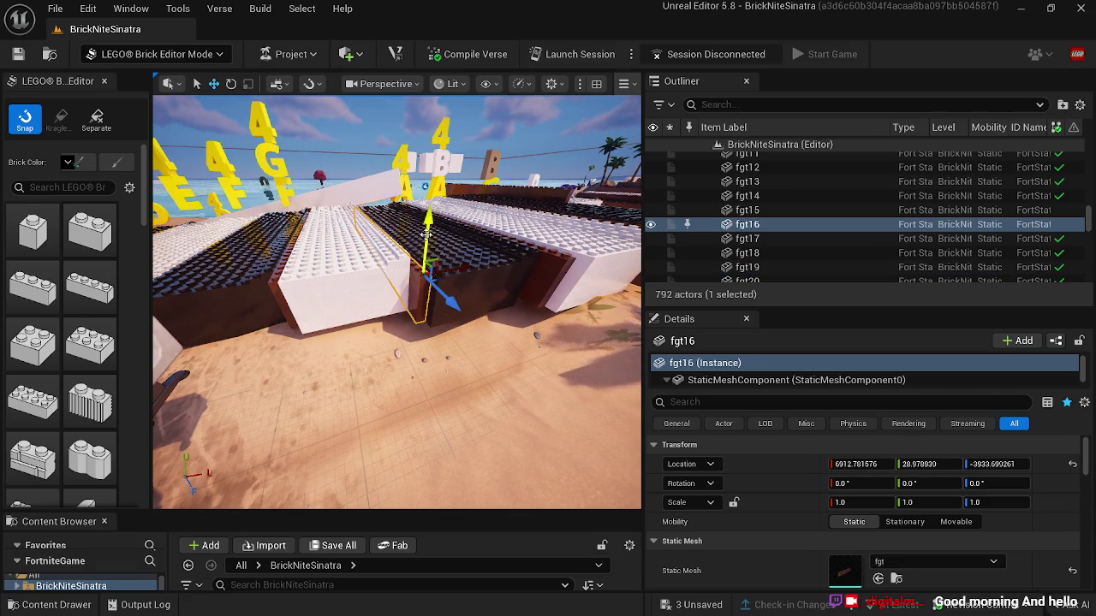
left_click(464, 234)
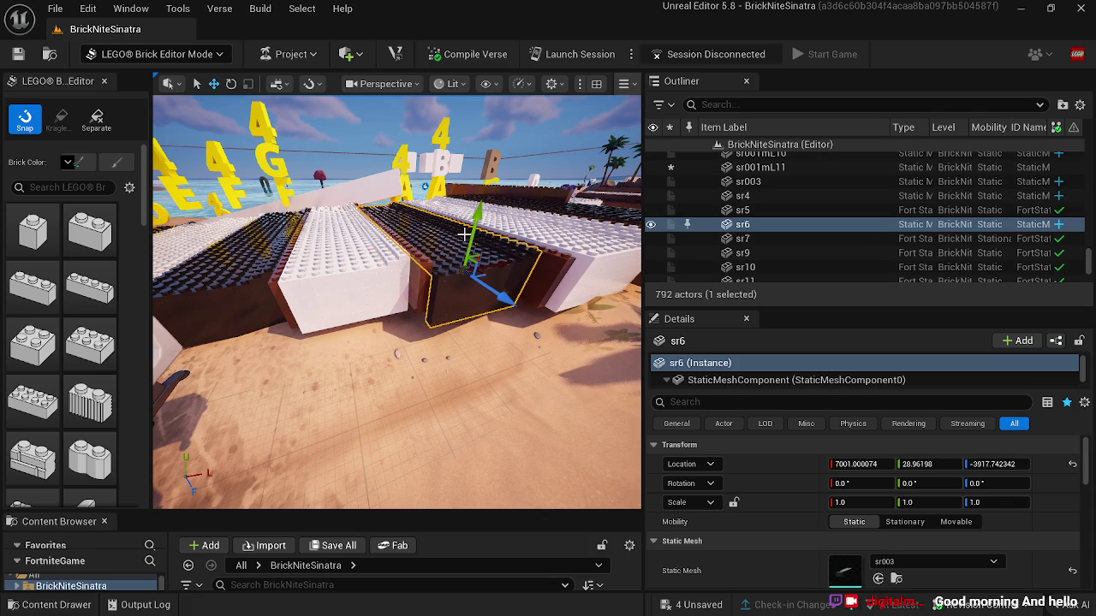
left_click_drag(473, 221, 479, 202)
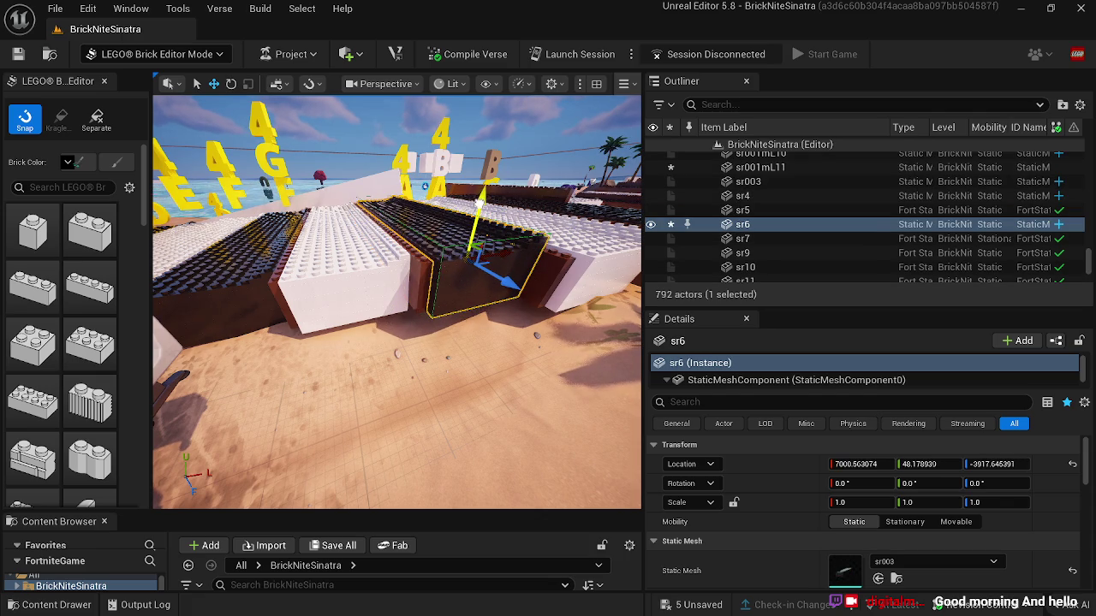
left_click(552, 269)
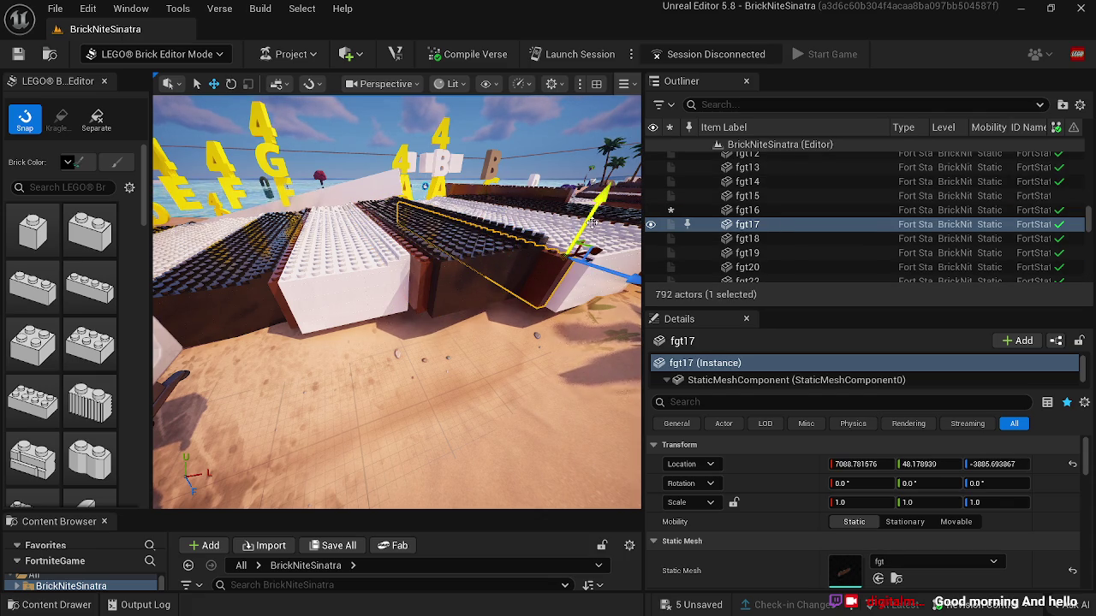
left_click_drag(587, 216, 604, 182)
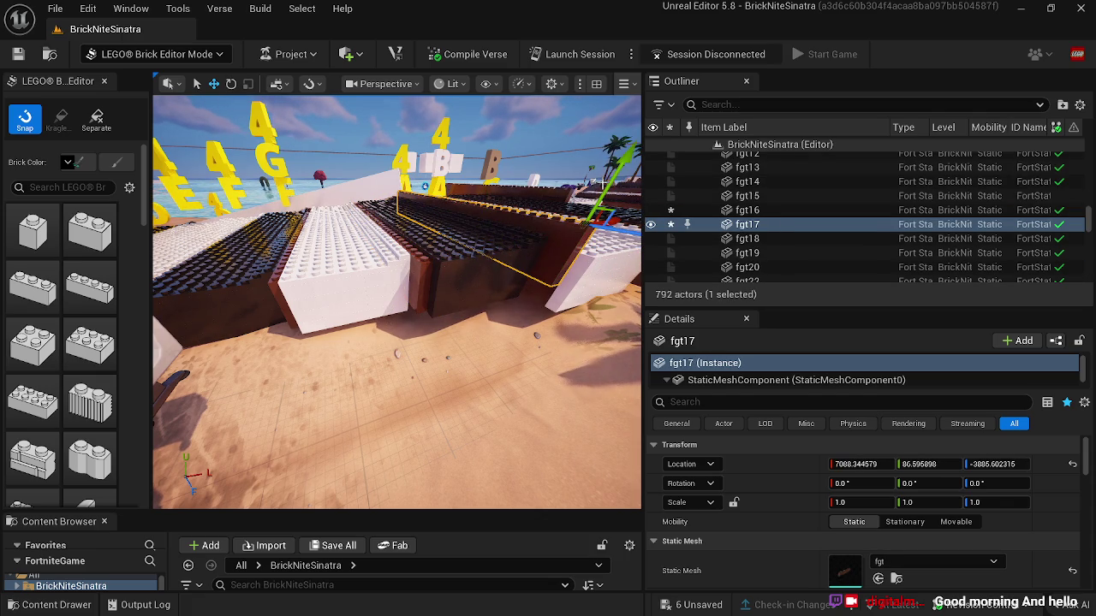
left_click(599, 236)
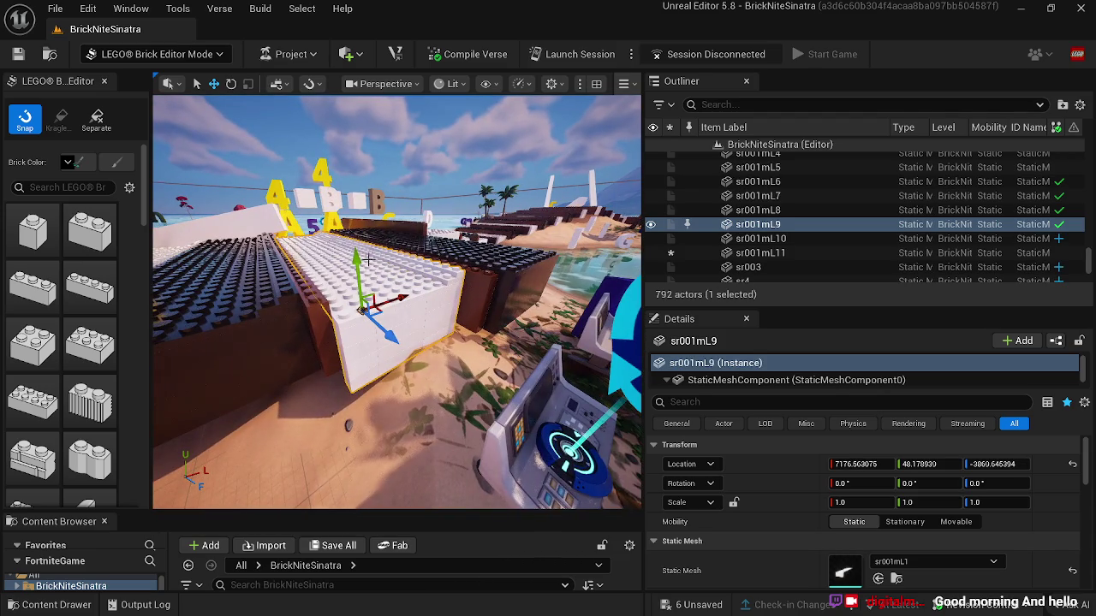
mouse_move(357, 261)
left_mouse_down()
mouse_move(355, 235)
mouse_move(437, 242)
mouse_move(442, 252)
left_mouse_up()
Step: Revert black plate fgt18 with Ctrl+Z and raise dark end plate sr7 toward key height
left_click(432, 256)
key("ctrl+z")
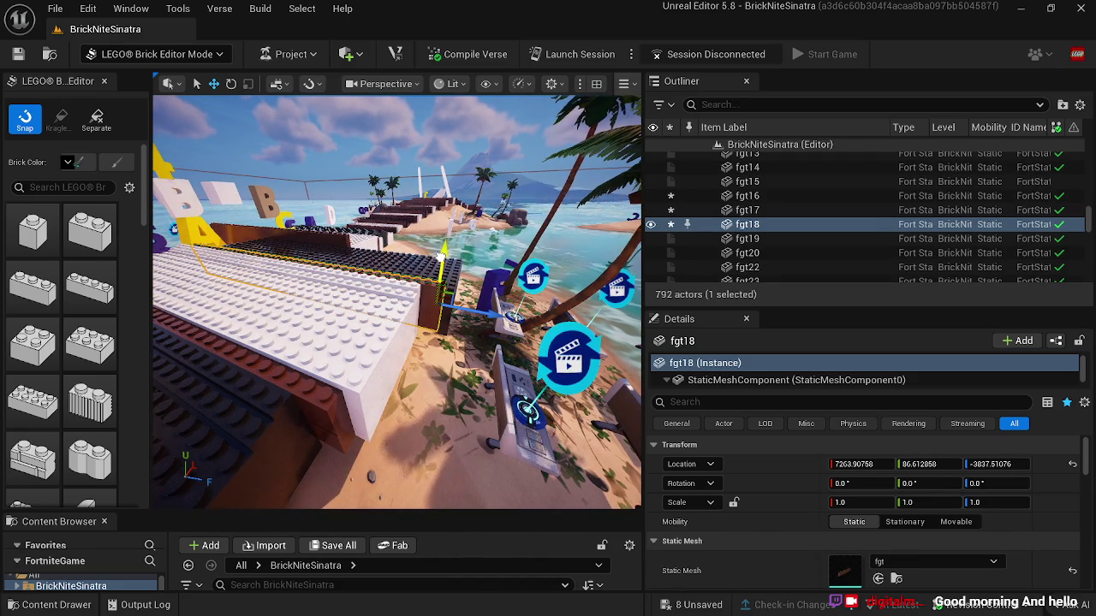
left_click(451, 277)
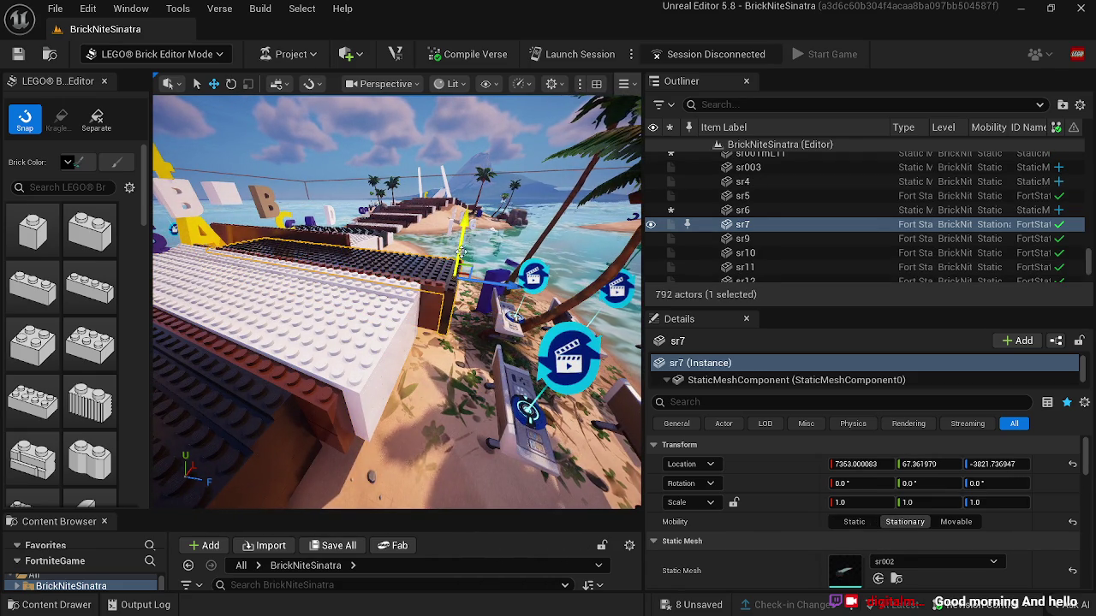
mouse_move(463, 242)
left_mouse_down()
mouse_move(528, 266)
mouse_move(516, 263)
left_mouse_up()
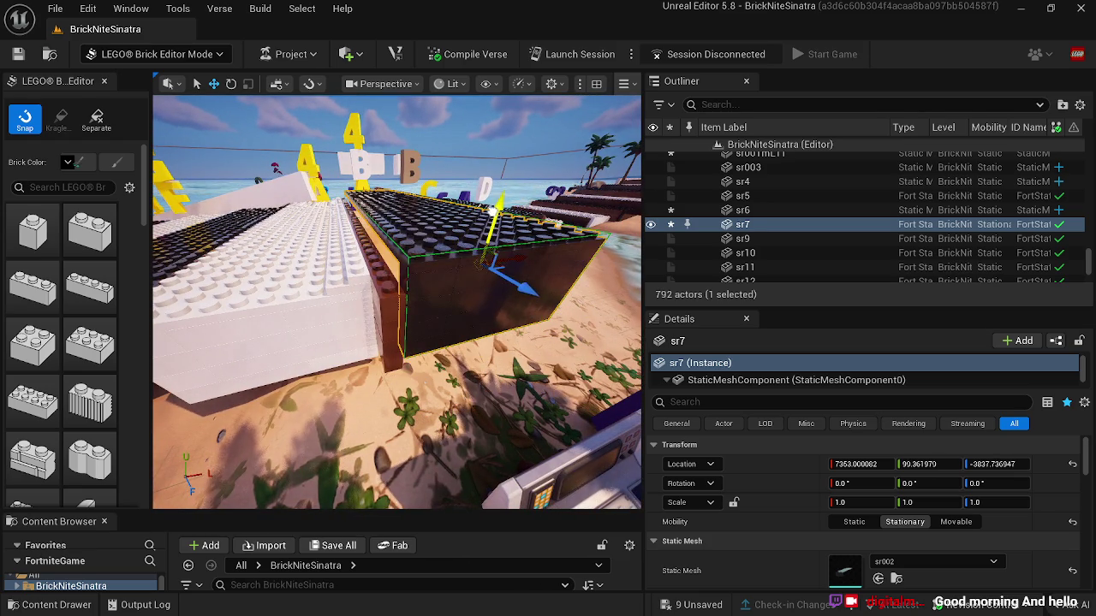
left_click_drag(494, 221, 492, 184)
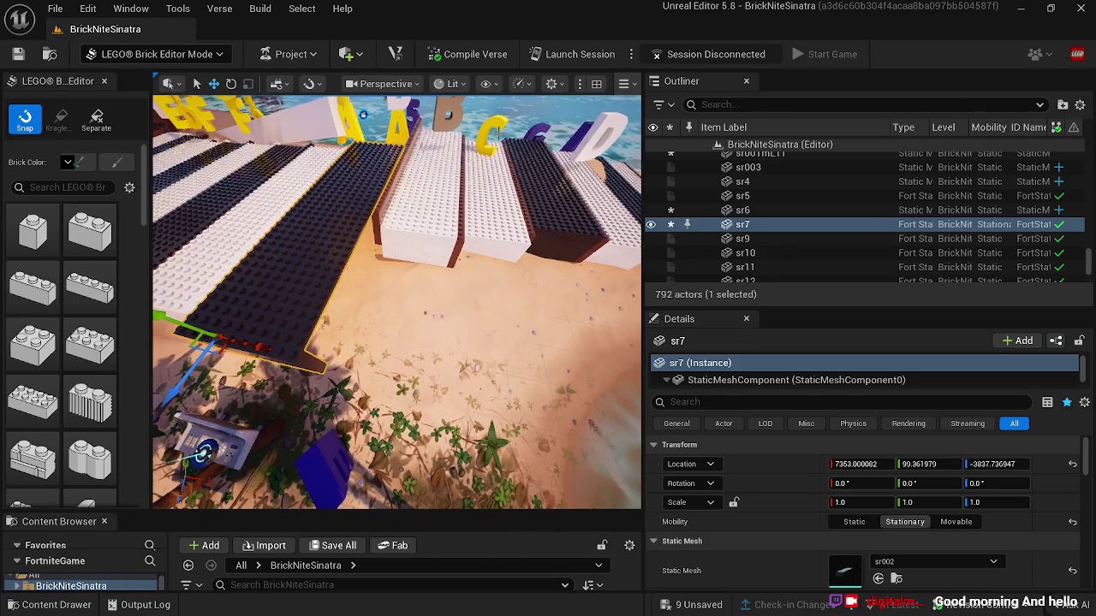
Step: Move edge brick fgt20 aside and settle sr7 at Y 86.61, Z −3821.46
left_click(396, 186)
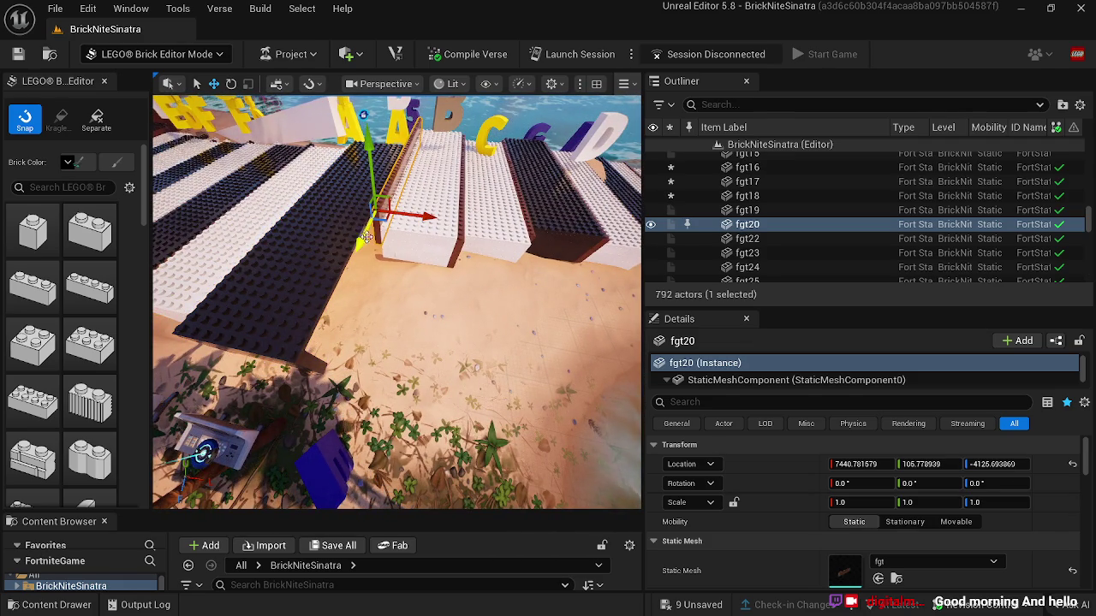
left_click_drag(397, 185, 411, 157)
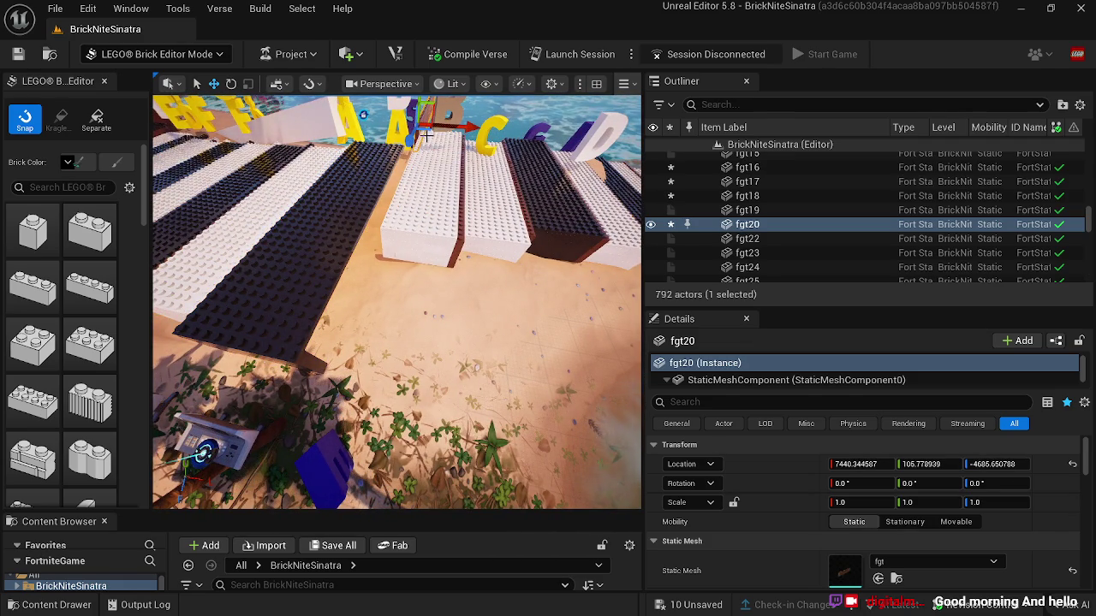
left_click(362, 193)
mouse_move(362, 193)
left_mouse_down()
mouse_move(402, 256)
mouse_move(393, 222)
left_mouse_up()
mouse_move(518, 121)
left_mouse_down()
mouse_move(526, 107)
mouse_move(445, 129)
mouse_move(436, 152)
left_mouse_up()
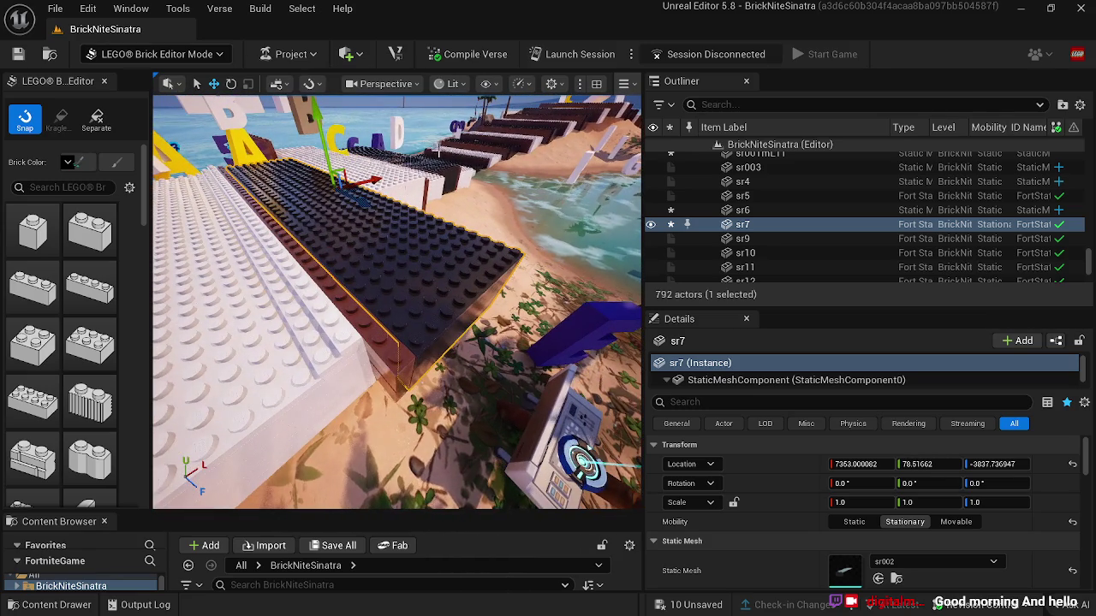
mouse_move(367, 201)
left_mouse_down()
mouse_move(380, 205)
mouse_move(366, 207)
left_mouse_up()
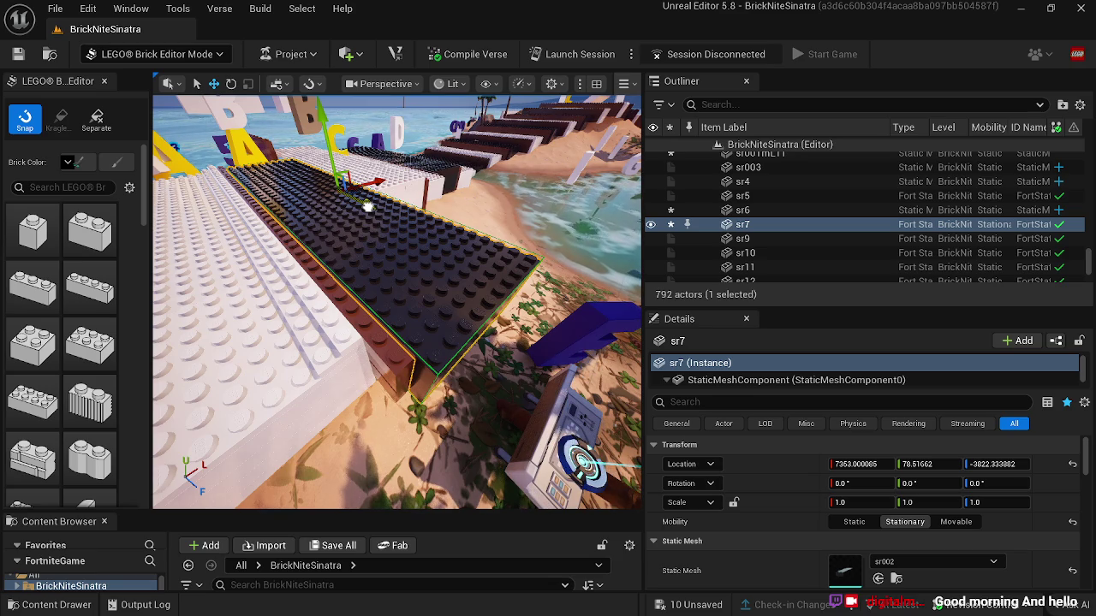
left_click_drag(374, 183, 374, 184)
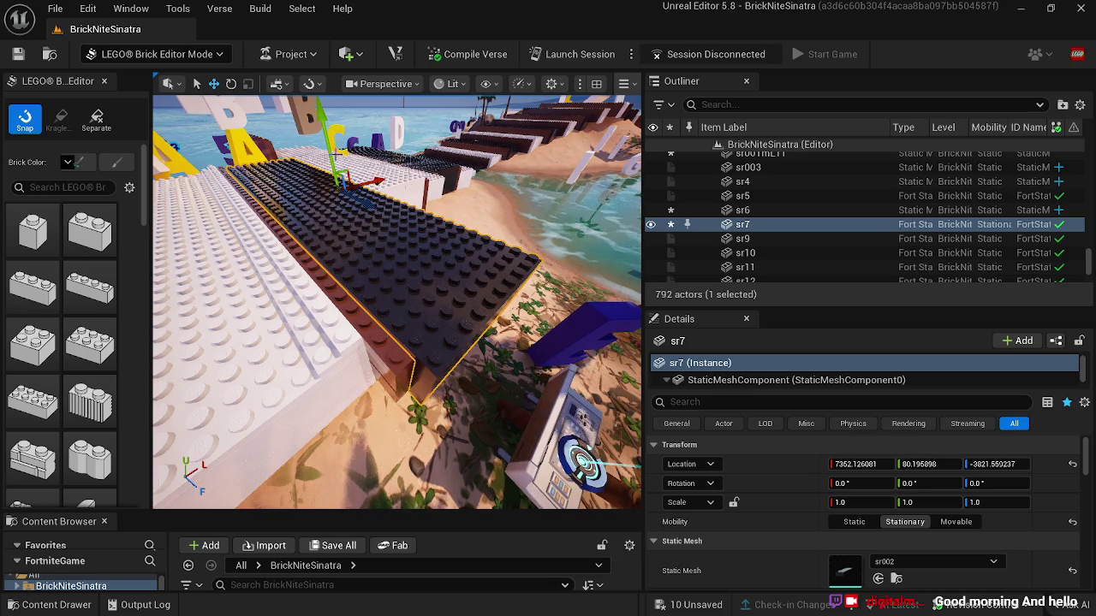
scroll(317, 195, "up", 6)
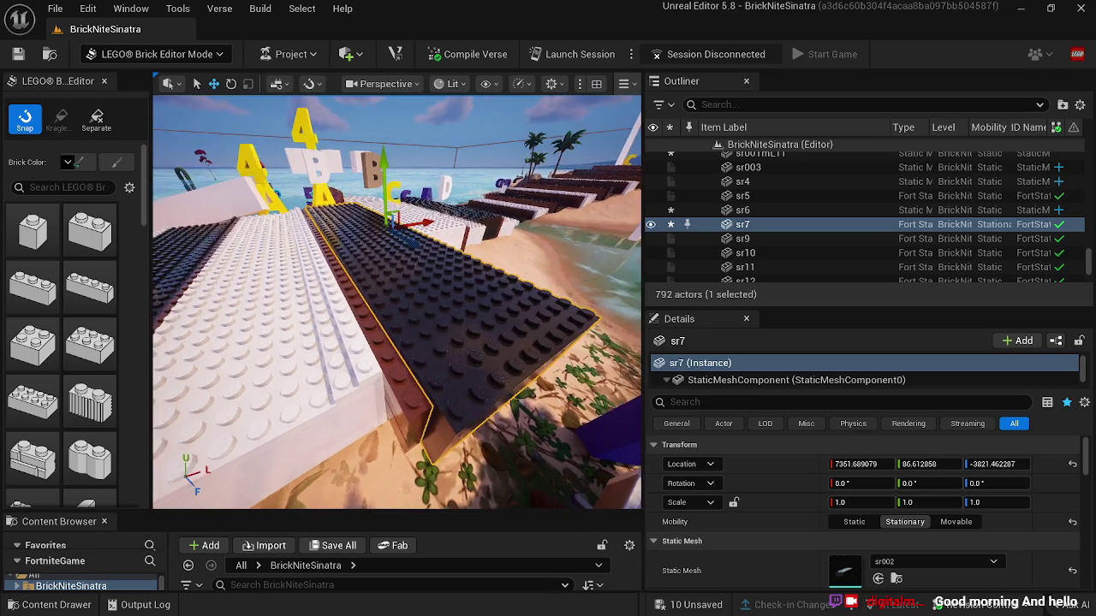
scroll(396, 301, "down", 10)
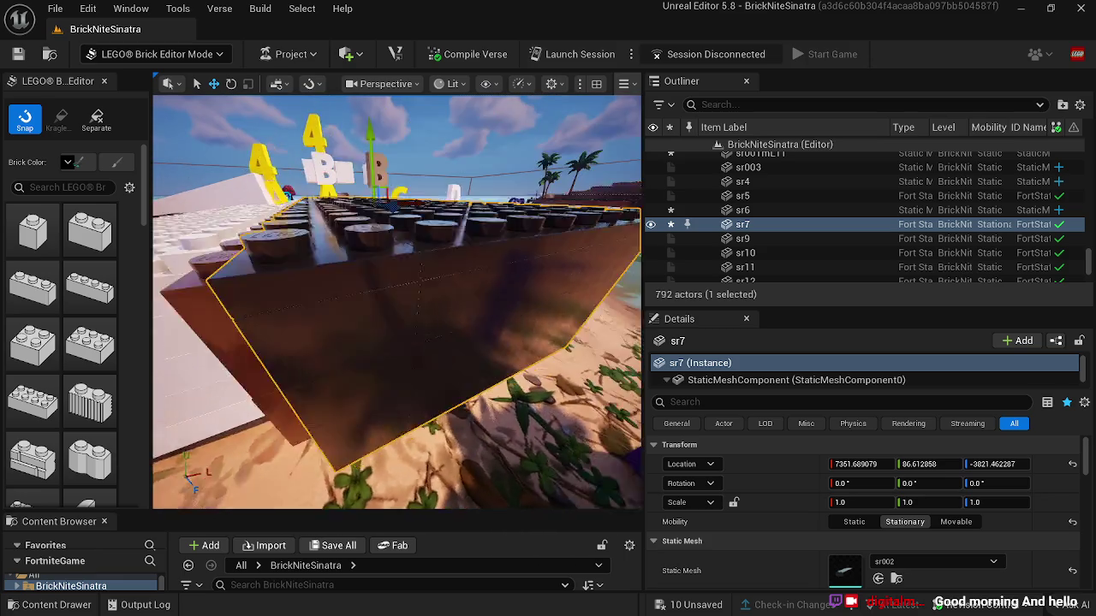
scroll(396, 301, "down", 5)
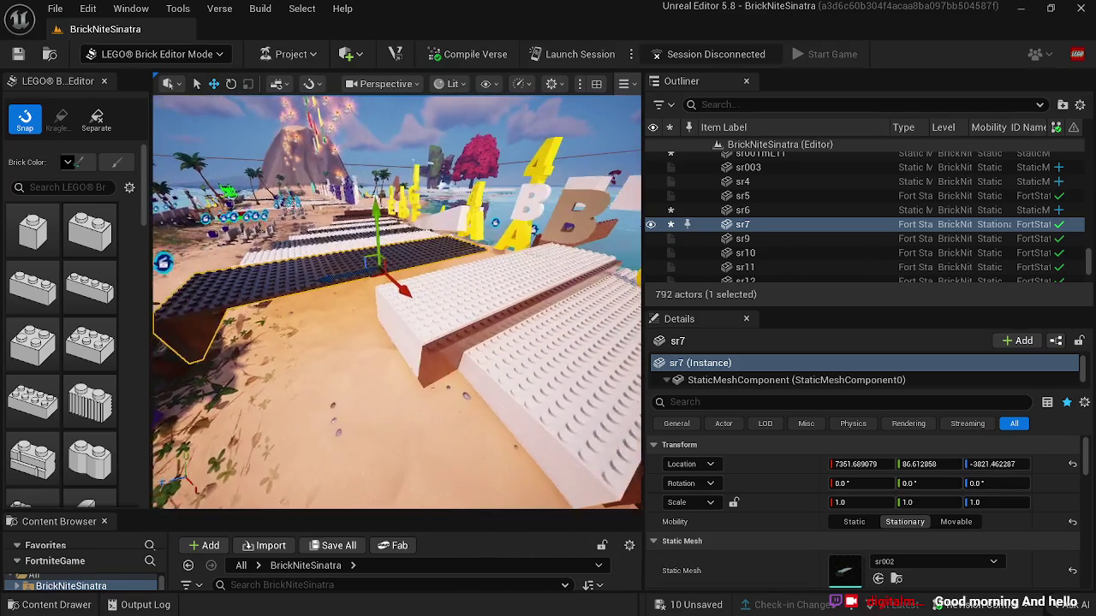
left_click(593, 226)
mouse_move(592, 226)
left_mouse_down()
mouse_move(454, 251)
mouse_move(414, 273)
left_mouse_up()
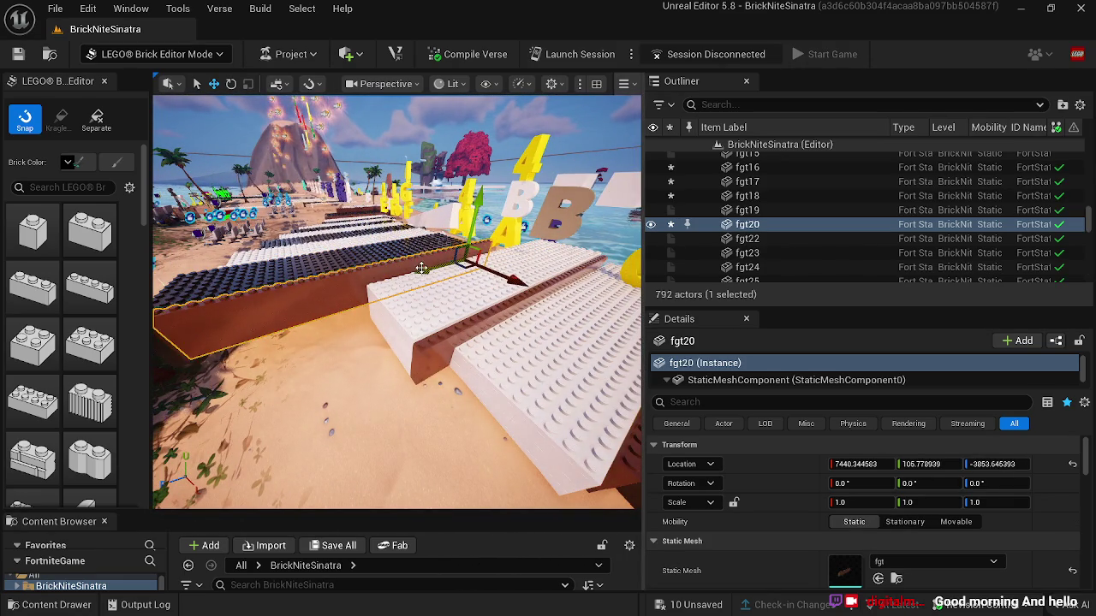
scroll(414, 272, "up", 5)
scroll(414, 272, "down", 5)
left_click_drag(509, 273, 500, 217)
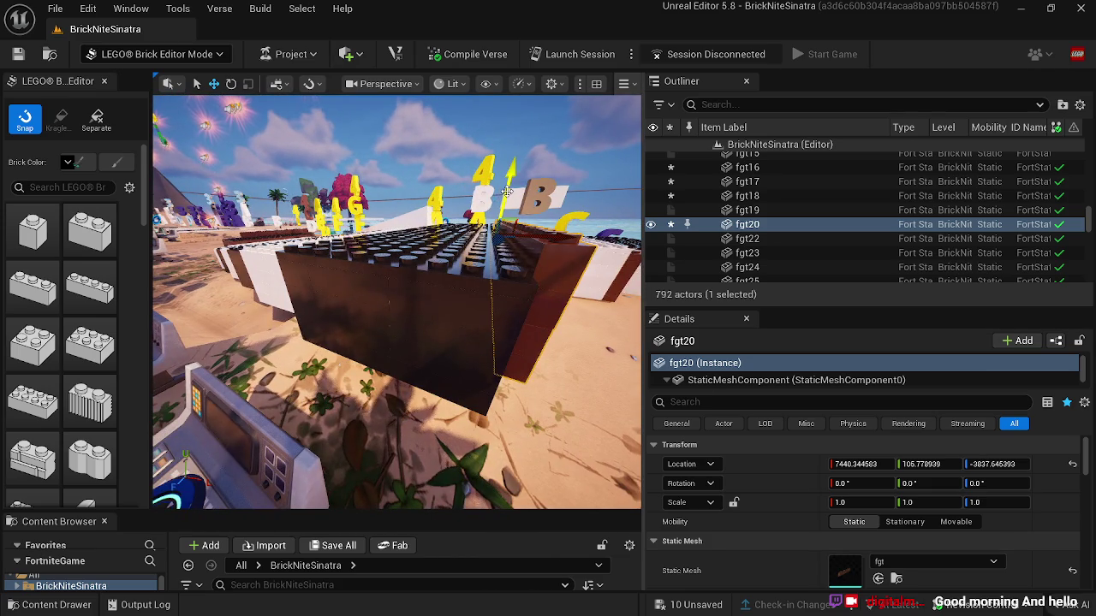
mouse_move(511, 196)
left_mouse_down()
mouse_move(459, 283)
mouse_move(452, 381)
mouse_move(386, 275)
left_mouse_up()
left_click(460, 283)
left_click(387, 276)
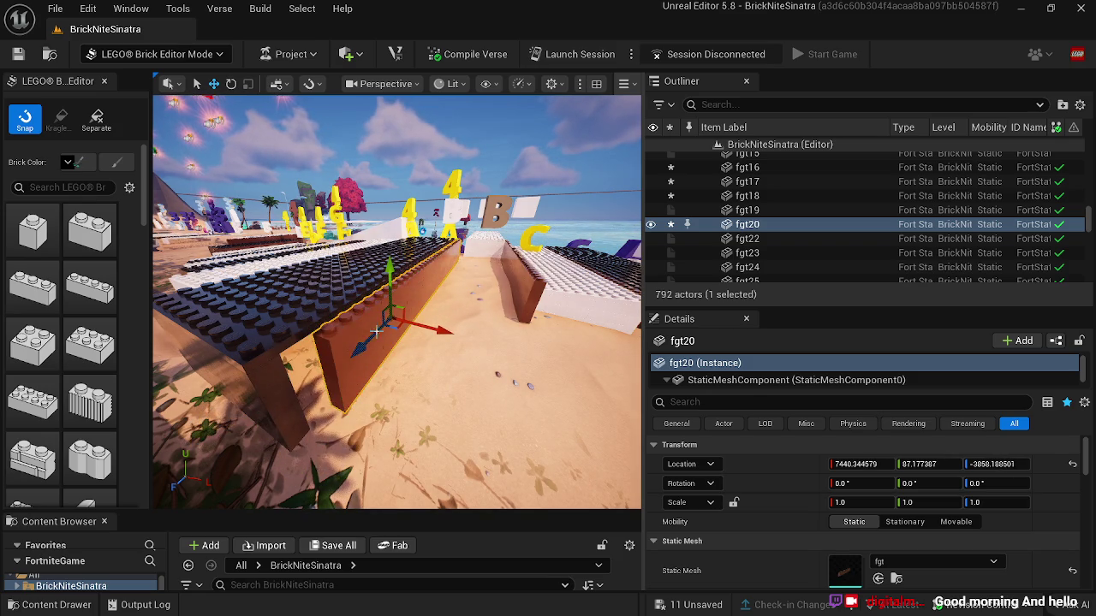
left_click_drag(433, 329, 437, 329)
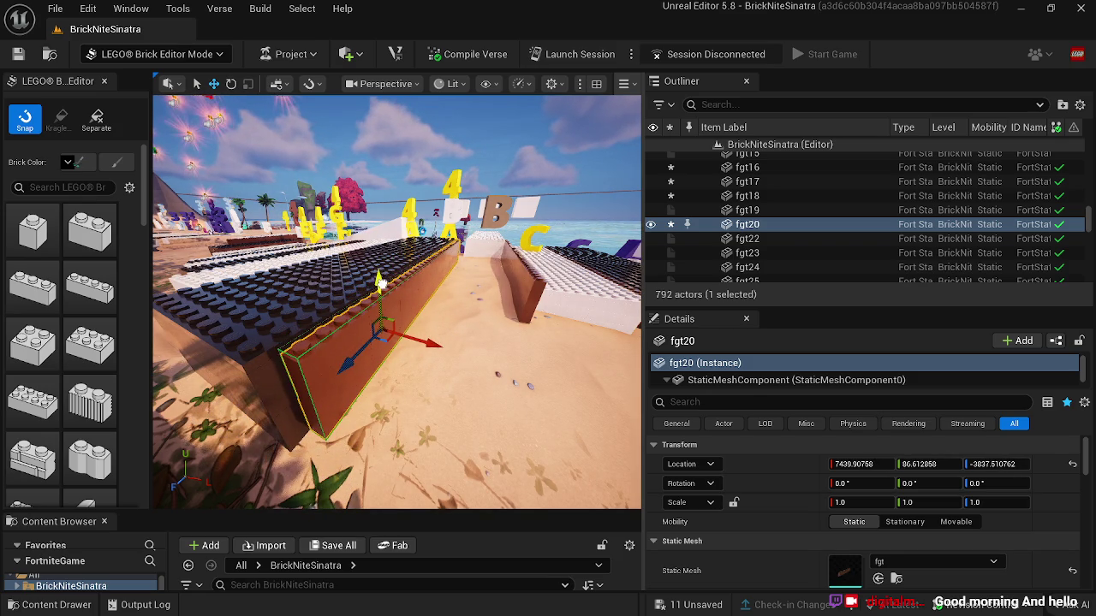
mouse_move(433, 394)
left_mouse_down()
mouse_move(375, 445)
mouse_move(422, 385)
left_mouse_up()
Step: Raise white edge plate sr001mL10 to line up with the keys
left_click(419, 389)
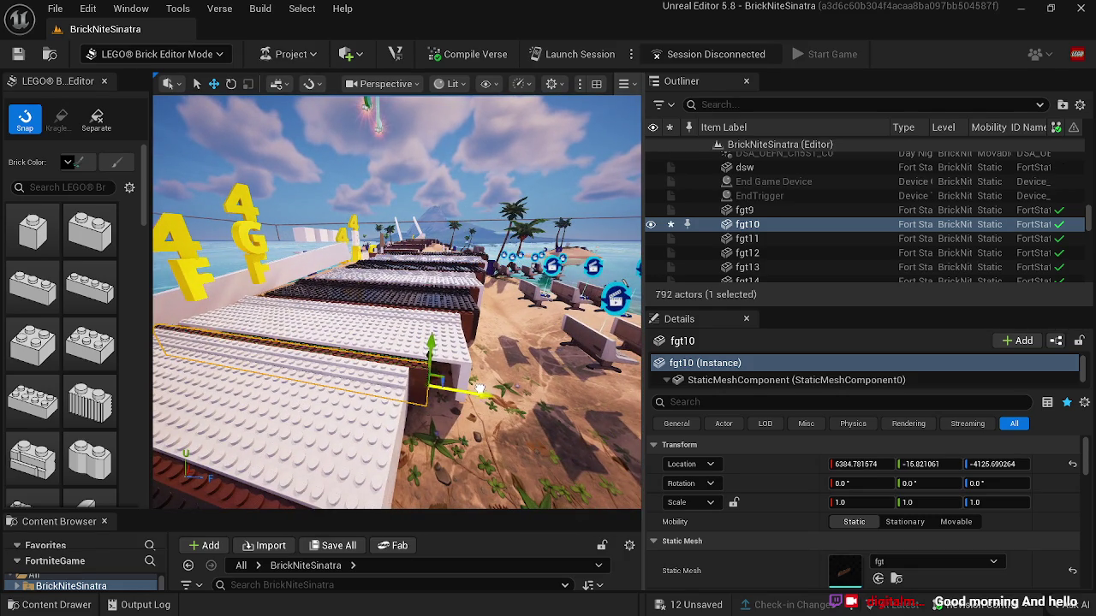
left_click(378, 407)
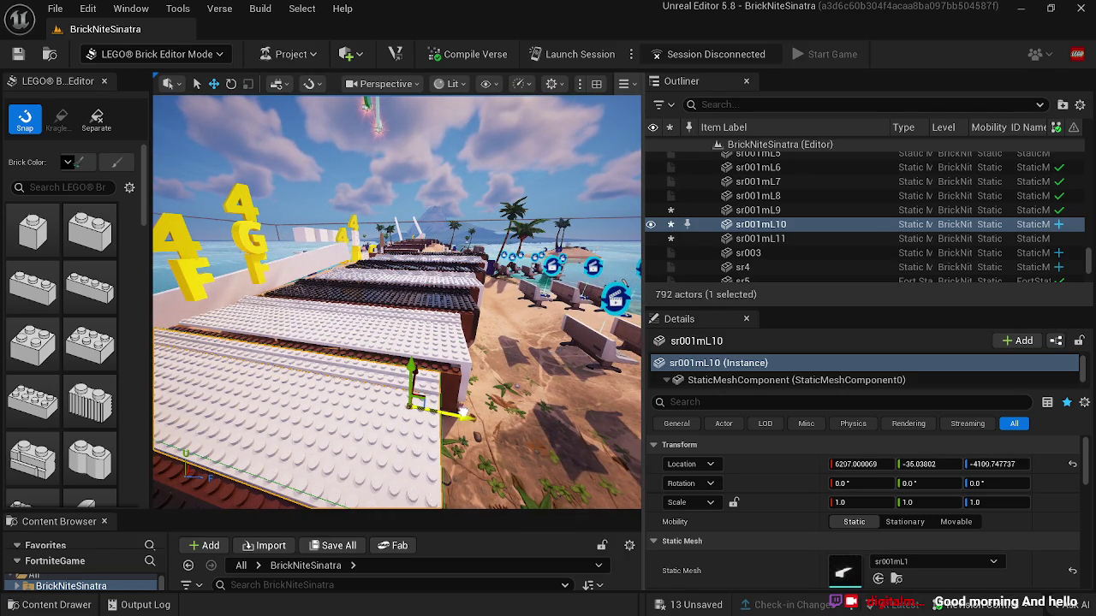
mouse_move(417, 395)
left_mouse_down()
mouse_move(499, 400)
mouse_move(505, 366)
left_mouse_up()
left_click(495, 411)
mouse_move(468, 414)
left_mouse_down()
mouse_move(460, 384)
mouse_move(421, 376)
mouse_move(476, 422)
left_mouse_up()
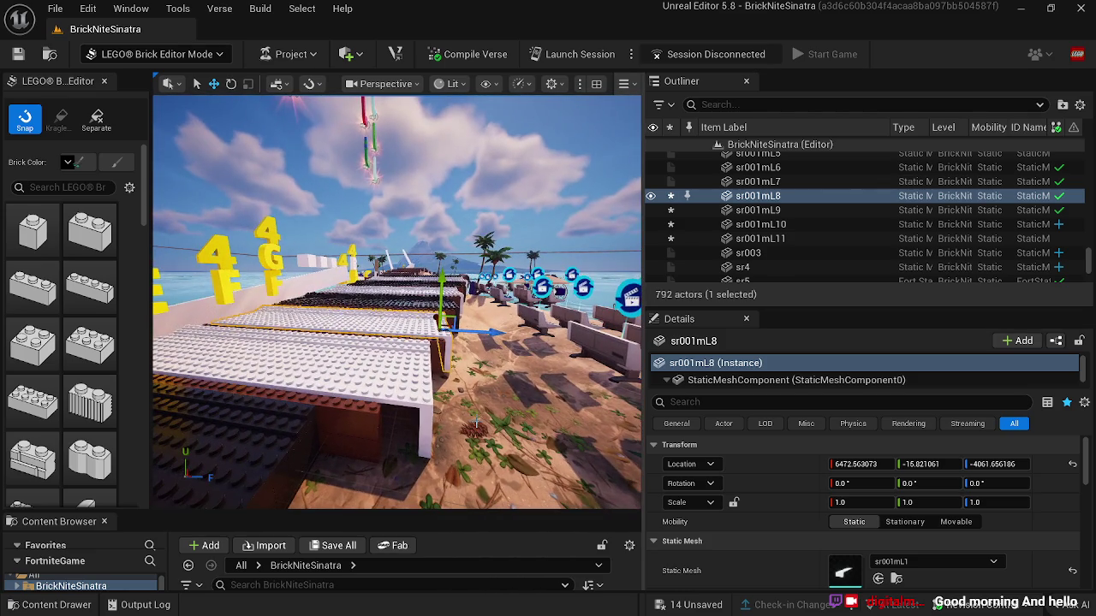
left_click(411, 381)
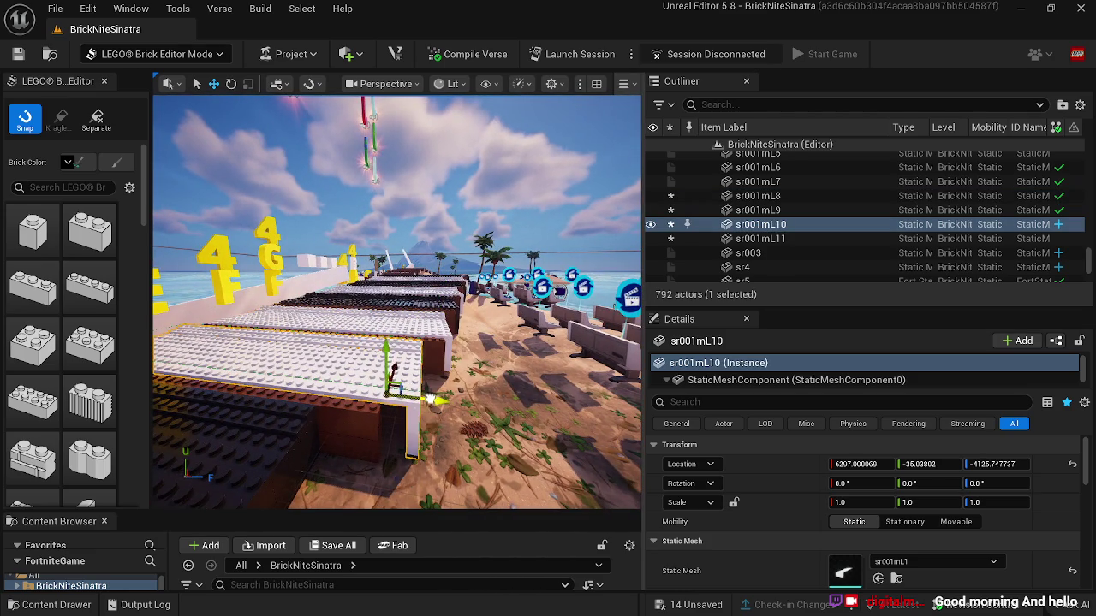
left_click_drag(428, 399, 440, 409)
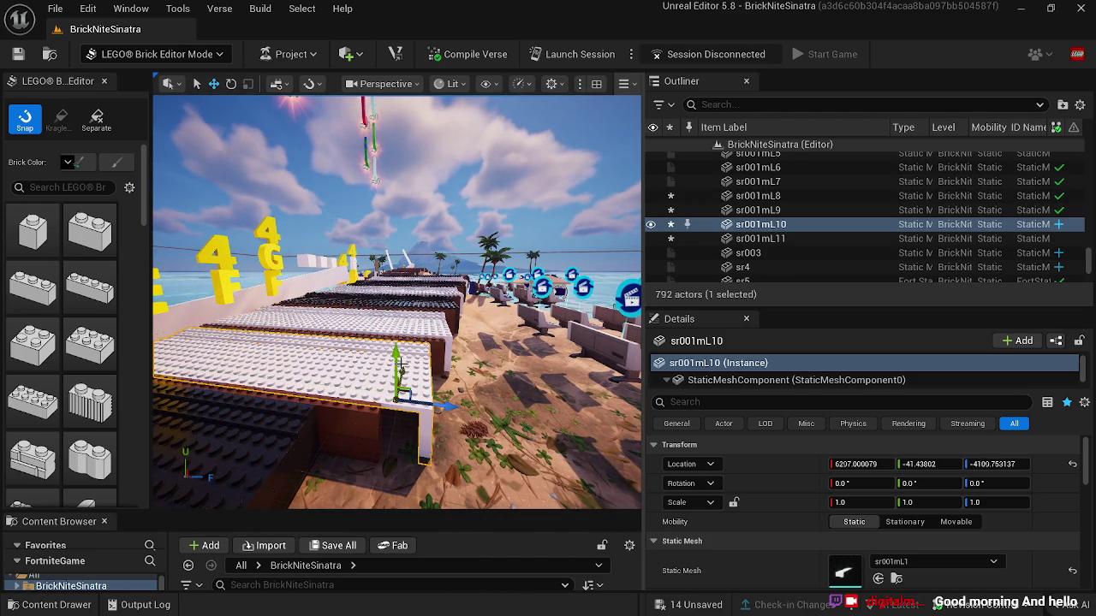
Step: Nudge block fgt9 into line, then slide the sr003 wall sideways and raise it
left_click(374, 427)
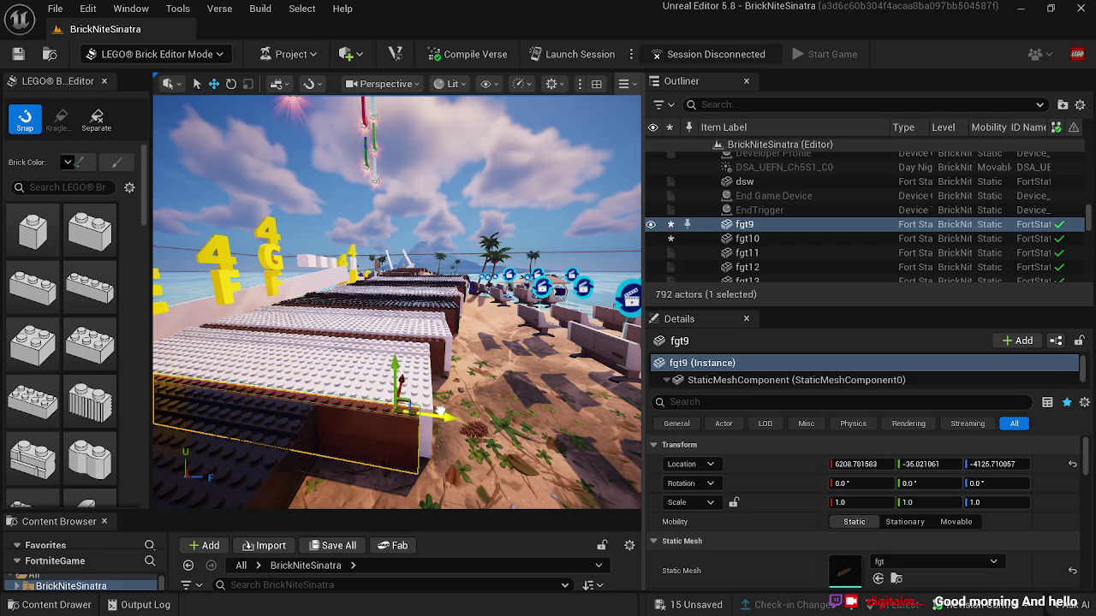
left_click_drag(404, 379, 407, 375)
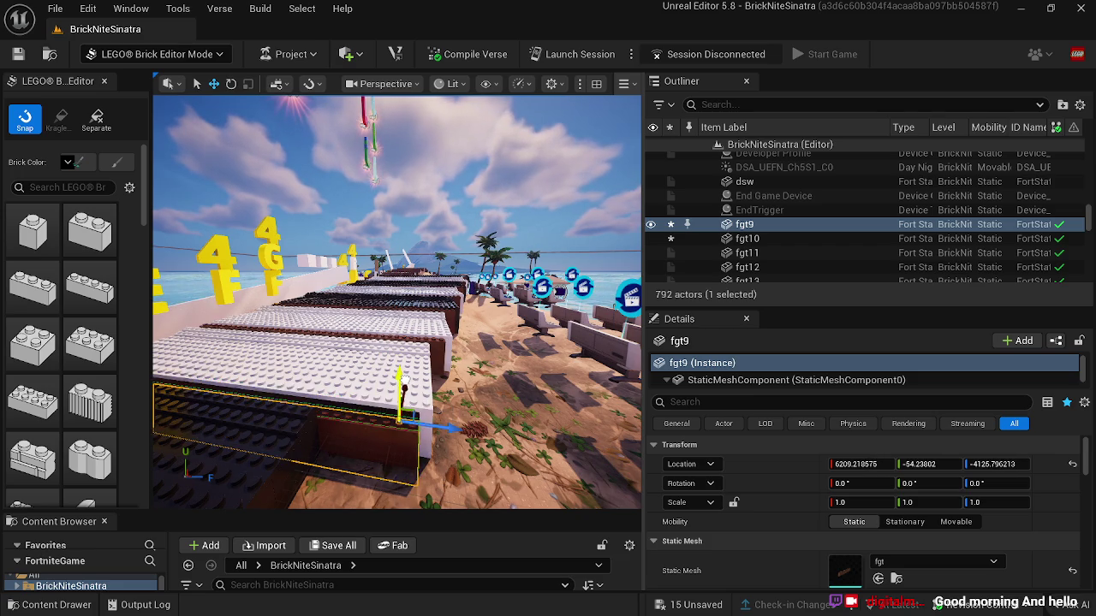
mouse_move(499, 374)
left_mouse_down()
mouse_move(445, 359)
mouse_move(374, 396)
left_mouse_up()
left_click(386, 404)
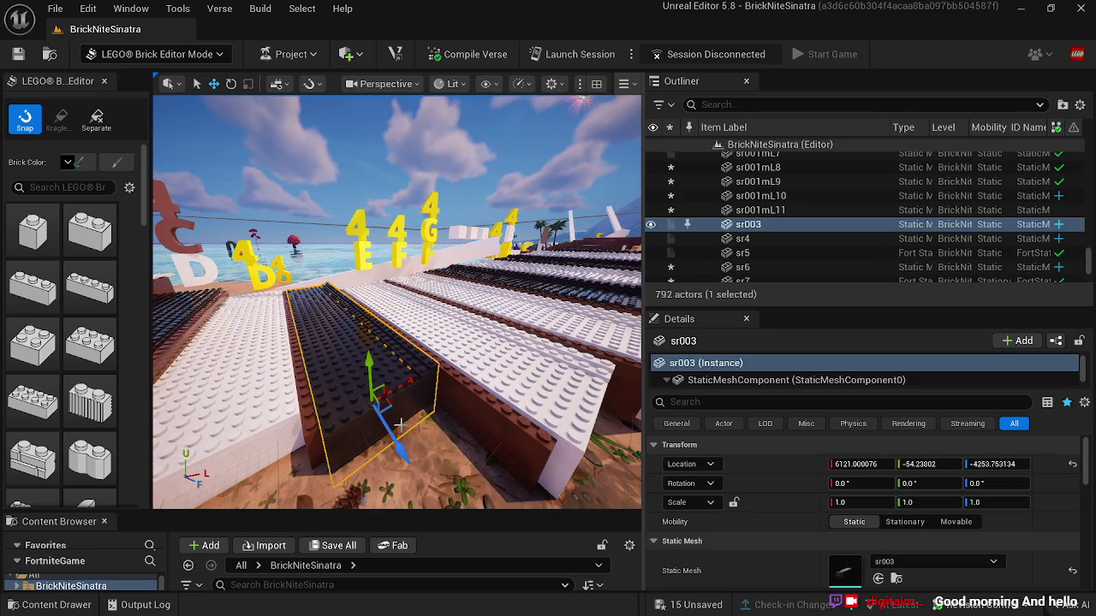
left_click_drag(401, 439, 400, 440)
mouse_move(394, 392)
left_mouse_down()
mouse_move(488, 390)
mouse_move(431, 401)
left_mouse_up()
left_click_drag(380, 357, 380, 358)
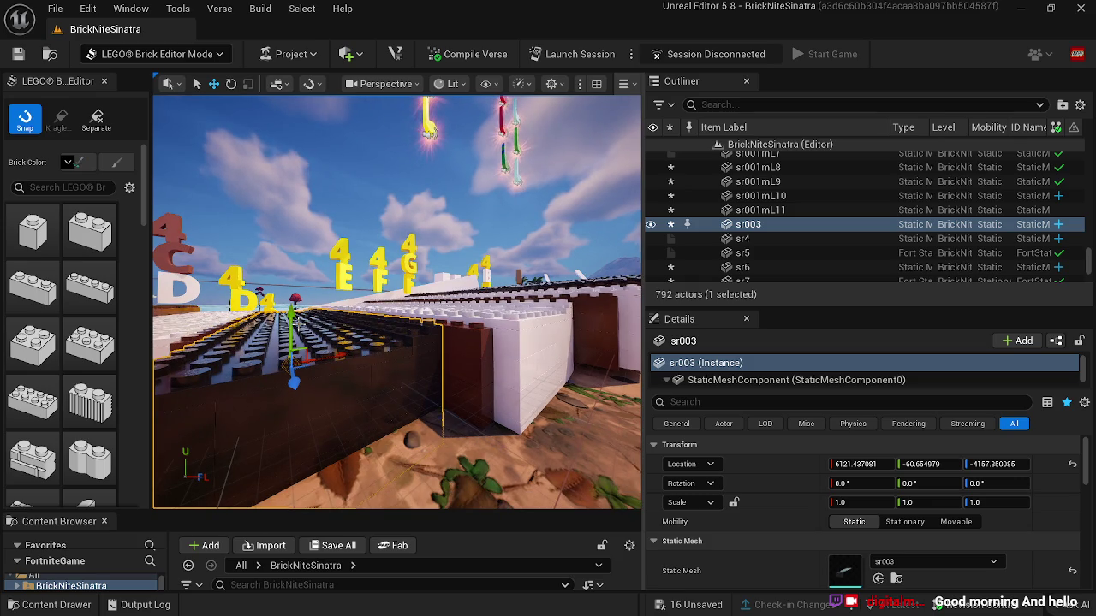
mouse_move(295, 334)
left_mouse_down()
mouse_move(304, 342)
mouse_move(318, 295)
mouse_move(391, 416)
mouse_move(406, 410)
left_mouse_up()
Step: Raise wall fgt13 and brick sr001m4 to Y −67.07, Z −4206.94, then save the level
left_click(387, 420)
mouse_move(344, 392)
left_mouse_down()
mouse_move(506, 447)
mouse_move(417, 400)
left_mouse_up()
left_click(342, 338)
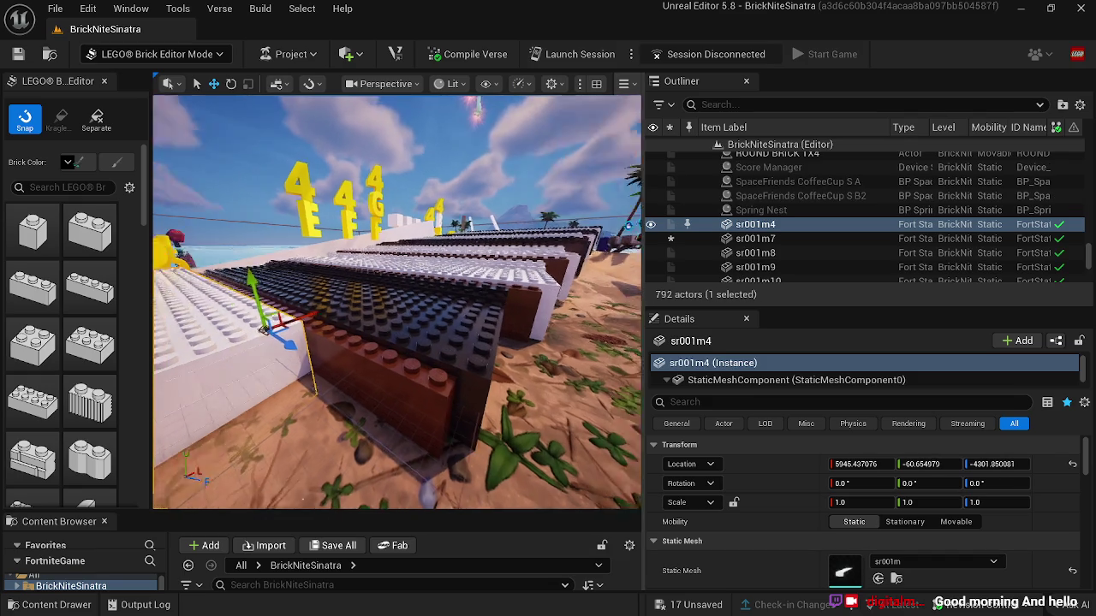
mouse_move(343, 338)
left_mouse_down()
mouse_move(424, 403)
mouse_move(364, 354)
left_mouse_up()
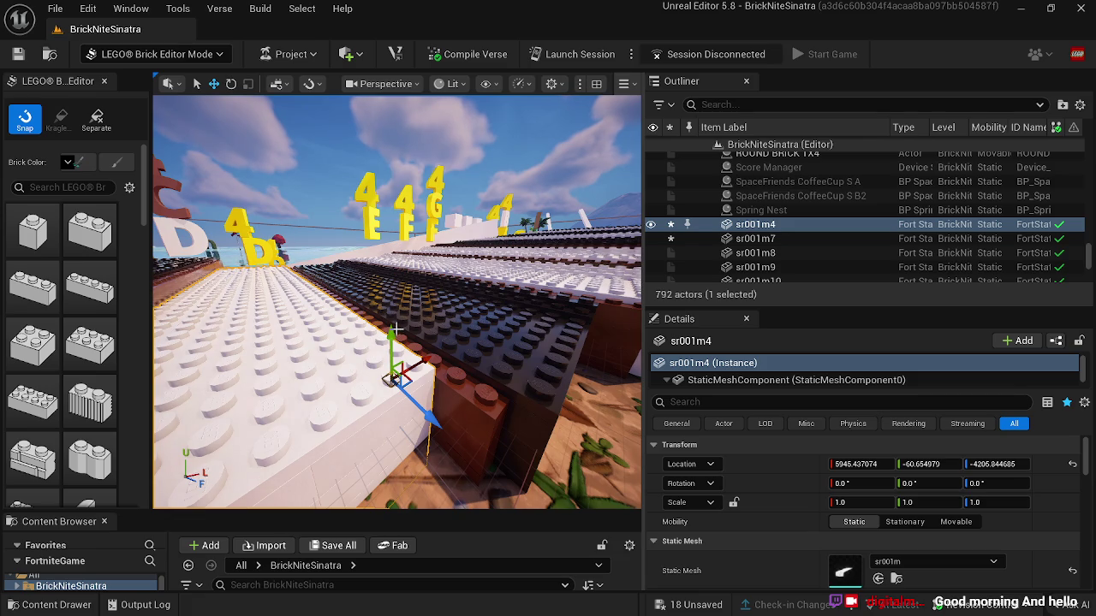
mouse_move(396, 335)
left_mouse_down()
mouse_move(390, 352)
mouse_move(396, 340)
mouse_move(257, 349)
left_mouse_up()
left_click(18, 54)
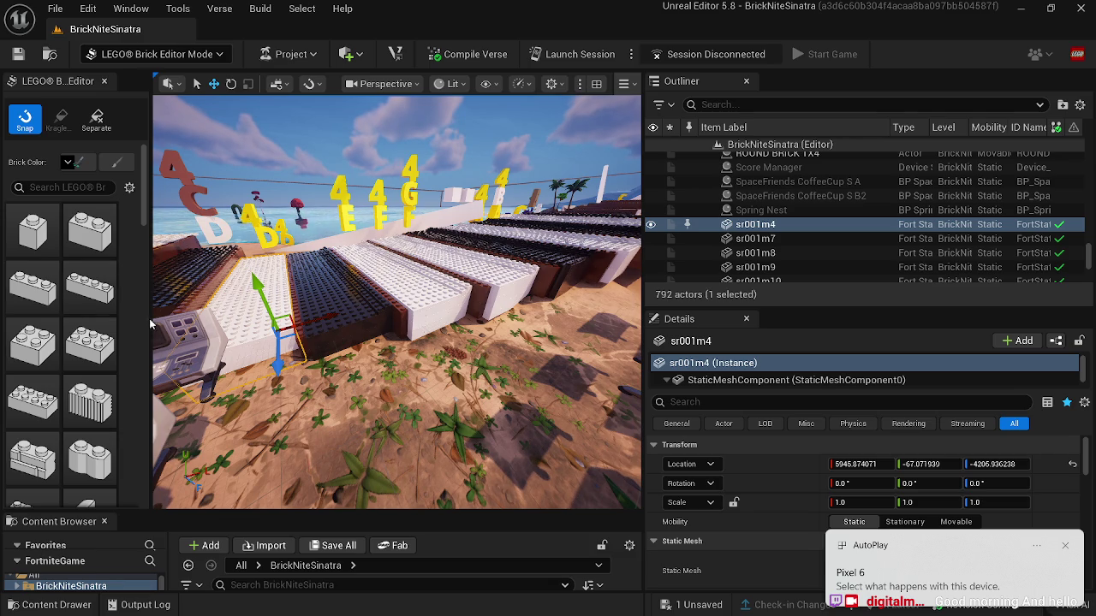
Step: Fly the camera over the brick rows toward the beach letters and switch to Selection Mode
mouse_move(262, 374)
left_mouse_down()
mouse_move(244, 323)
mouse_move(215, 351)
mouse_move(265, 378)
left_mouse_up()
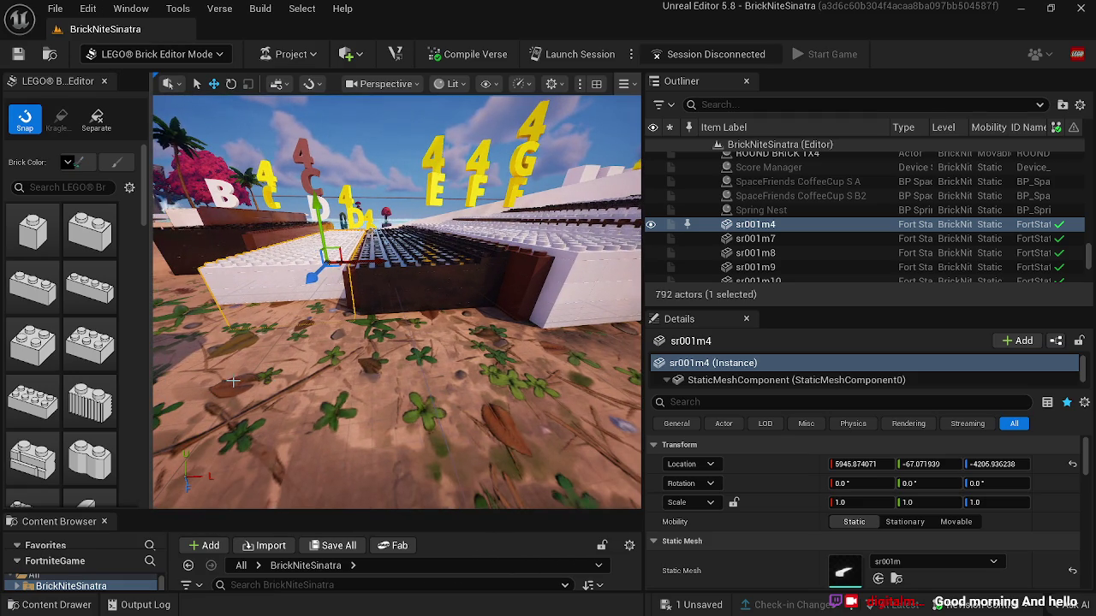
left_click_drag(305, 334, 260, 349)
left_click_drag(284, 305, 264, 312)
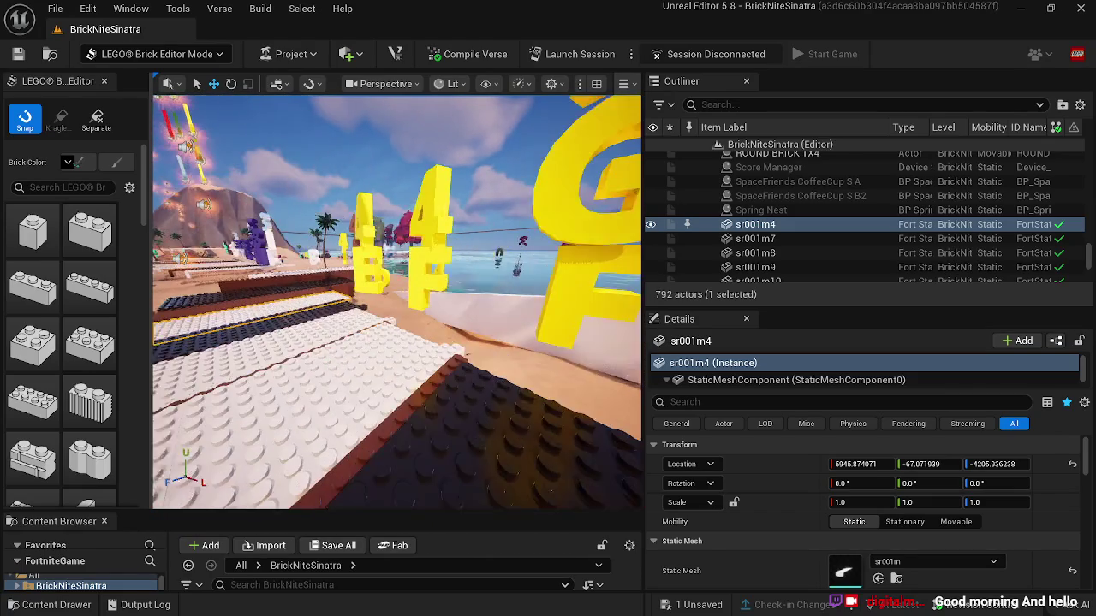
left_click(156, 54)
left_click(129, 78)
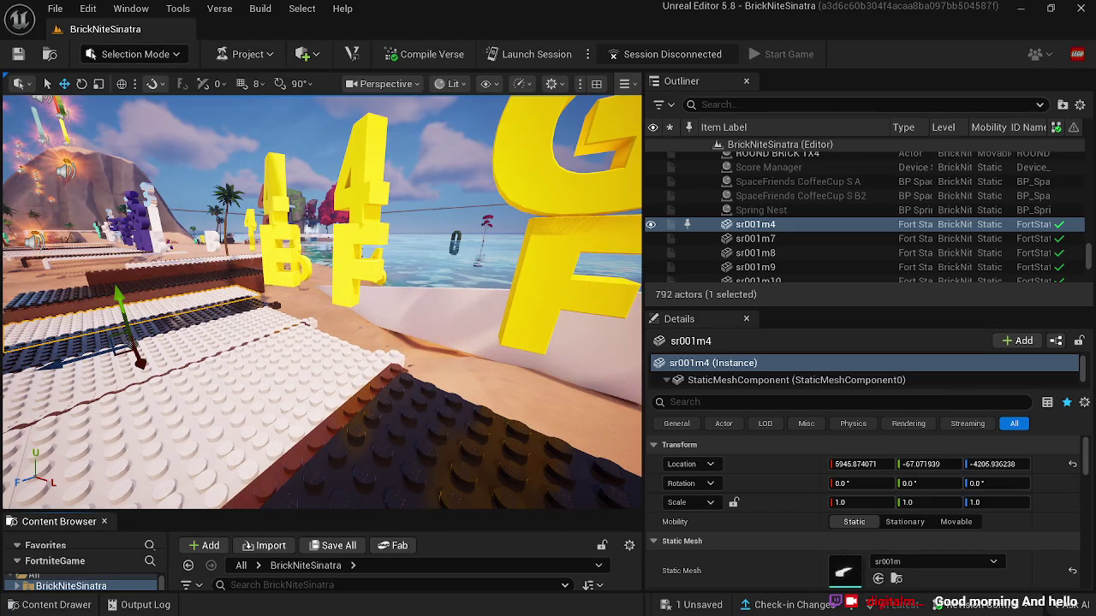
Step: Lower the yellow 4 and F letters beside their key, then raise them slightly
left_click(368, 206)
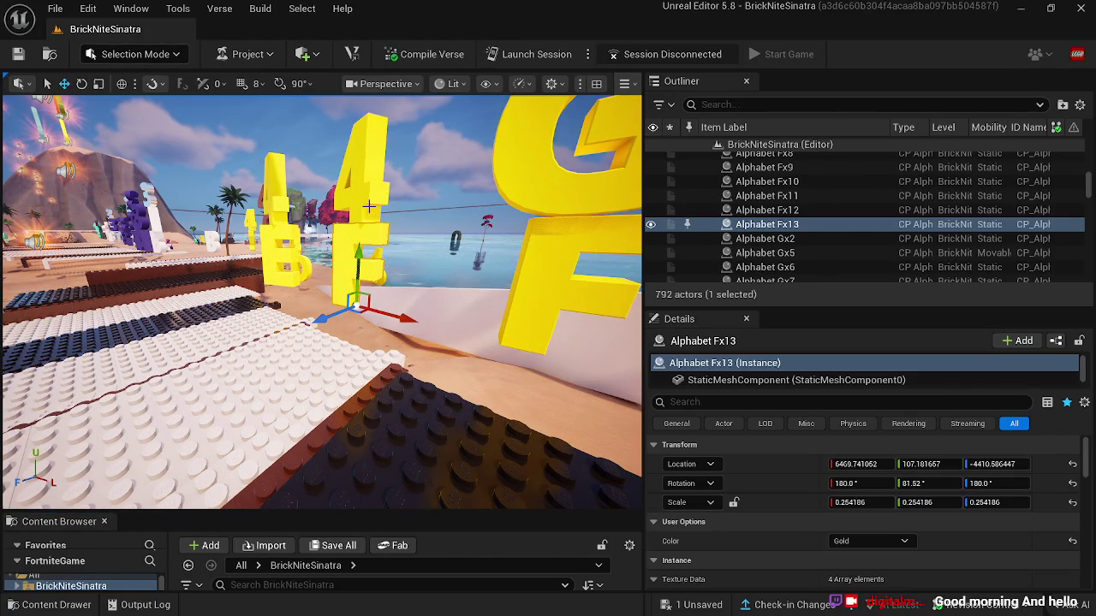
left_click(360, 175, "ctrl")
mouse_move(360, 176)
left_mouse_down()
mouse_move(357, 214)
mouse_move(295, 270)
left_mouse_up()
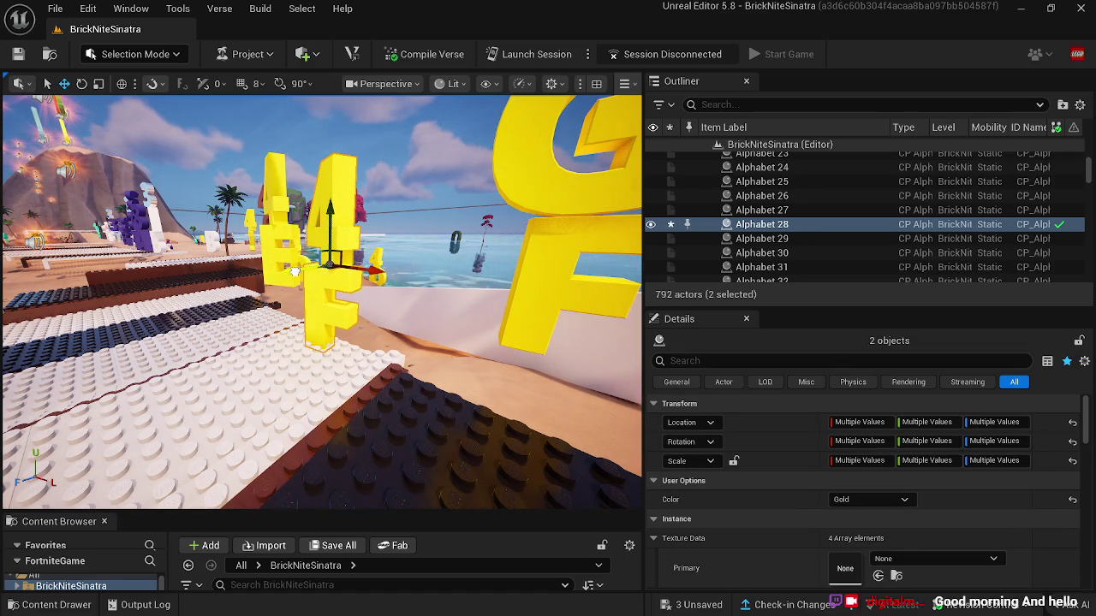
left_click_drag(330, 216, 330, 208)
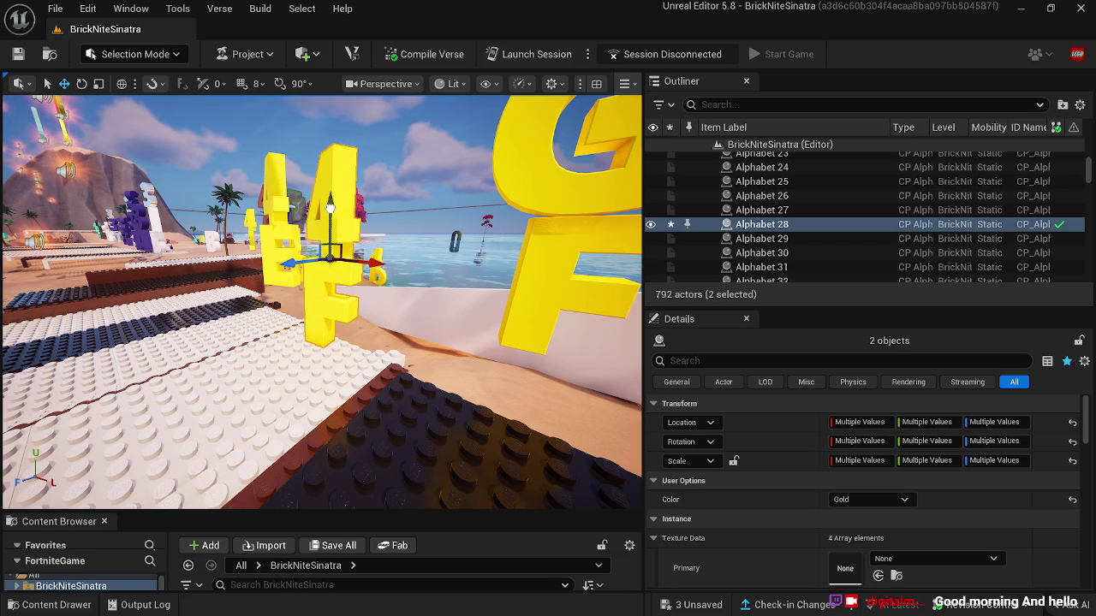
Step: Focus on the F and G letters, try a vertical move, and undo it
left_click(479, 428)
key("f")
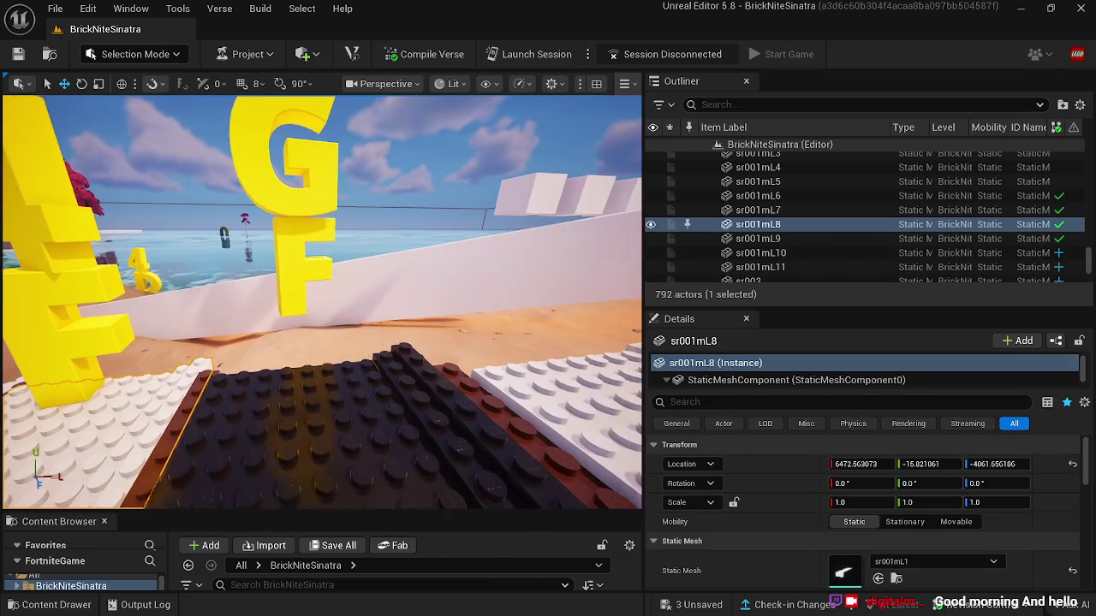
left_click(294, 244)
left_click(291, 214, "ctrl")
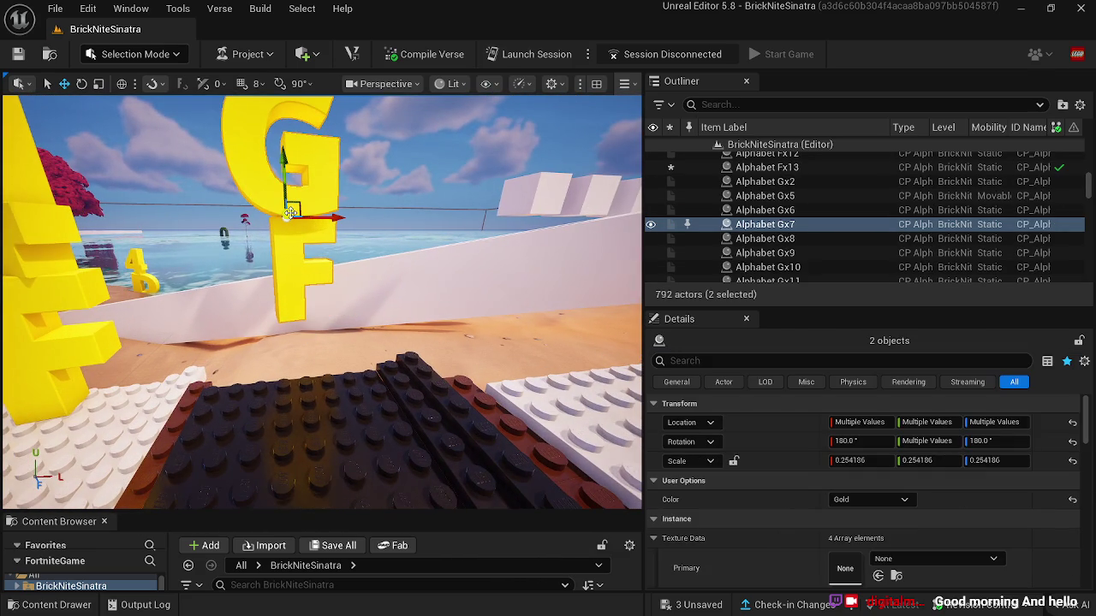
key("f")
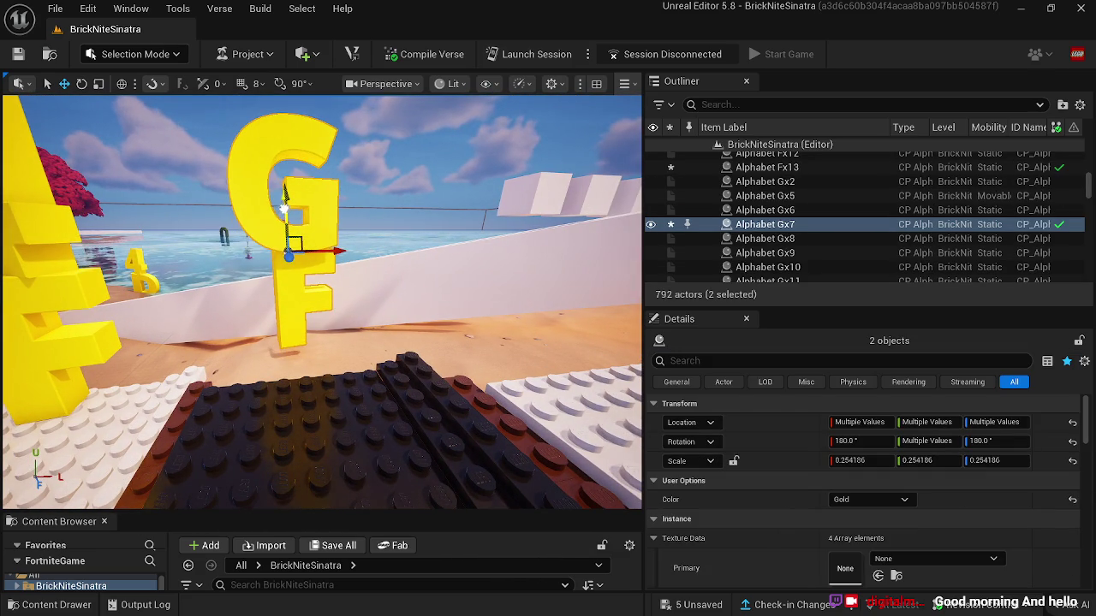
scroll(301, 291, "up", 5)
scroll(301, 291, "up", 3)
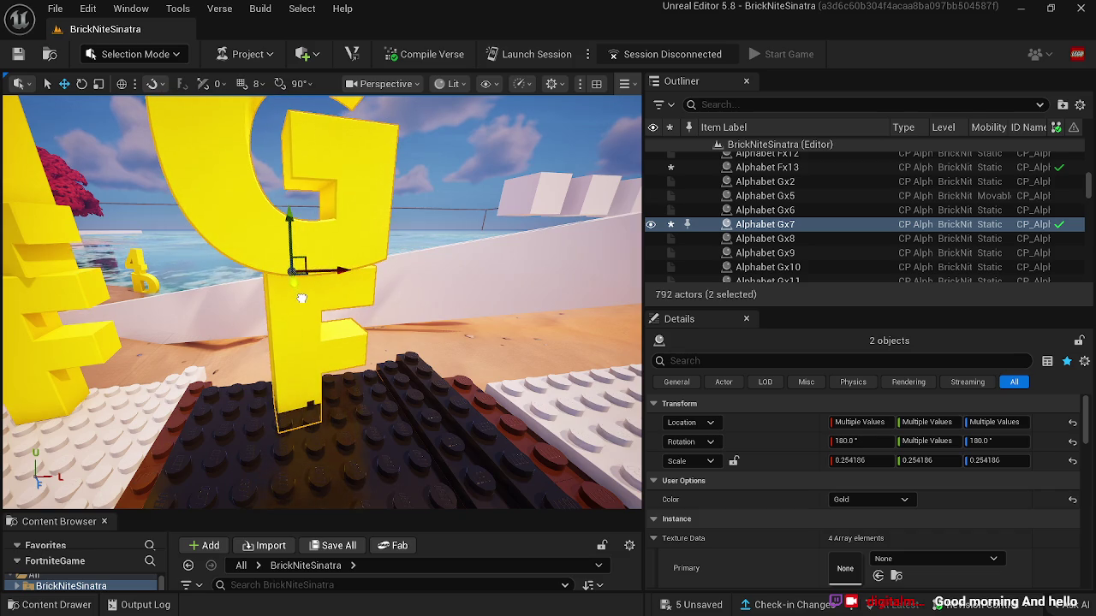
left_click_drag(290, 204, 285, 193)
mouse_move(328, 279)
left_mouse_down()
mouse_move(304, 338)
mouse_move(214, 303)
mouse_move(195, 310)
left_mouse_up()
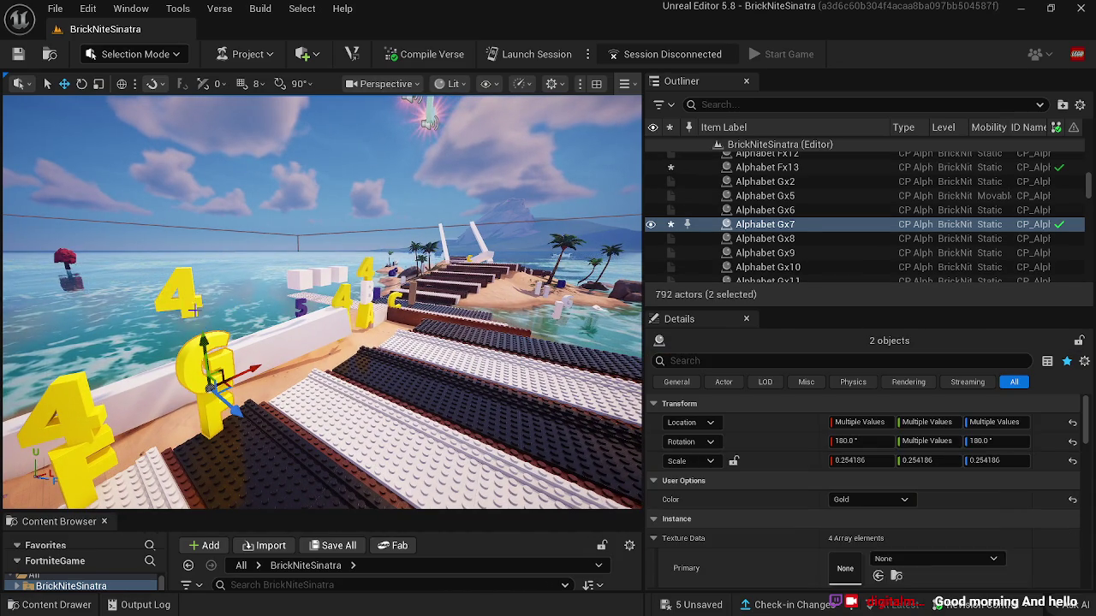
key("ctrl+z")
key("ctrl+z")
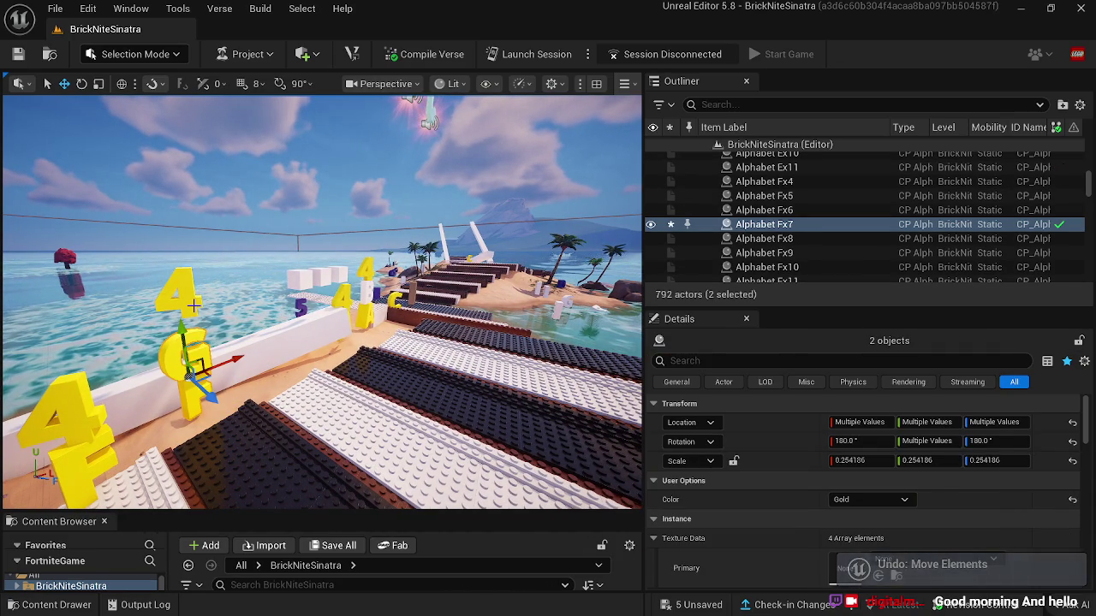
Step: Slide the combined 4-G-F letter stack along the wall
left_click(194, 305, "ctrl")
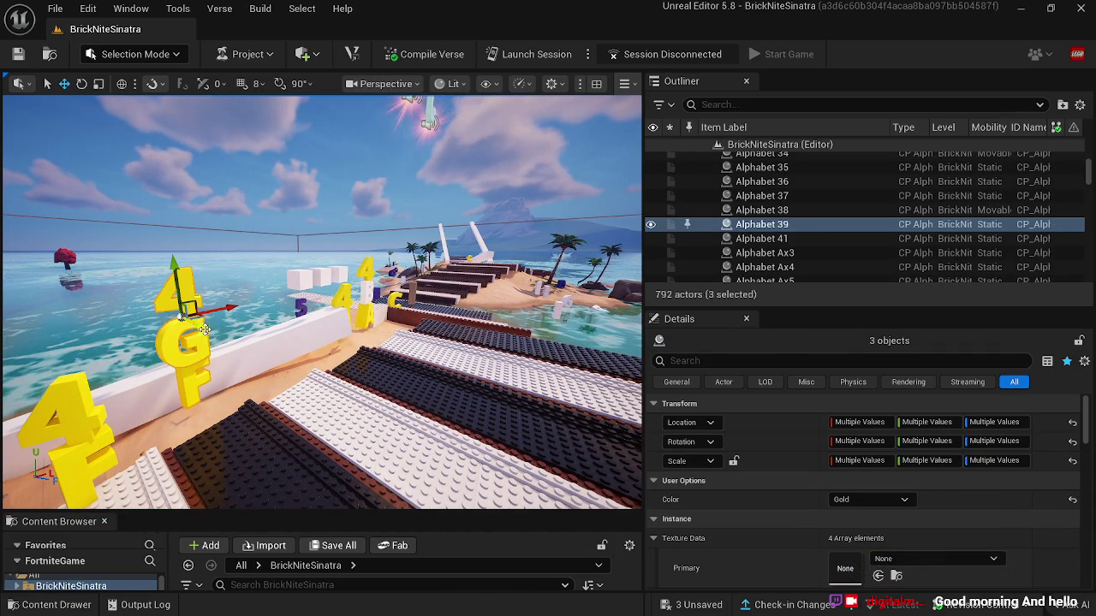
mouse_move(203, 329)
left_mouse_down()
mouse_move(563, 443)
mouse_move(321, 257)
mouse_move(325, 270)
mouse_move(313, 249)
left_mouse_up()
mouse_move(308, 313)
left_mouse_down()
mouse_move(351, 354)
mouse_move(355, 394)
left_mouse_up()
Step: Lower the 4 and E letters together, then select the brick stairs piece sr4
left_click(355, 394)
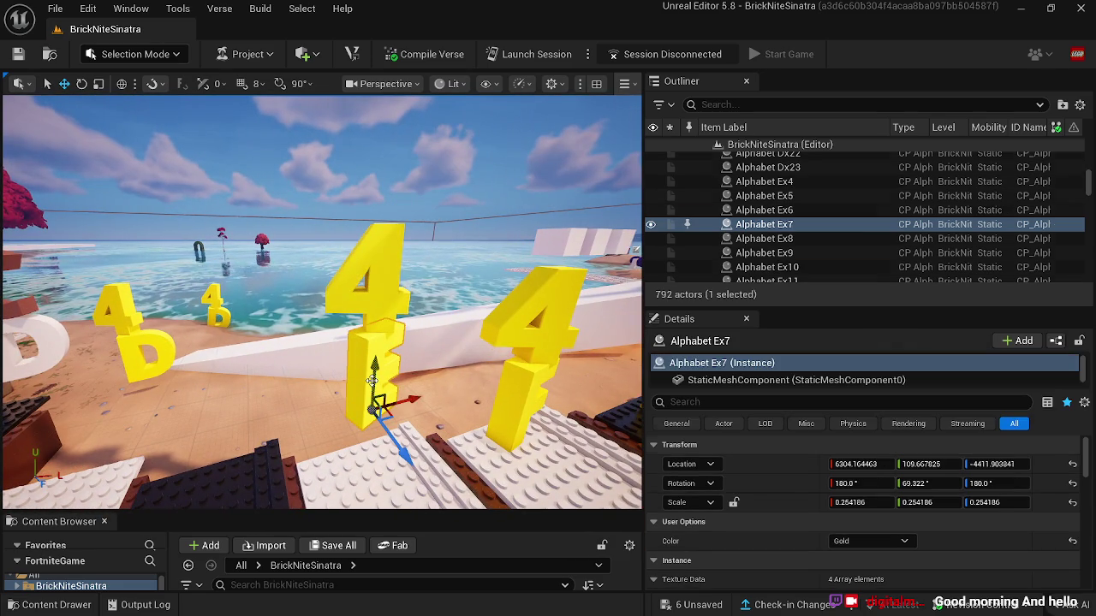
left_click(348, 301, "ctrl")
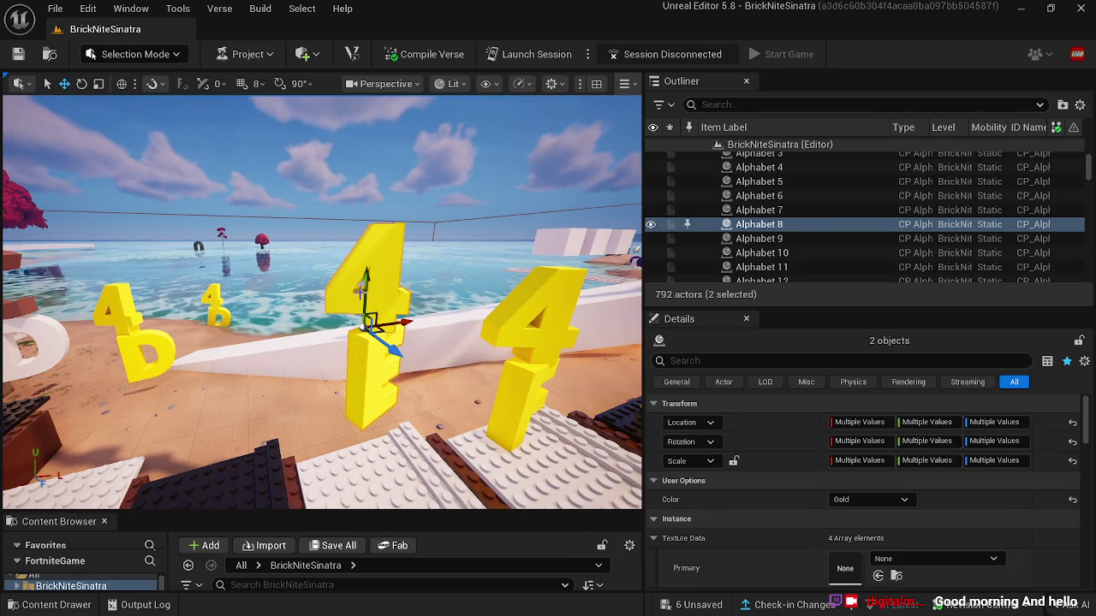
mouse_move(366, 282)
left_mouse_down()
mouse_move(369, 344)
mouse_move(398, 375)
left_mouse_up()
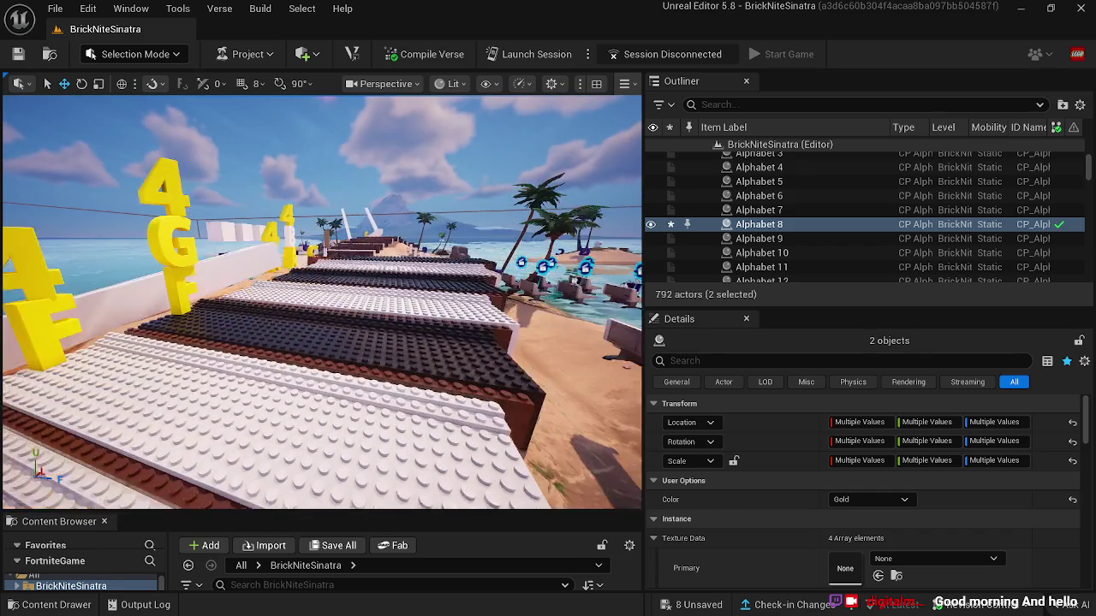
left_click(453, 385)
mouse_move(454, 385)
left_mouse_down()
mouse_move(394, 387)
mouse_move(455, 396)
left_mouse_up()
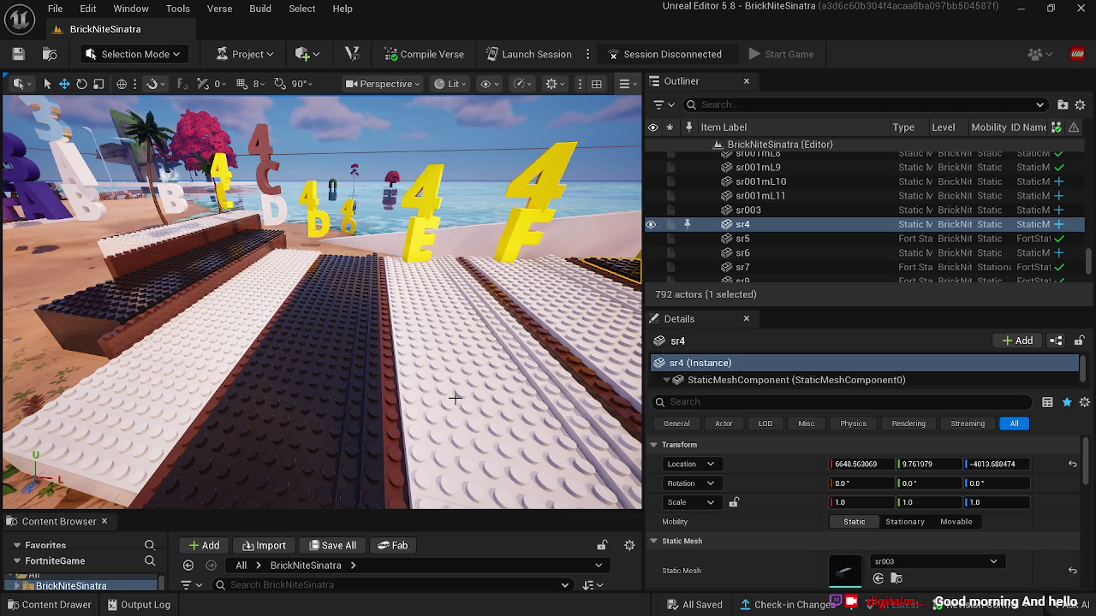
Step: Select the white walkway strip sr001m4
left_click(455, 397)
Step: Switch to LEGO Brick Editor Mode, save, and separate the white key into individual bricks
key("f")
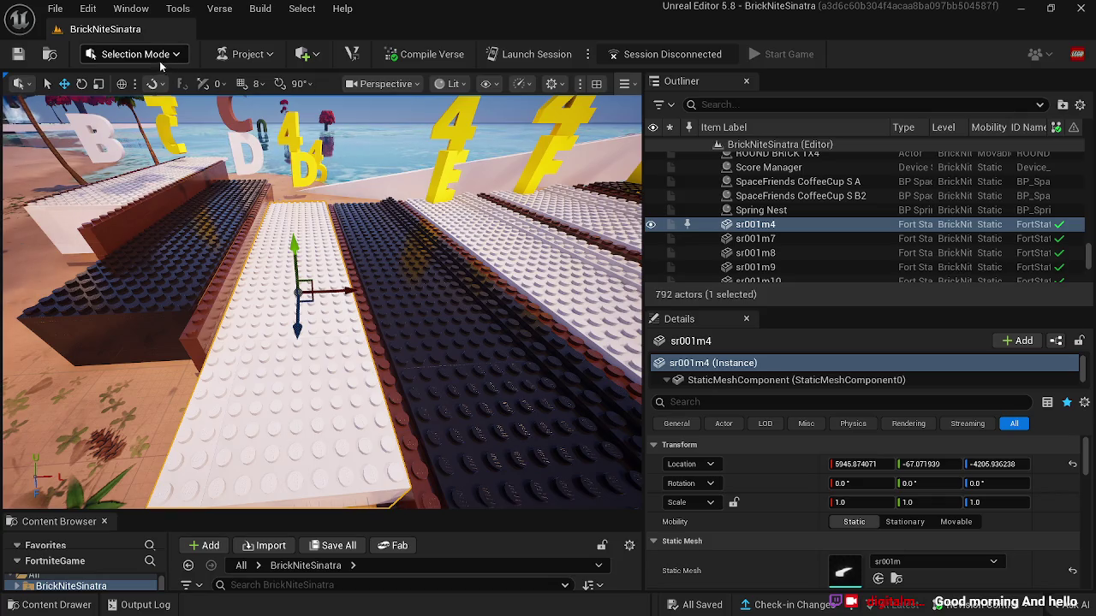
left_click(137, 54)
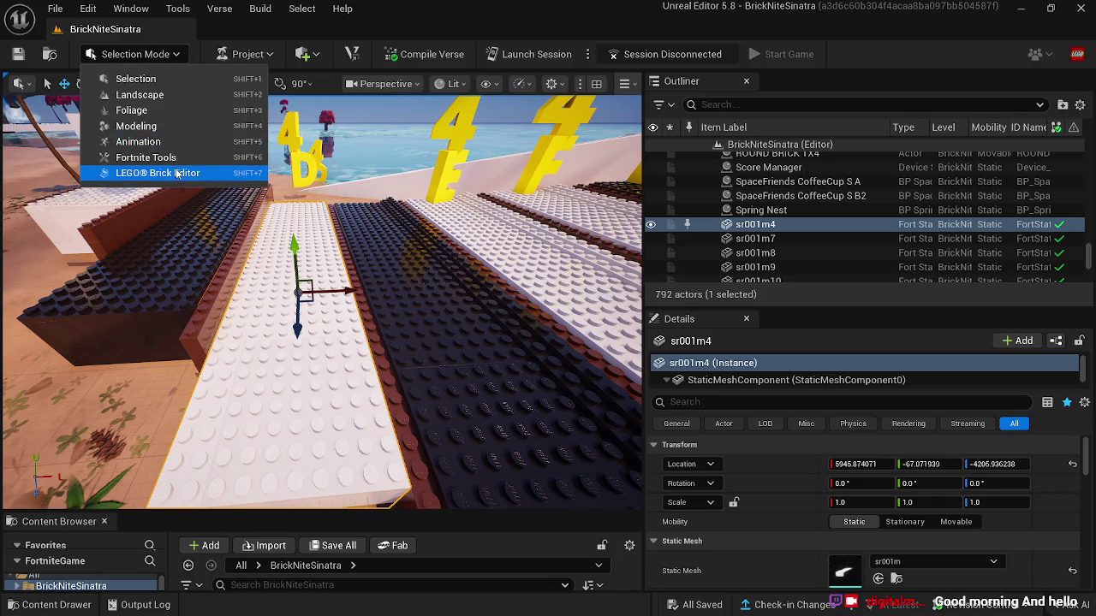
left_click(158, 173)
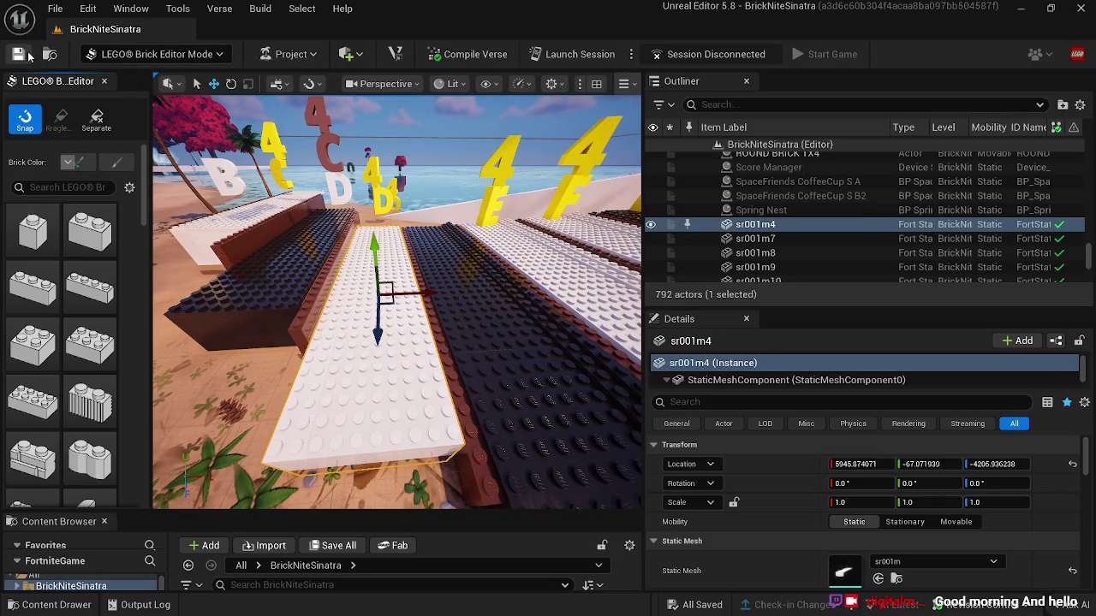
key("ctrl+s")
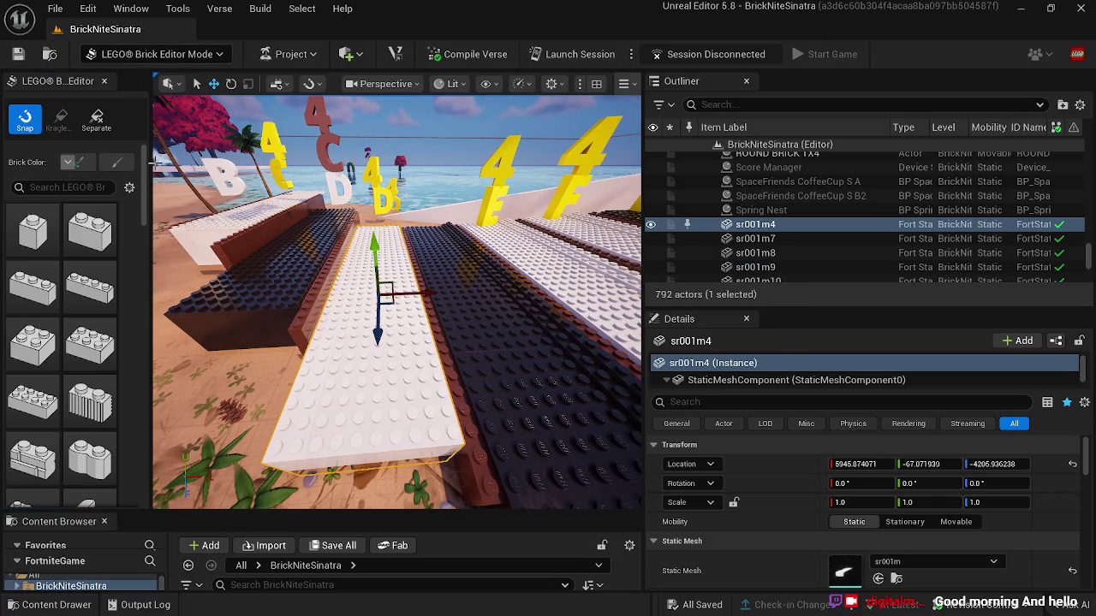
left_click(97, 122)
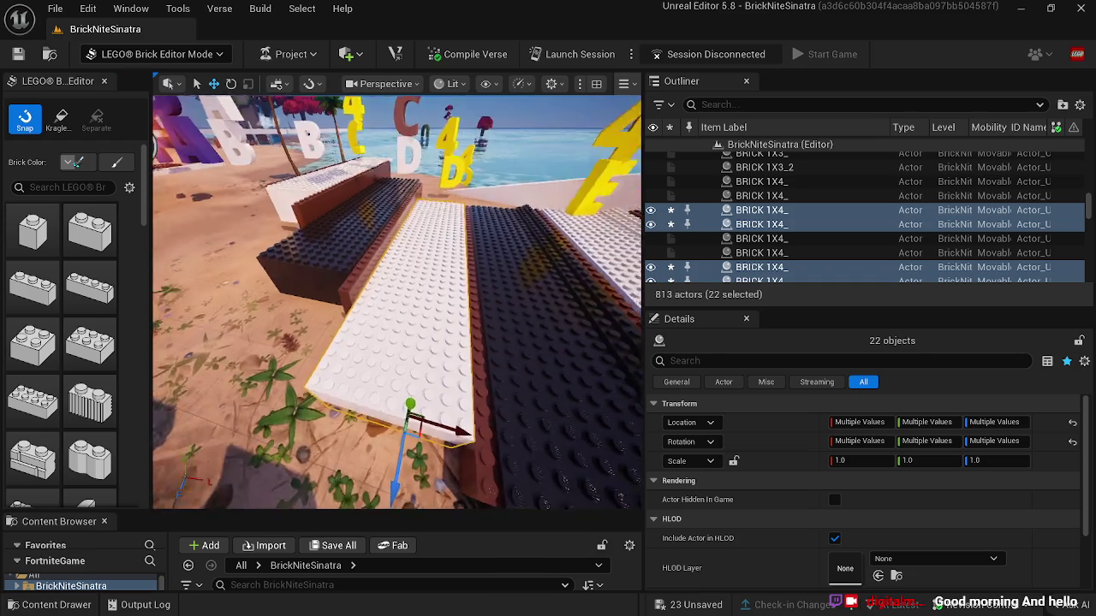
Step: Slide the plate on the dark key along the key into line
mouse_move(396, 302)
left_mouse_down()
mouse_move(396, 267)
mouse_move(371, 408)
mouse_move(361, 368)
mouse_move(385, 291)
mouse_move(358, 343)
mouse_move(351, 326)
left_mouse_up()
left_click(370, 407)
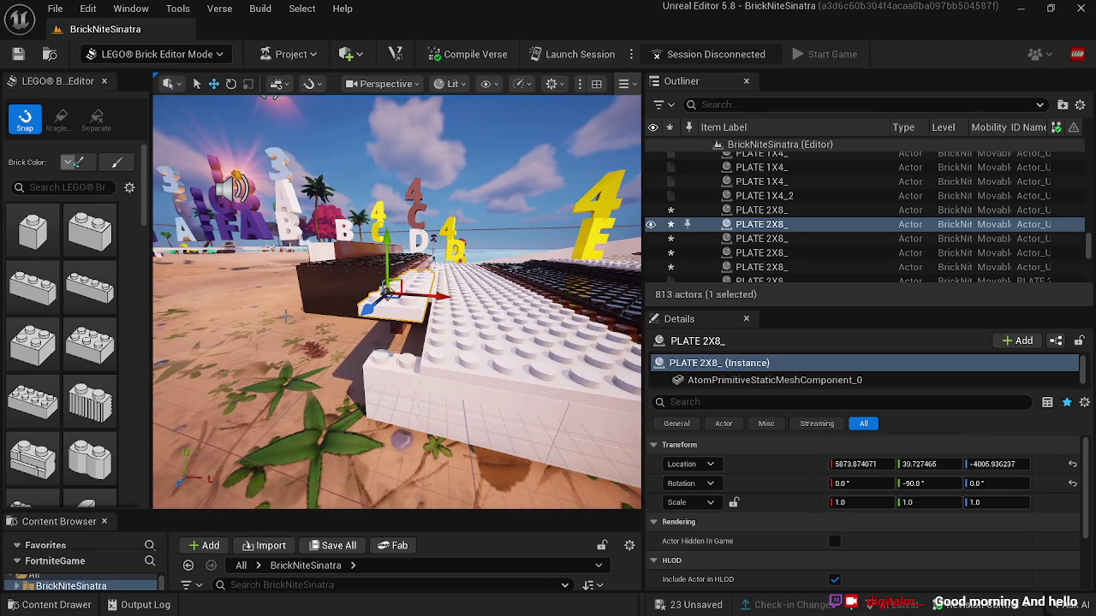
scroll(111, 467, "down", 10)
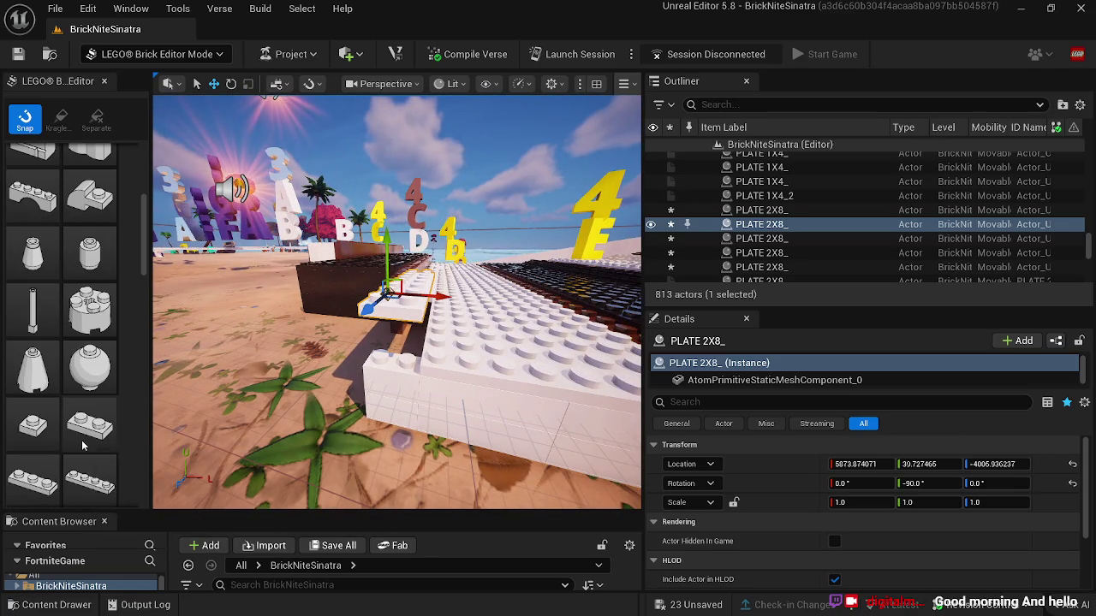
left_click(89, 423)
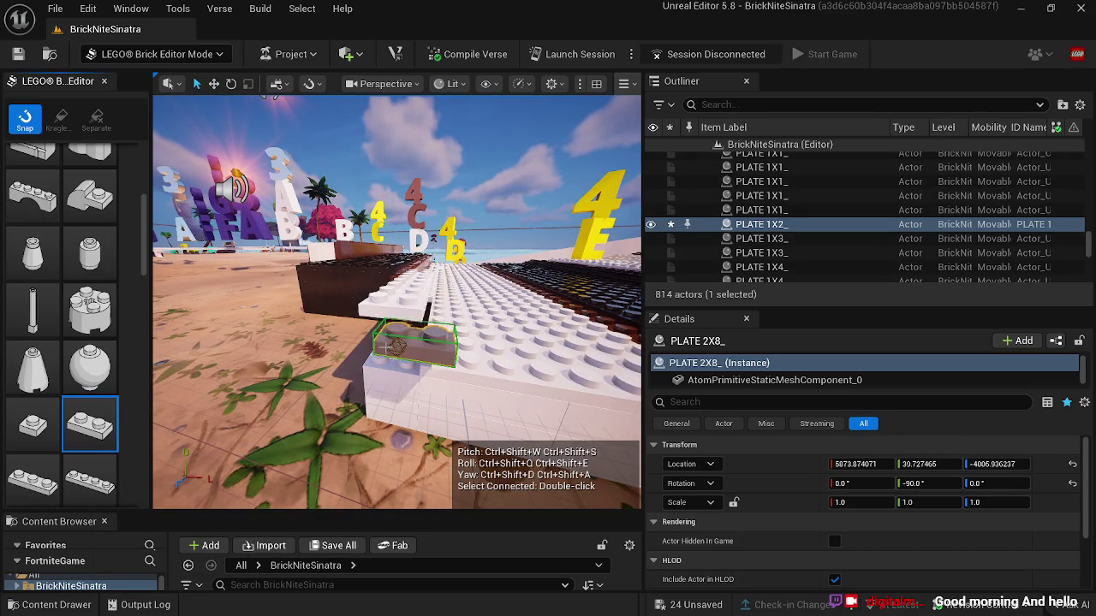
key("Escape")
left_click(406, 291)
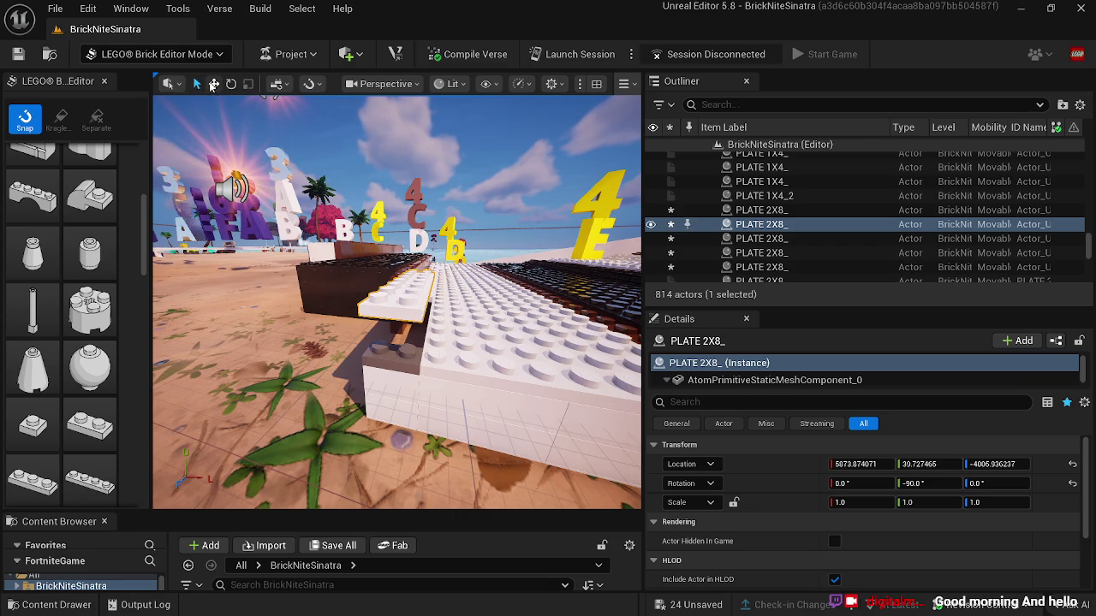
left_click(213, 85)
left_click_drag(416, 212, 399, 255)
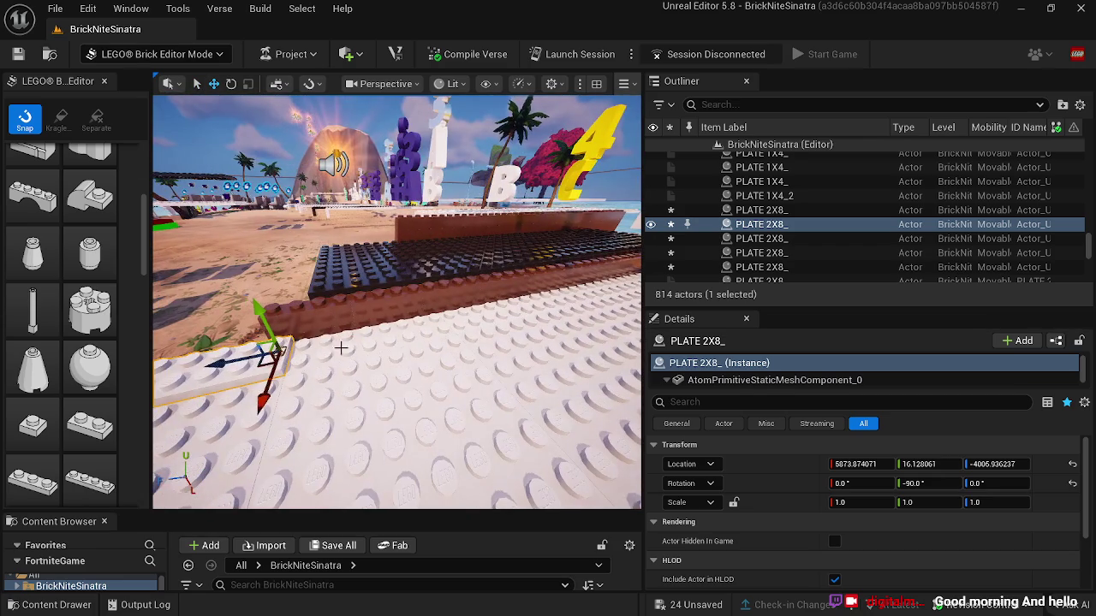
Step: Nudge another 2x8 plate to line up with the neighbouring plates
left_click(338, 343)
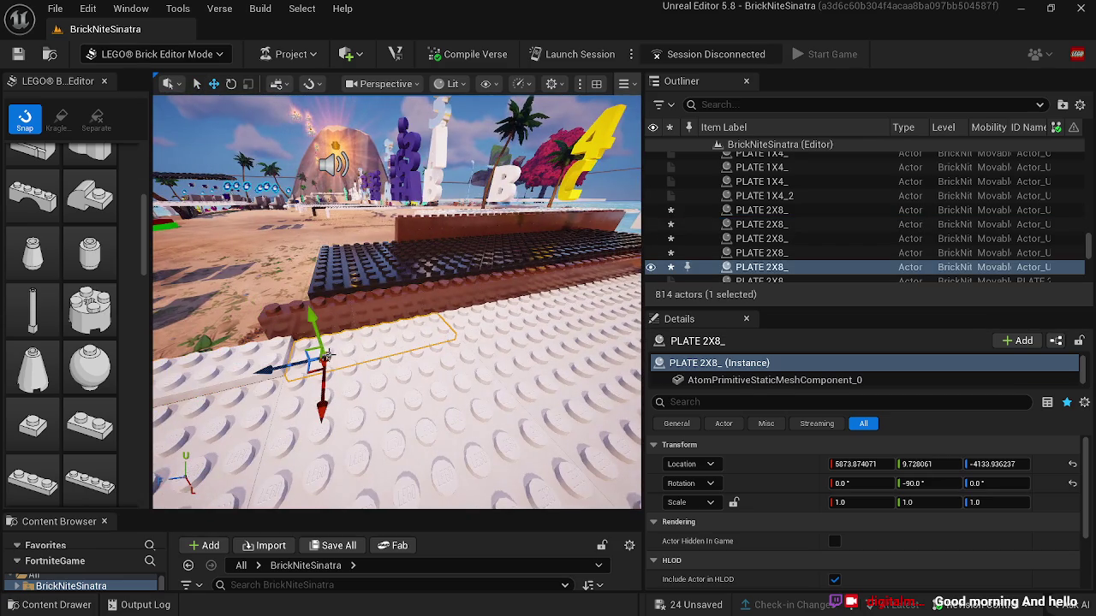
left_click(462, 310)
left_click_drag(469, 288, 431, 353)
left_click(426, 357)
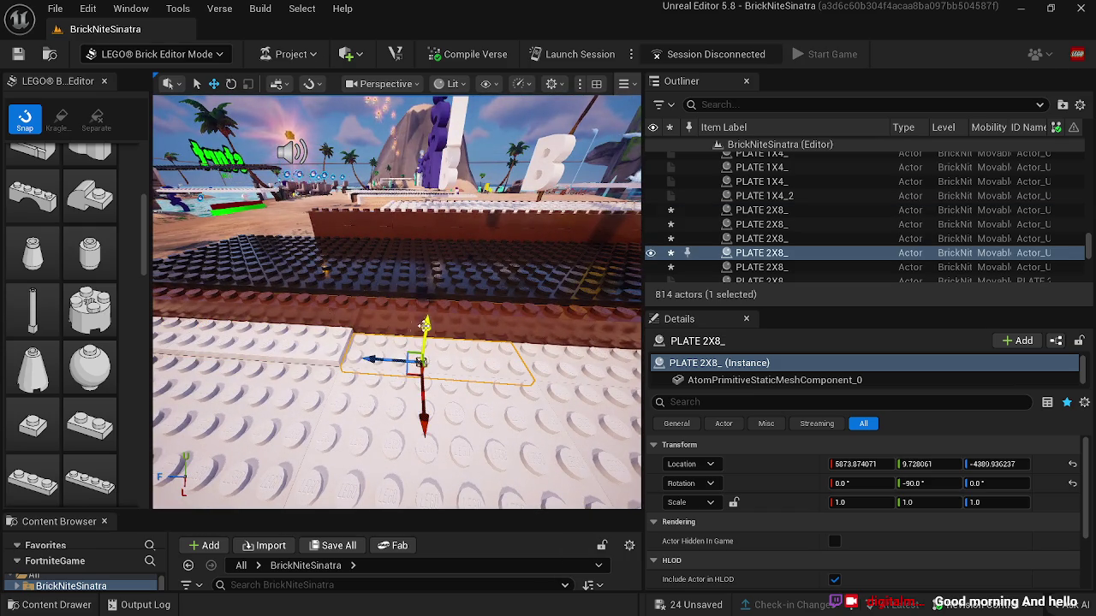
left_click_drag(484, 395, 477, 394)
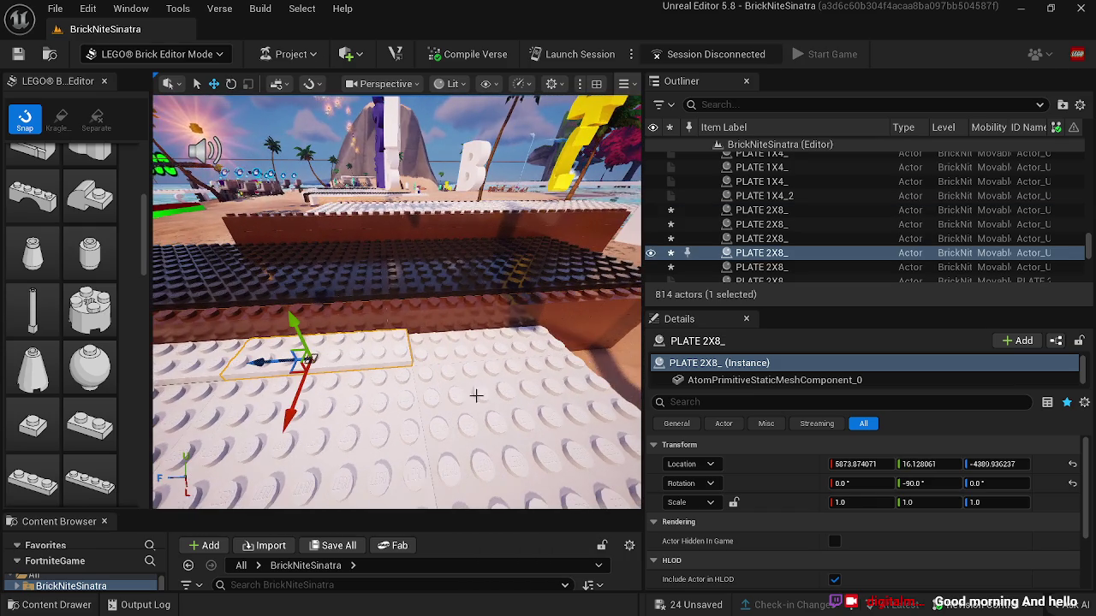
left_click(466, 320)
mouse_move(467, 320)
left_mouse_down()
mouse_move(466, 308)
mouse_move(368, 317)
mouse_move(417, 392)
left_mouse_up()
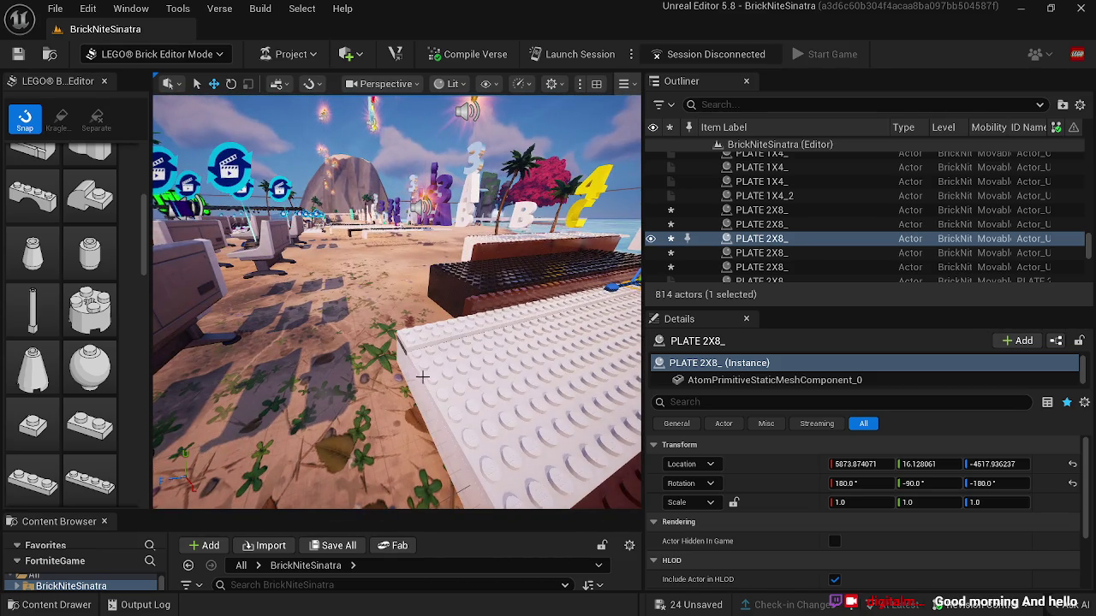
Step: Place a 1x8 plate at the key edge, rotated to run along it
scroll(103, 503, "down", 1)
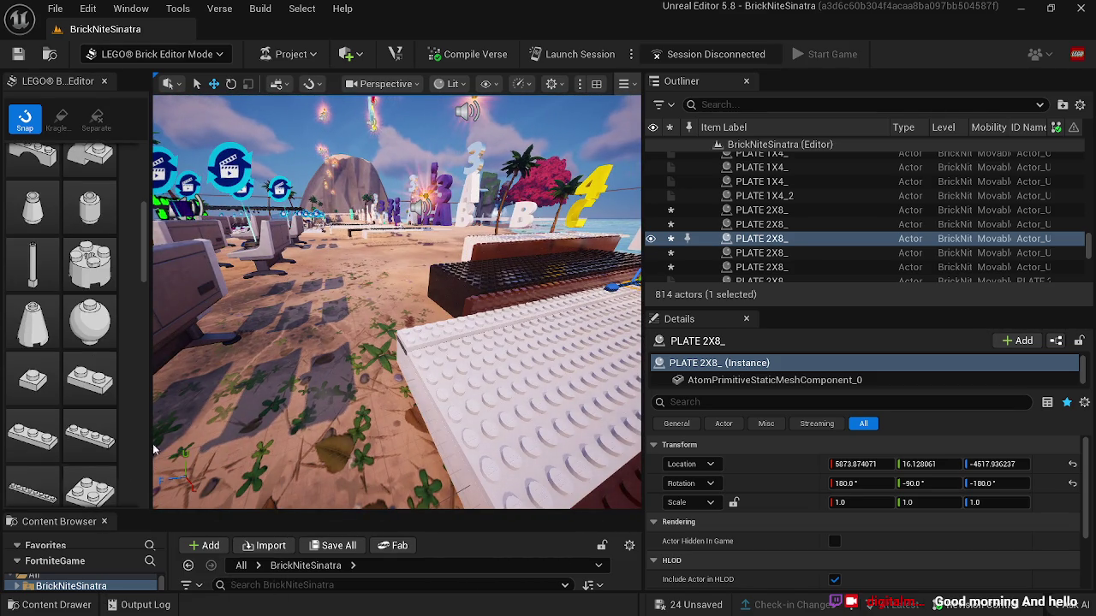
left_click(28, 496)
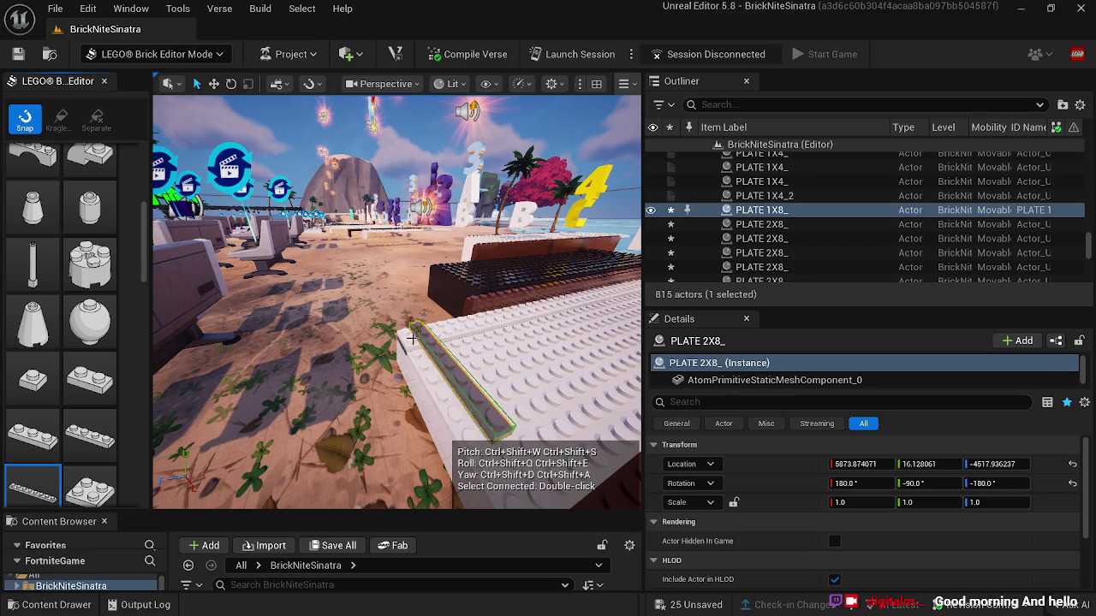
left_click(404, 330)
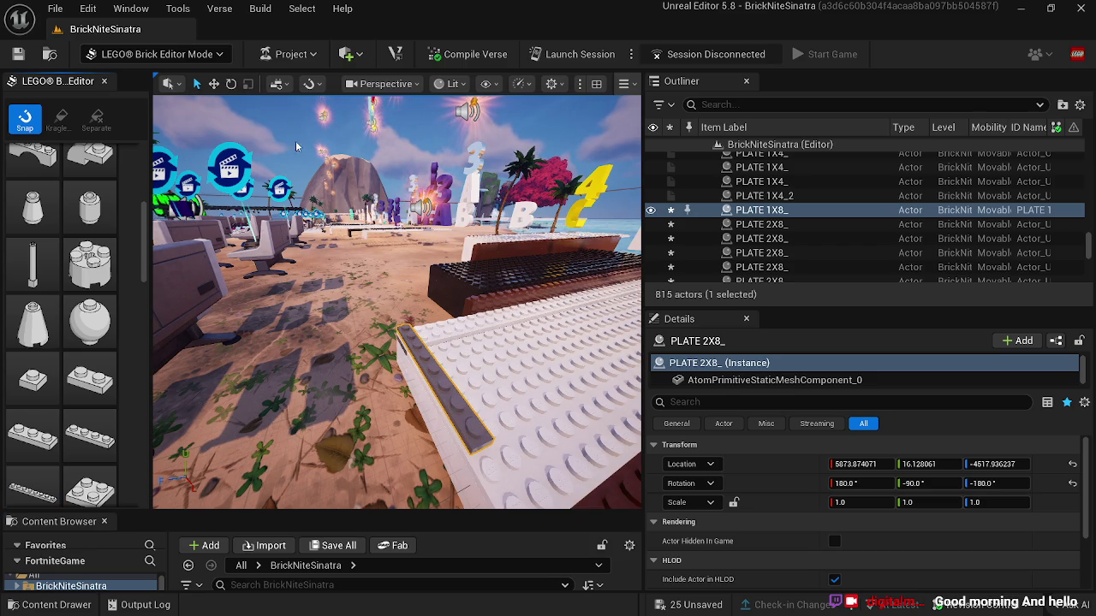
left_click(231, 85)
mouse_move(366, 391)
left_mouse_down()
mouse_move(333, 421)
mouse_move(419, 445)
left_mouse_up()
key("w")
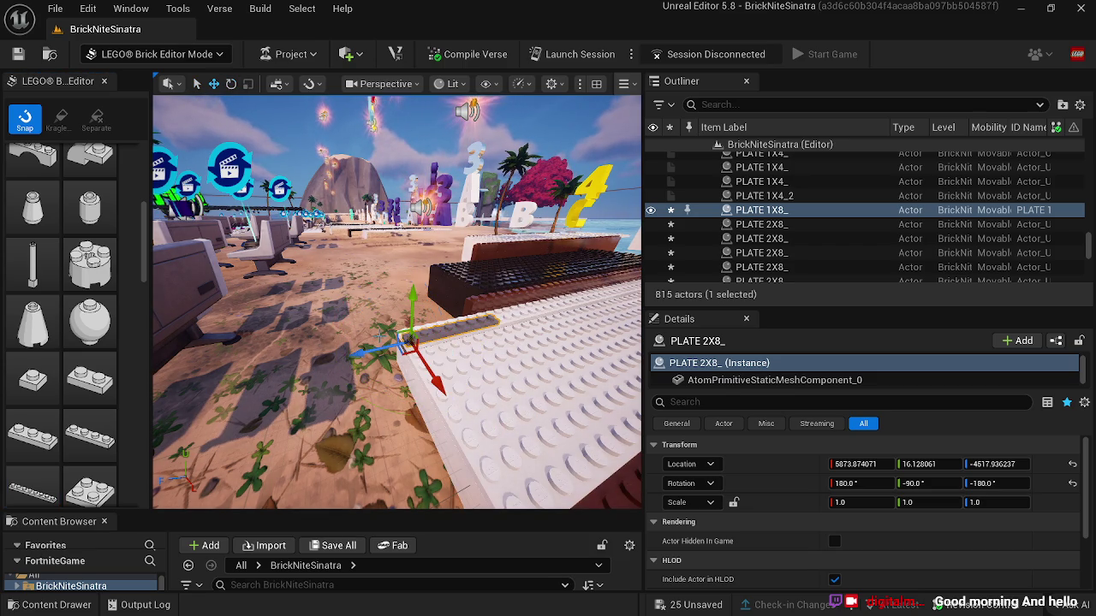
left_click_drag(436, 383, 429, 371)
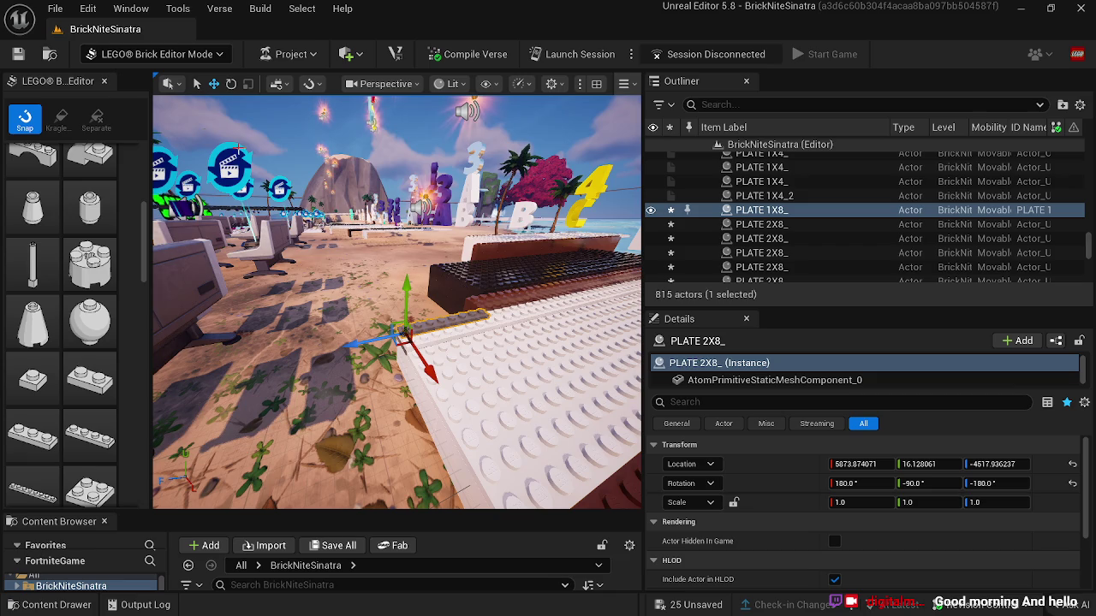
Step: Make new bricks white and view the length of the first 1x8 edge plate
scroll(62, 150, "up", 5)
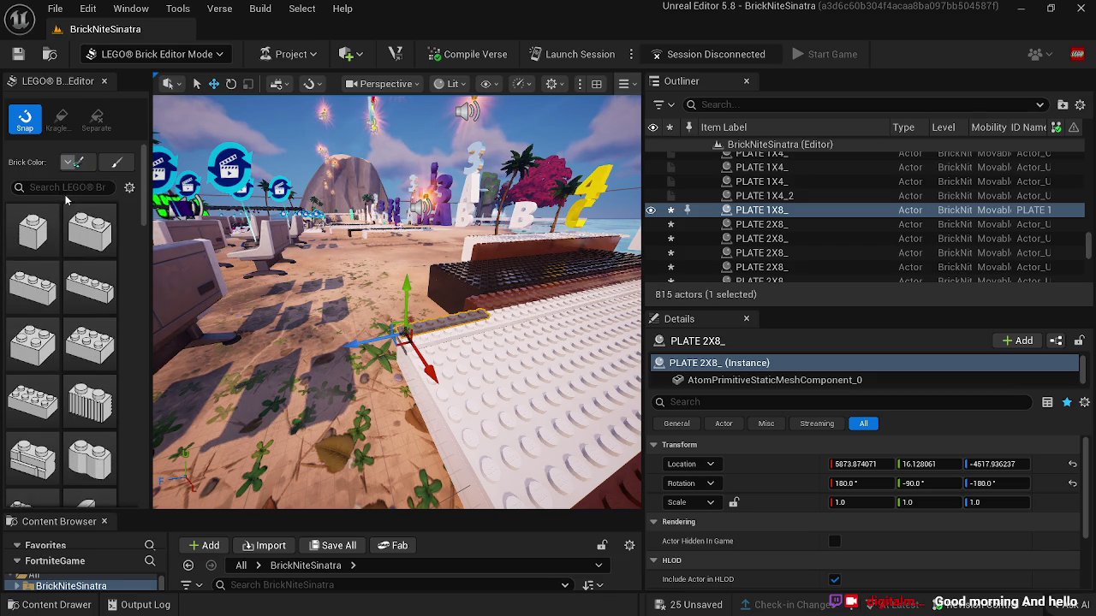
left_click(75, 164)
left_click(83, 209)
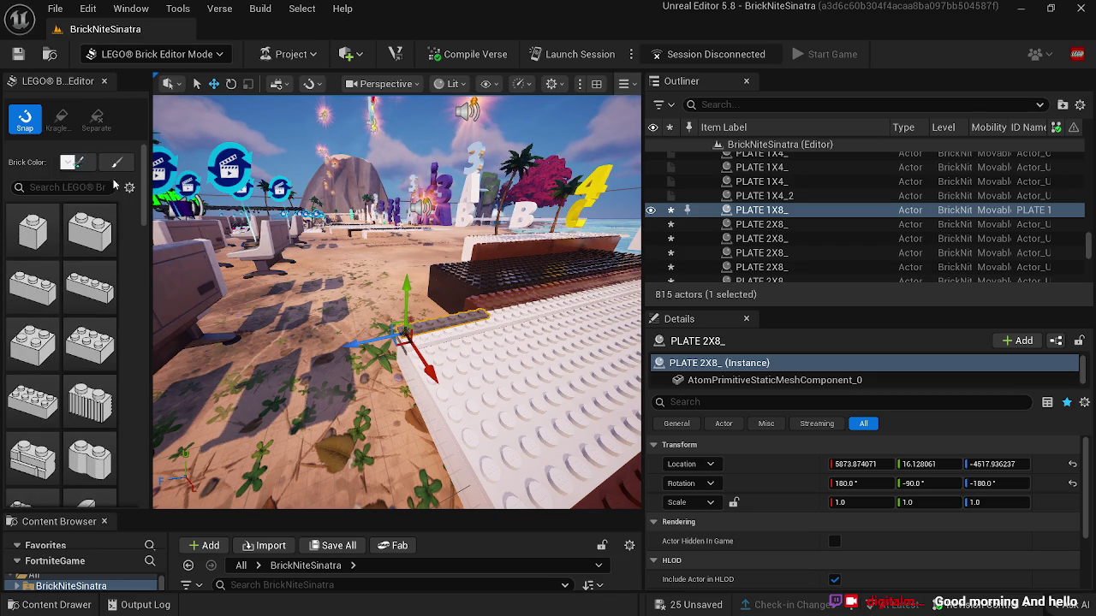
left_click_drag(587, 343, 497, 366)
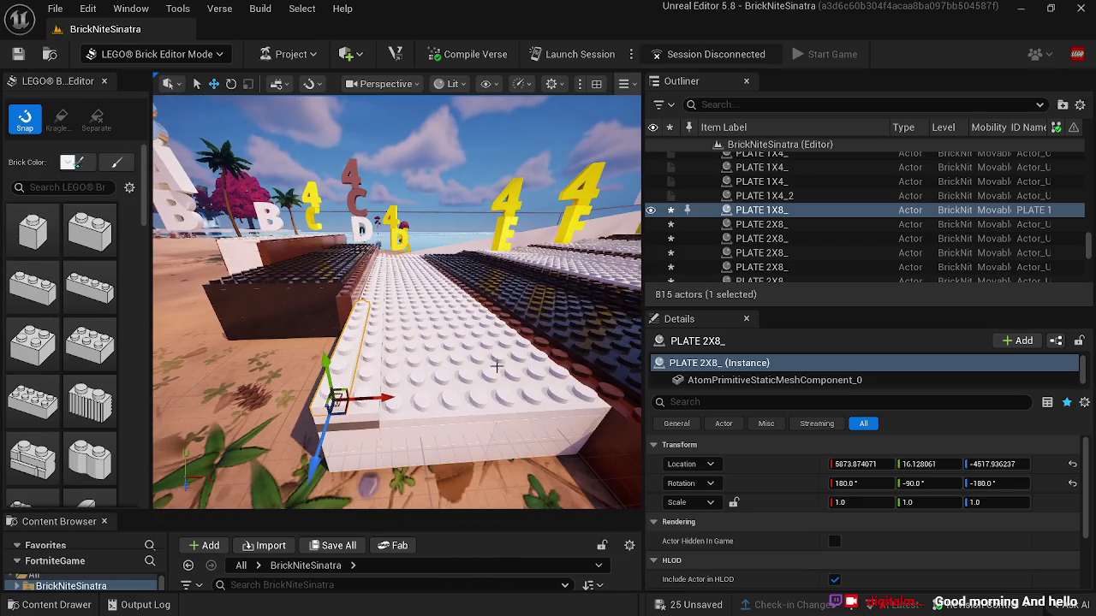
left_click(364, 426)
left_click_drag(364, 425, 390, 422)
mouse_move(465, 366)
left_mouse_down()
mouse_move(382, 370)
mouse_move(368, 360)
mouse_move(382, 381)
left_mouse_up()
Step: Add further 1x8 plates in a row along the white key's edge
left_click(382, 370)
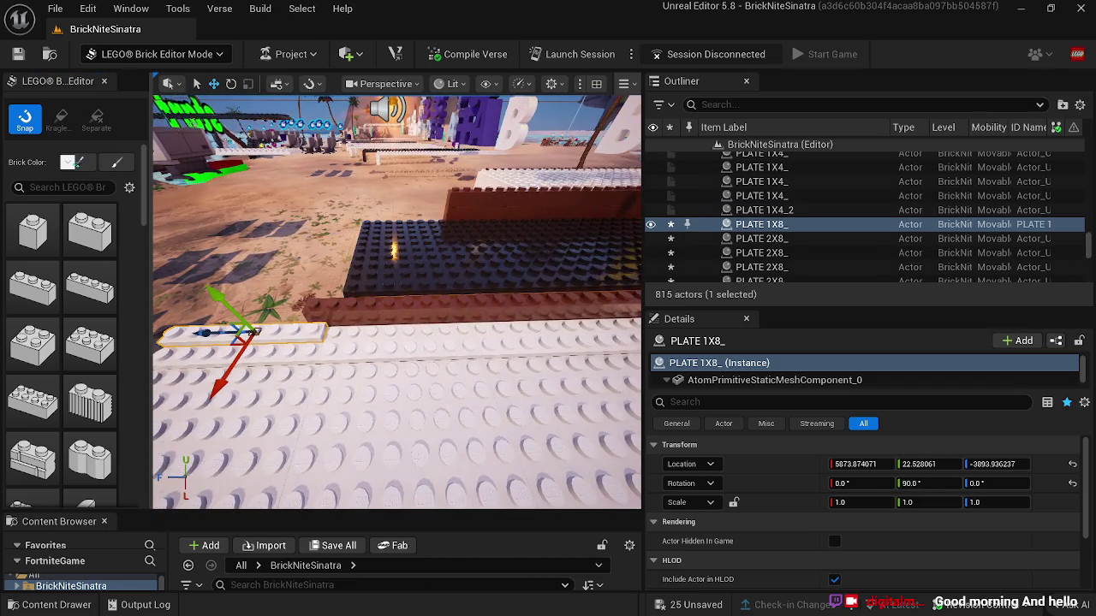
left_click(334, 332)
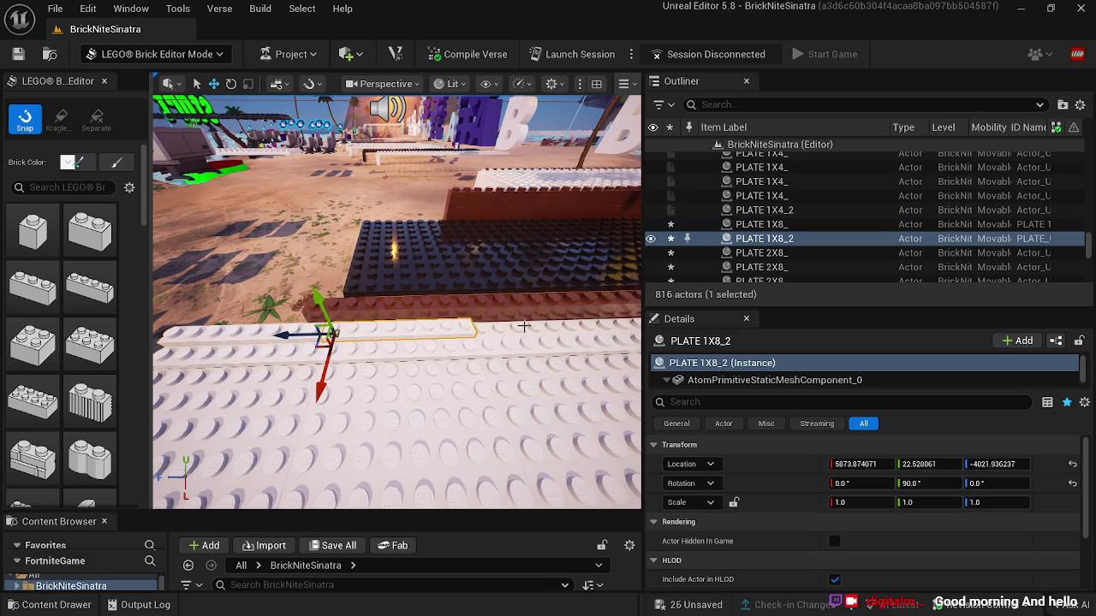
left_click(484, 327)
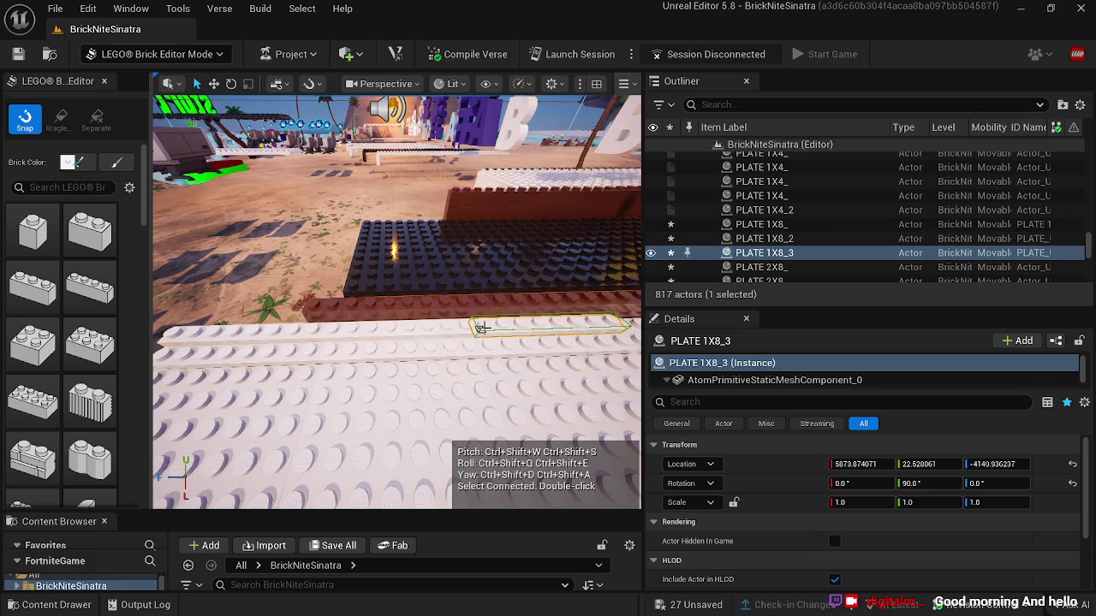
key("d")
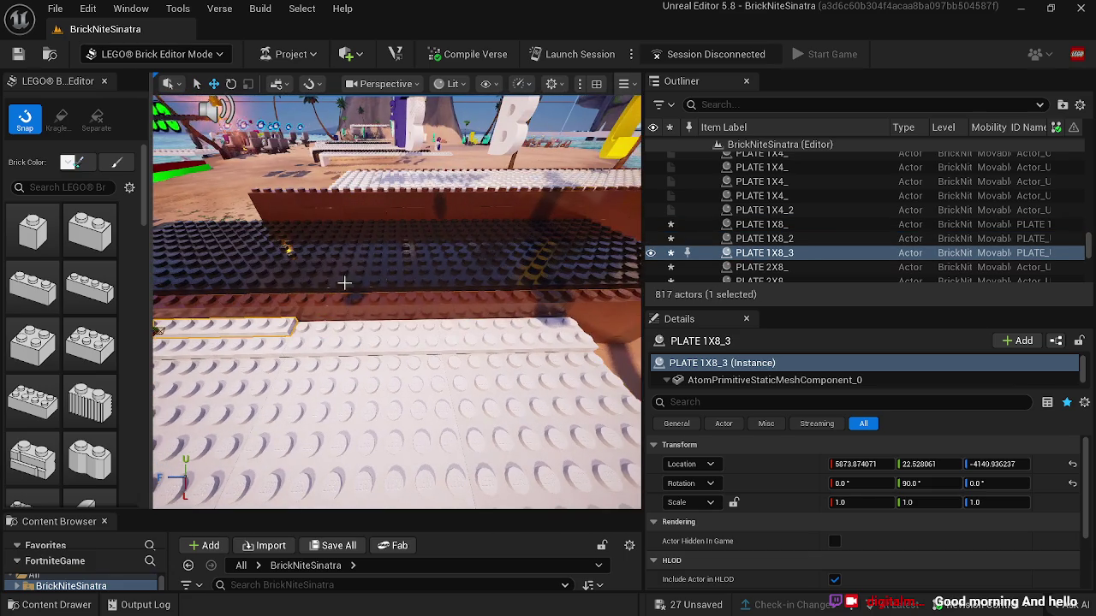
left_click(301, 326)
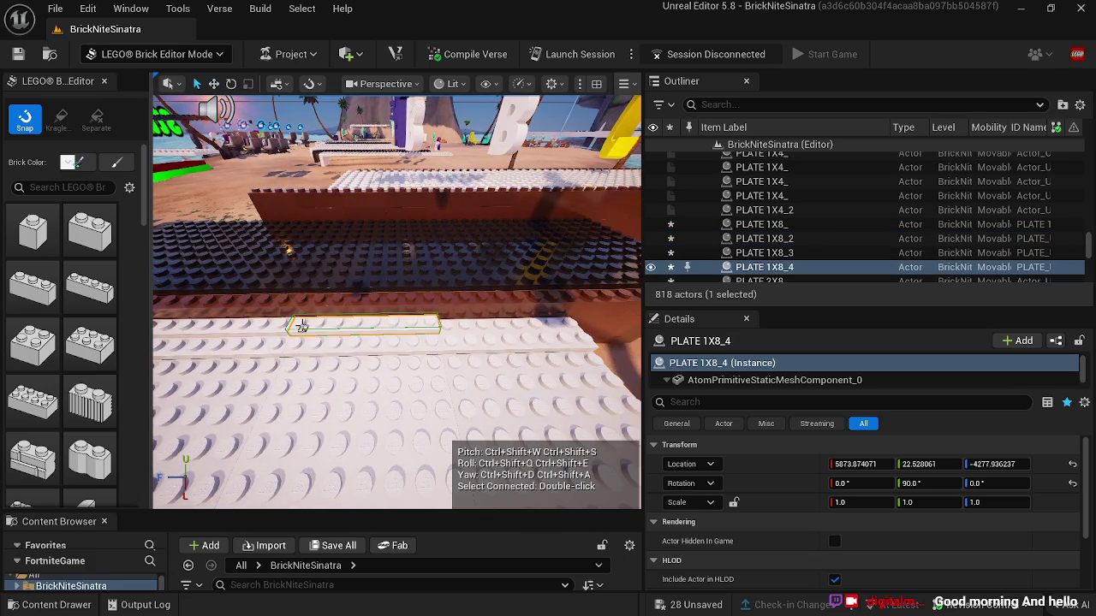
left_click(446, 324)
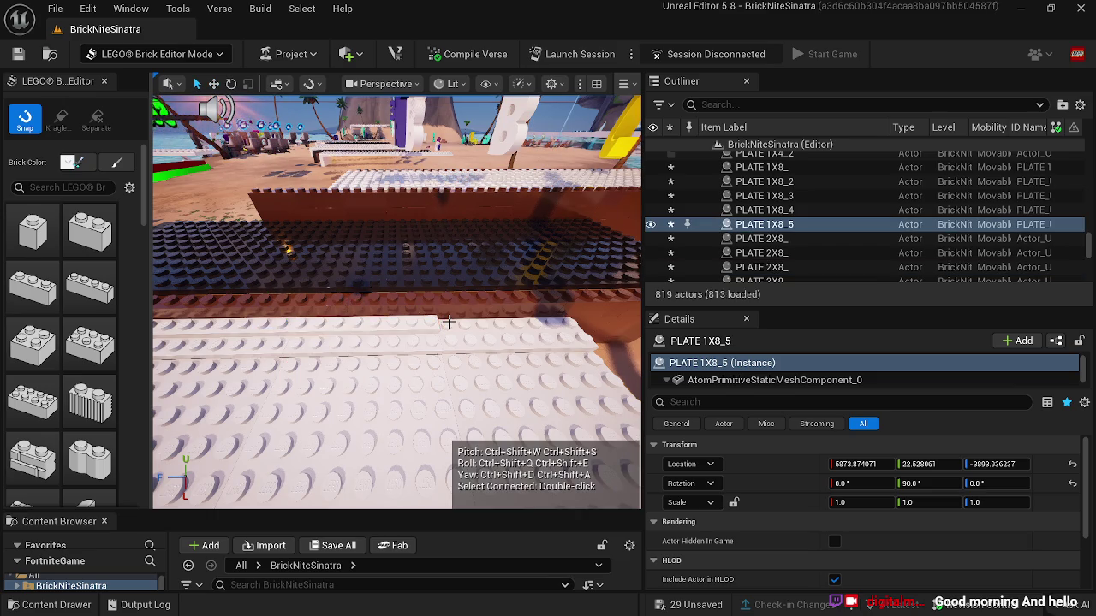
left_click(372, 368)
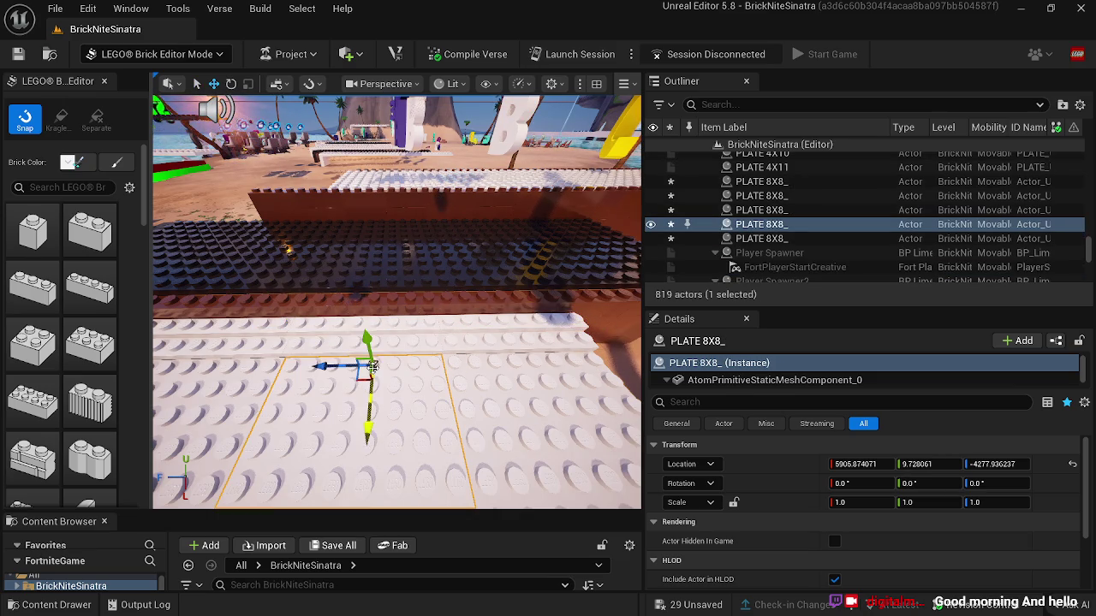
mouse_move(373, 367)
left_mouse_down()
mouse_move(368, 342)
mouse_move(325, 351)
mouse_move(288, 242)
left_mouse_up()
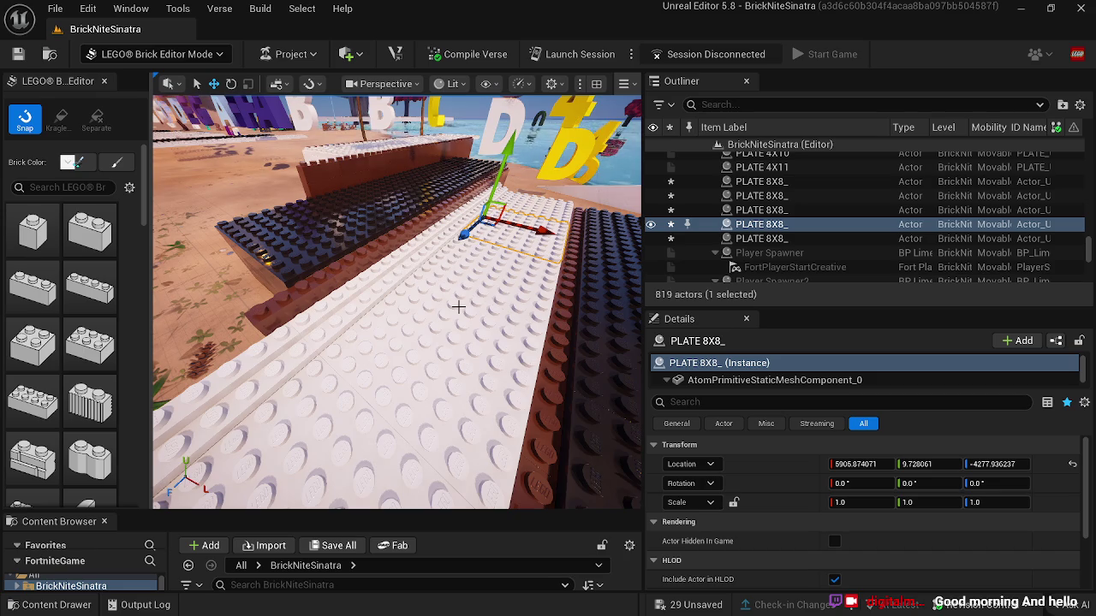
Step: Multi-select the white 8x8 and 2x8 plates of the walkway key, including the top row
left_click(554, 213)
left_click(545, 234, "ctrl")
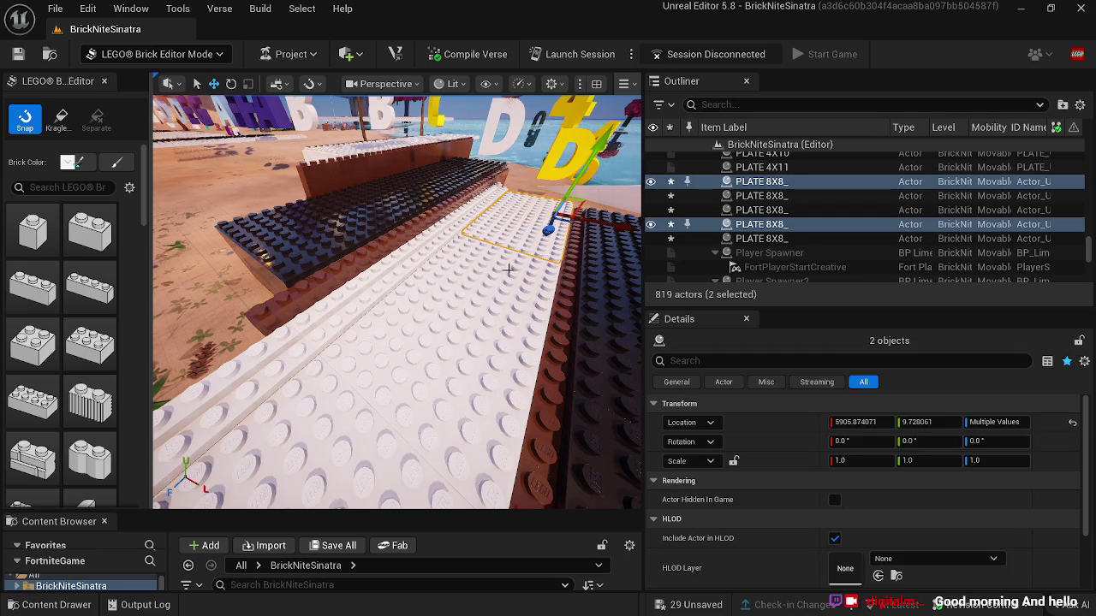
left_click(508, 273, "ctrl")
left_click(462, 339, "ctrl")
left_click(325, 419, "ctrl")
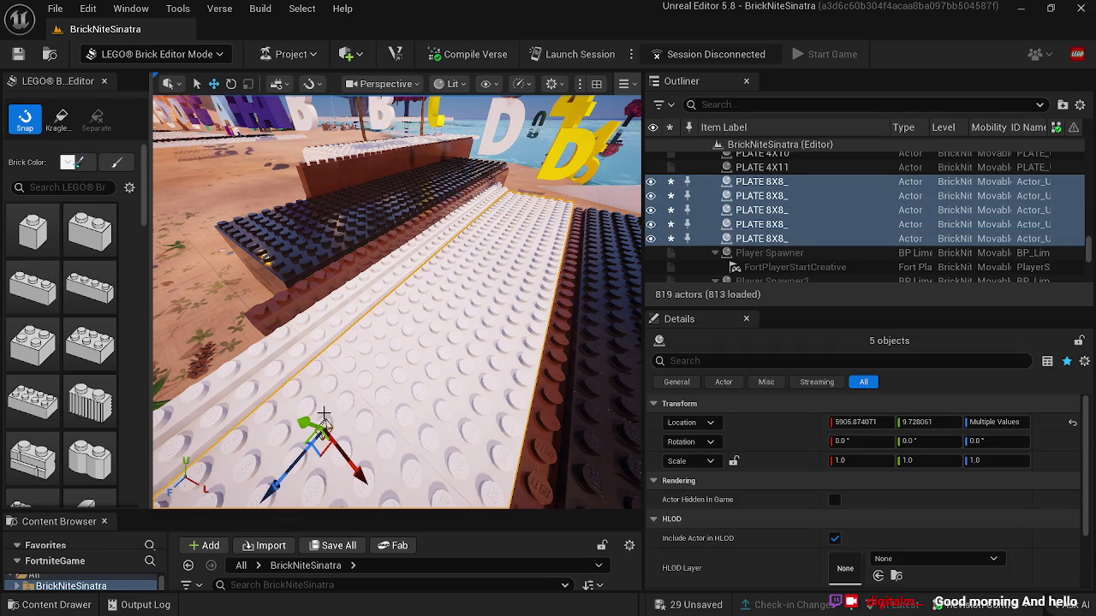
left_click(289, 366, "ctrl")
left_click(296, 334, "ctrl")
left_click(329, 330, "ctrl")
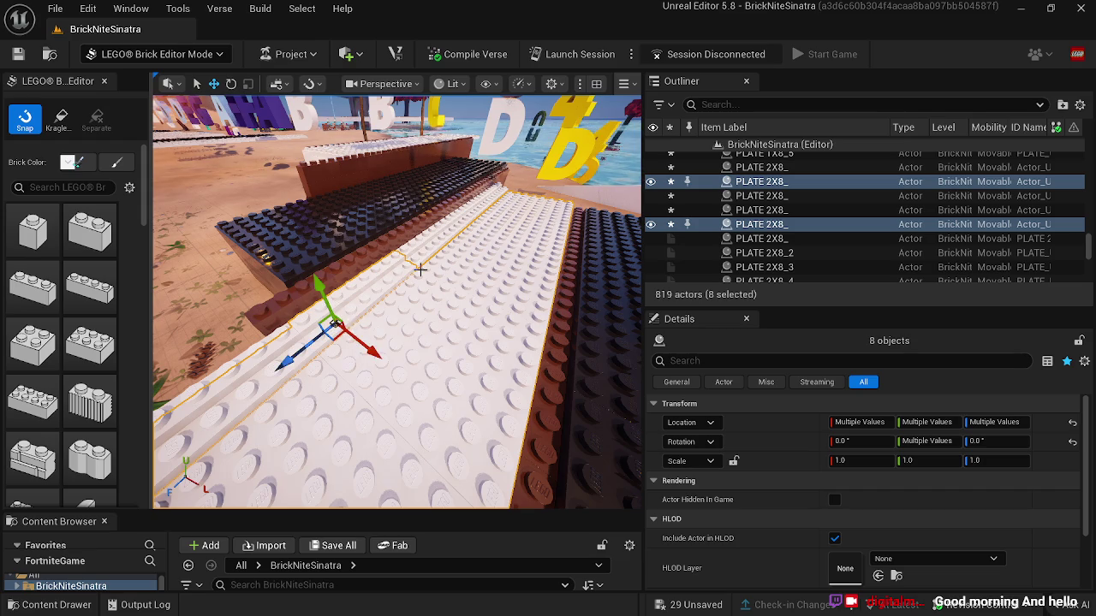
left_click(419, 269, "ctrl")
left_click(417, 231, "ctrl")
left_click(467, 212, "ctrl")
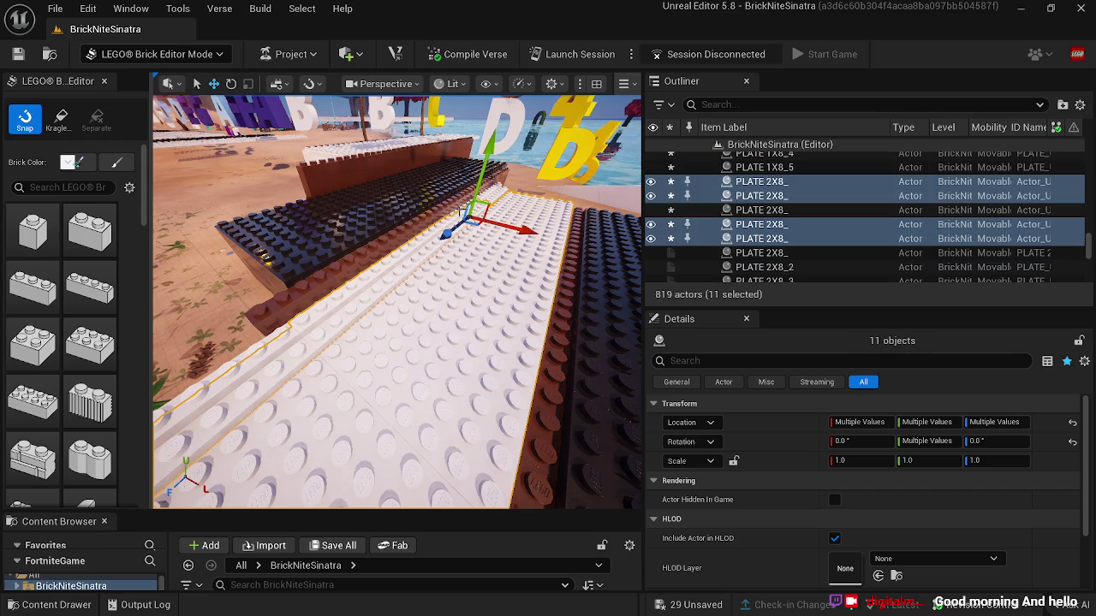
left_click(459, 207, "ctrl")
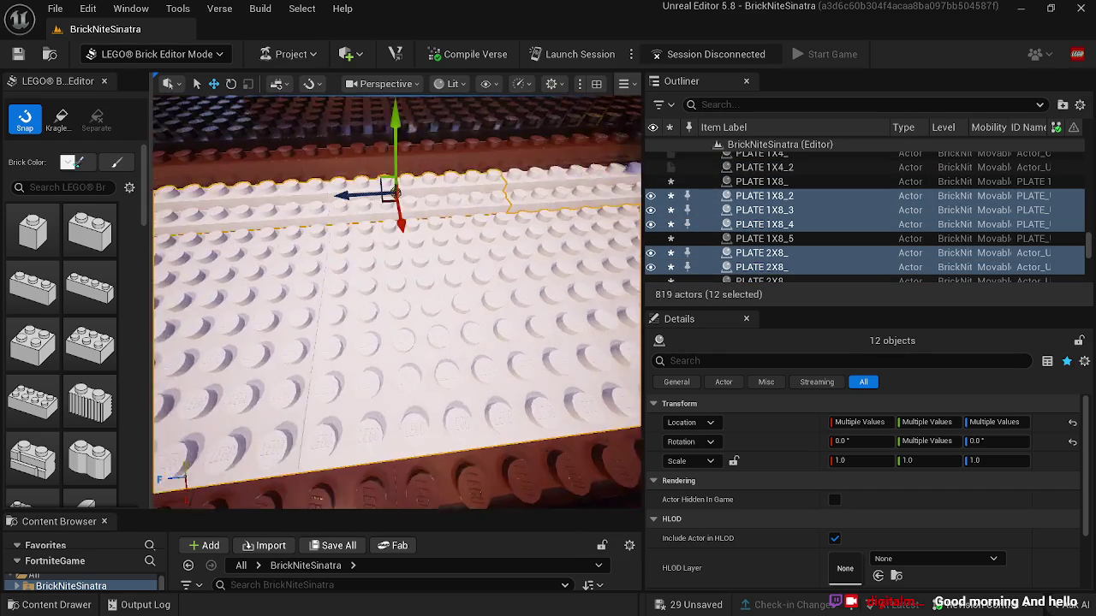
left_click(458, 180, "ctrl")
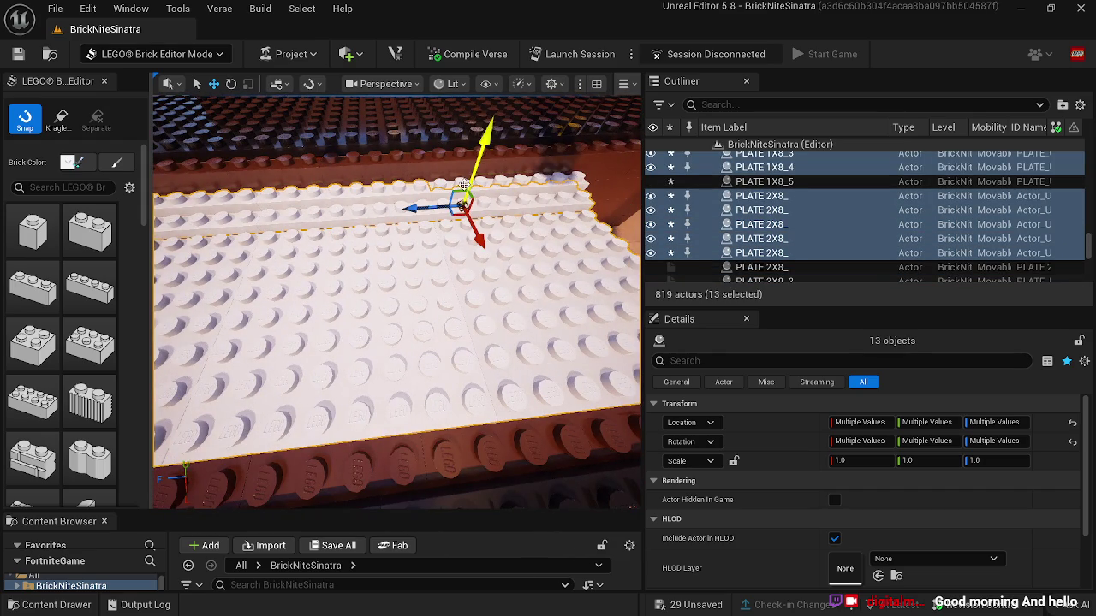
left_click(459, 187, "ctrl")
Step: Add the edge bricks and BRICK 1X4 pieces to the selection
scroll(460, 187, "up", 10)
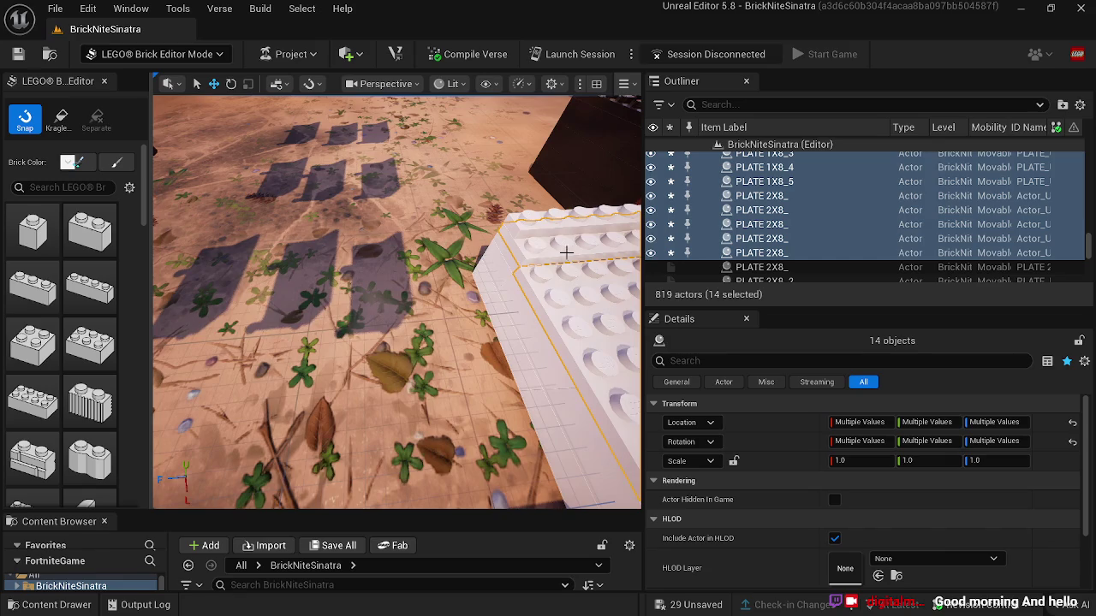
left_click(506, 258, "ctrl")
left_click(501, 272, "ctrl")
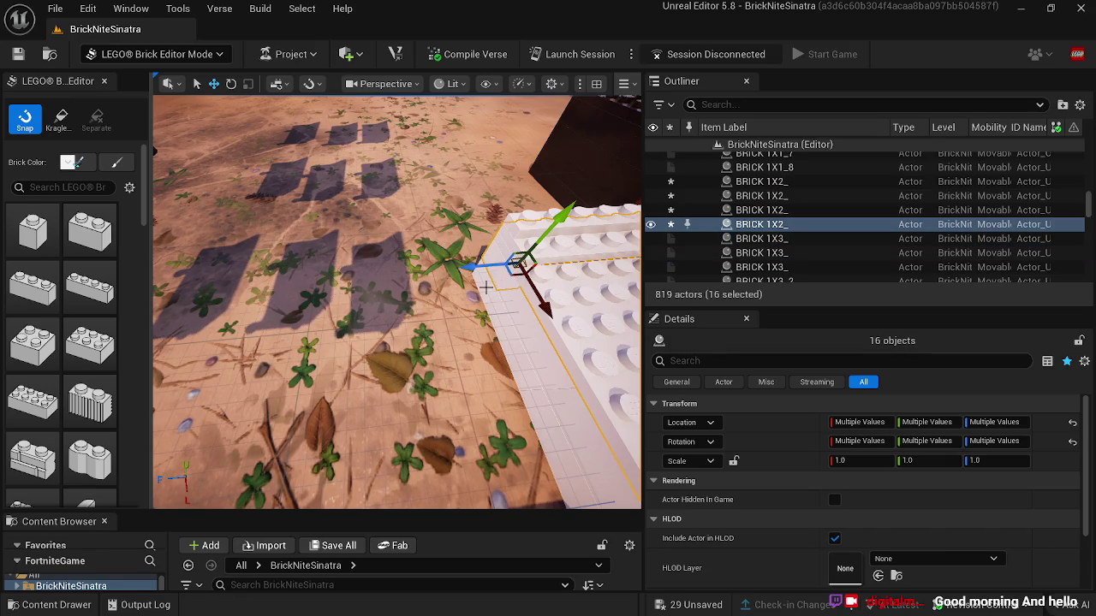
left_click(486, 287, "ctrl")
scroll(462, 274, "down", 5)
left_click(435, 260, "ctrl")
left_click(438, 267, "ctrl")
left_click(445, 279, "ctrl")
left_click(472, 291, "ctrl")
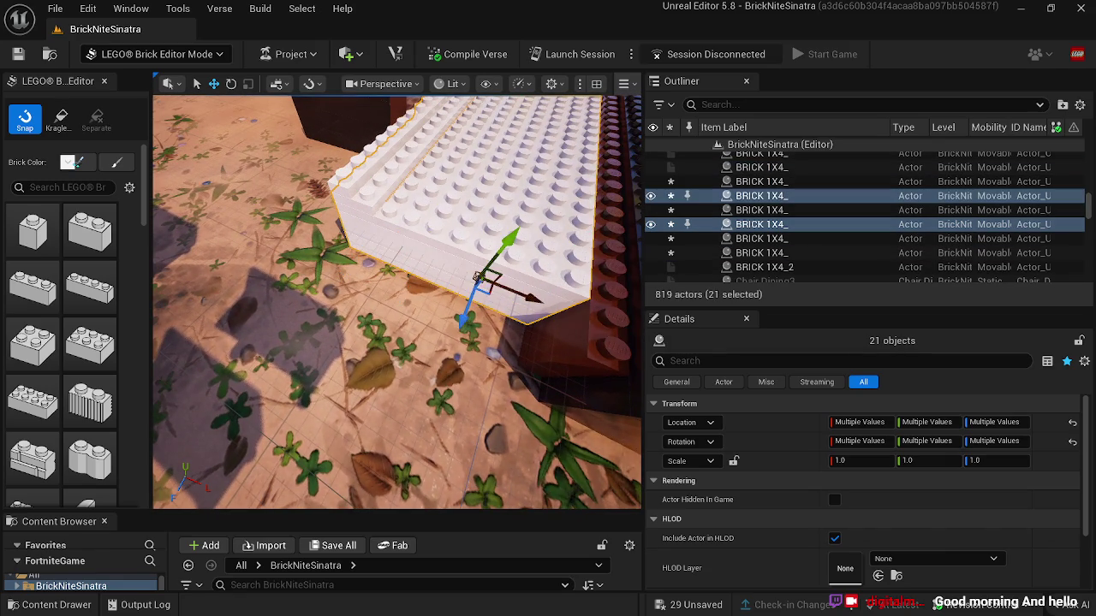
scroll(470, 288, "down", 5)
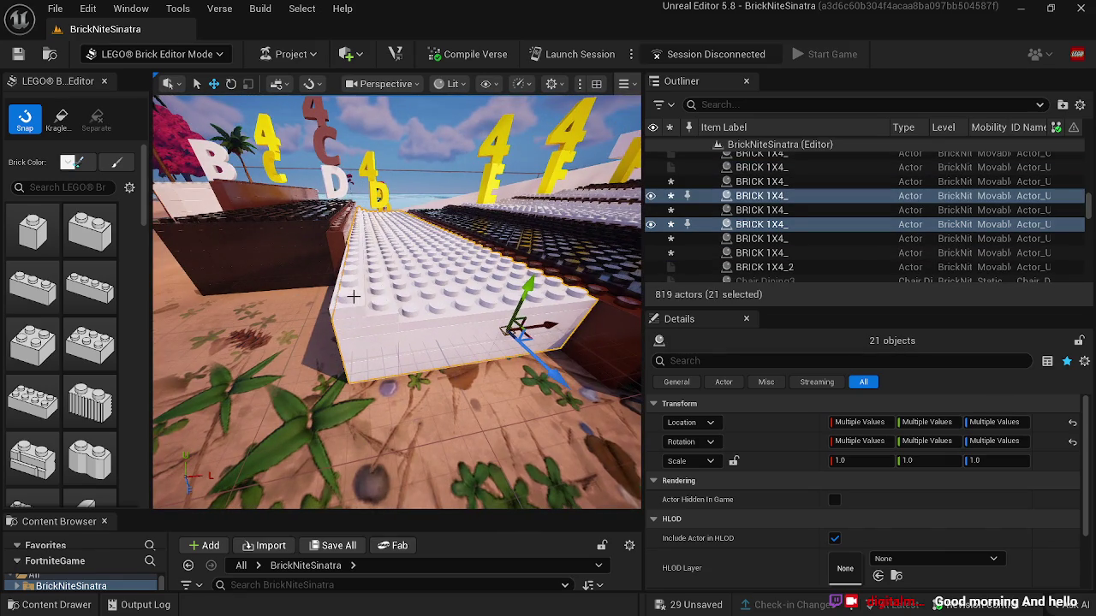
left_click(353, 296, "ctrl")
Step: Add the bricks under the plate, undoing an accidental single-brick selection to restore 25 pieces
scroll(352, 296, "up", 5)
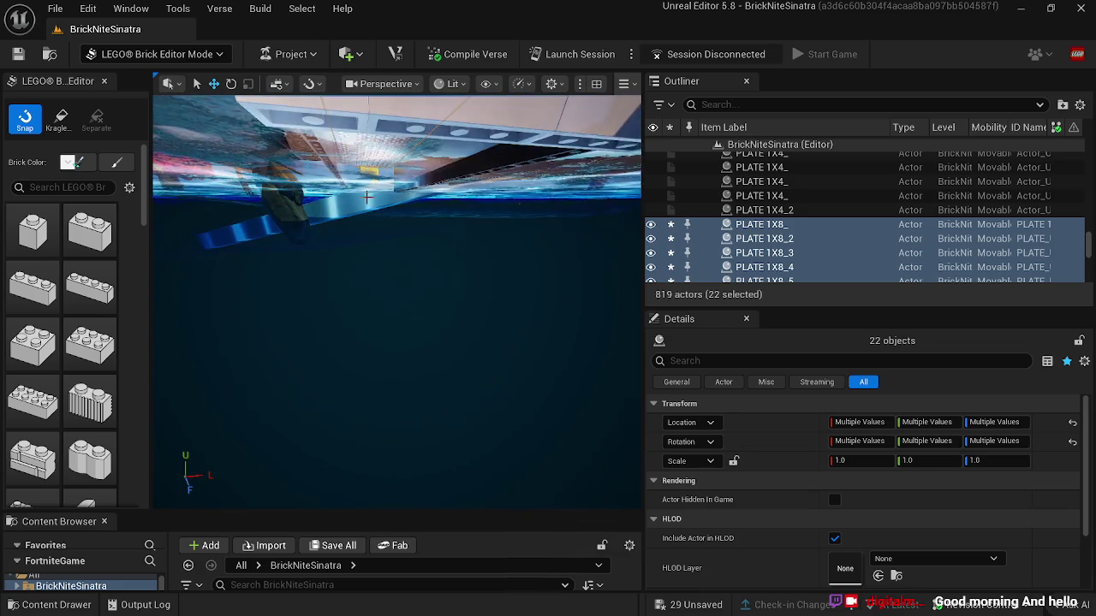
scroll(367, 197, "up", 3)
left_click(342, 233, "ctrl")
left_click(413, 211, "ctrl")
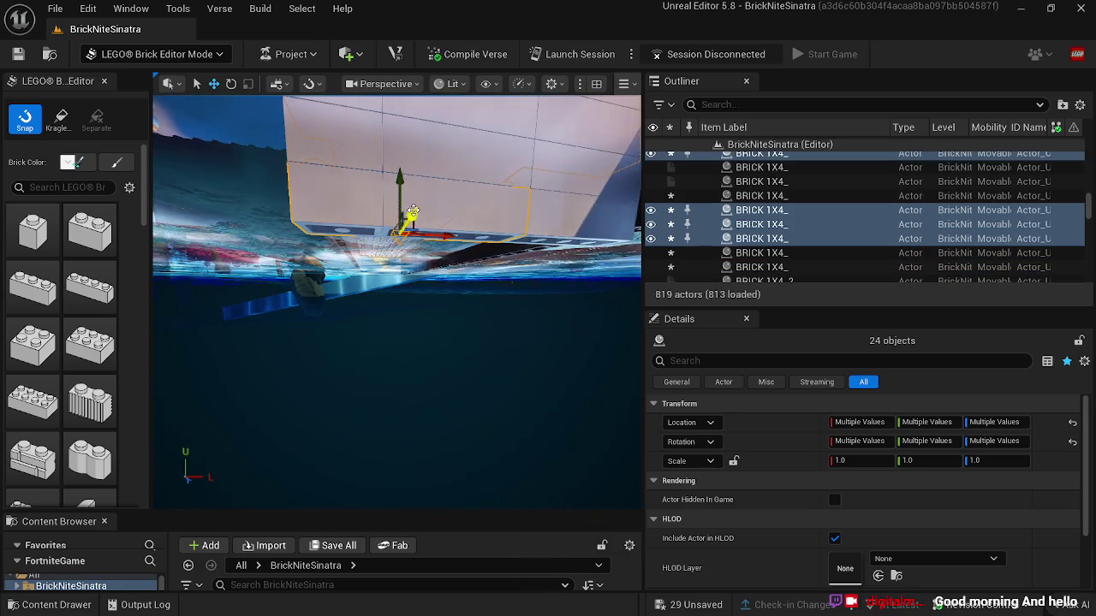
left_click(606, 215, "ctrl")
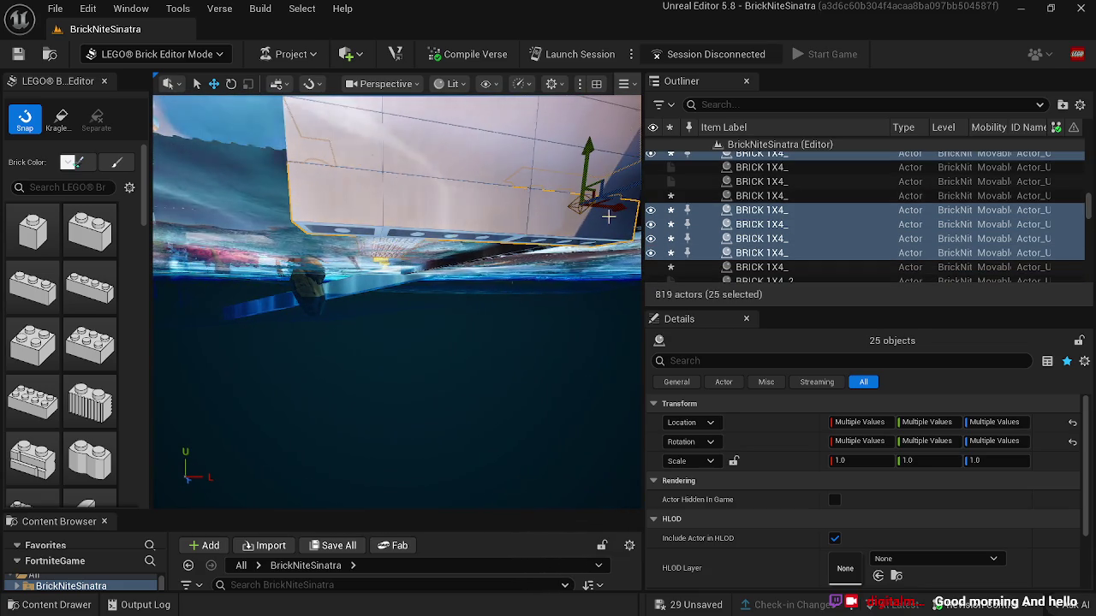
left_click(653, 215)
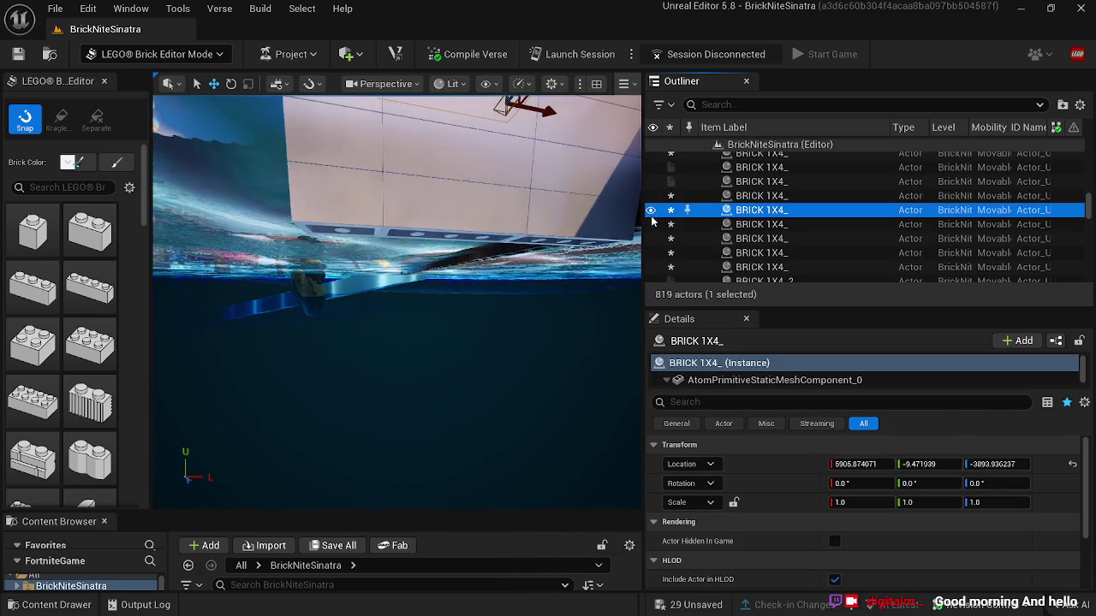
key("ctrl+z")
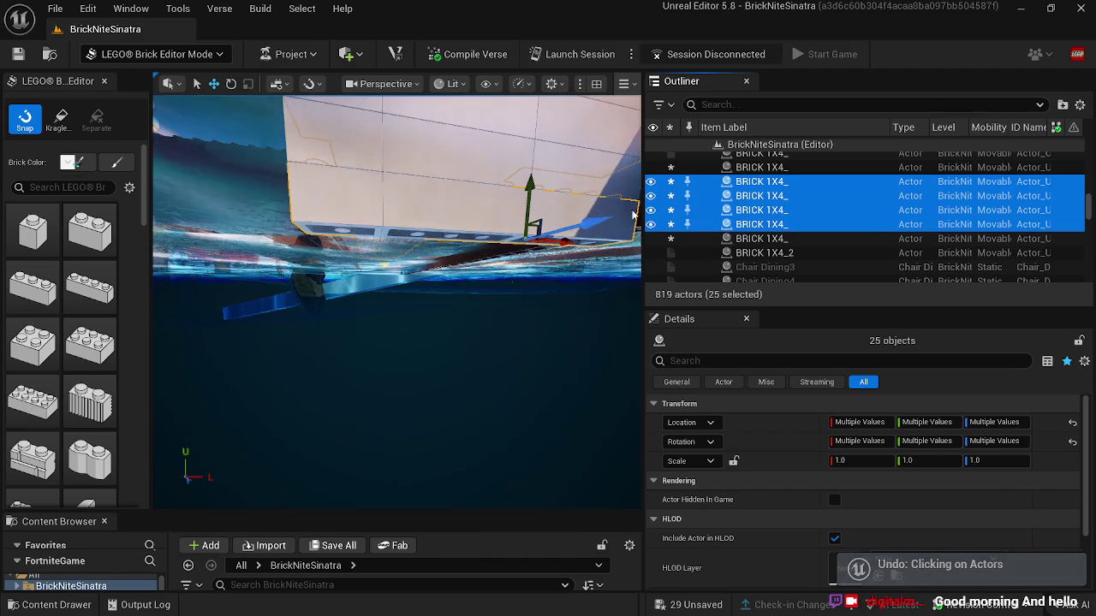
Step: Add three more bricks, hide and unhide them to check for missed pieces, then start Kragle
left_click(354, 163, "ctrl")
left_click(450, 154, "ctrl")
left_click(560, 171, "ctrl")
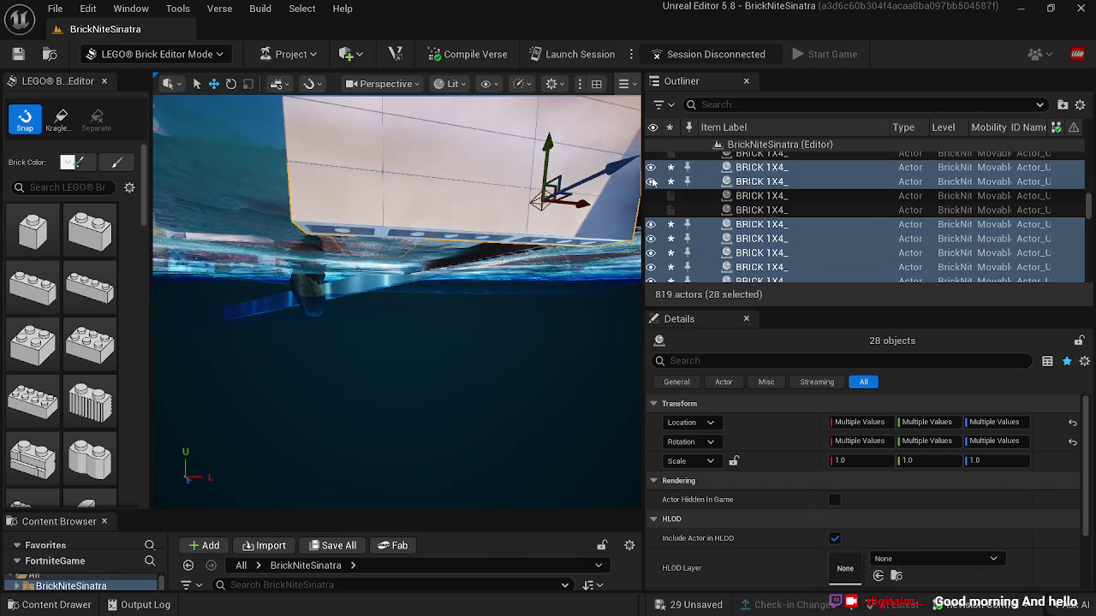
left_click(650, 181)
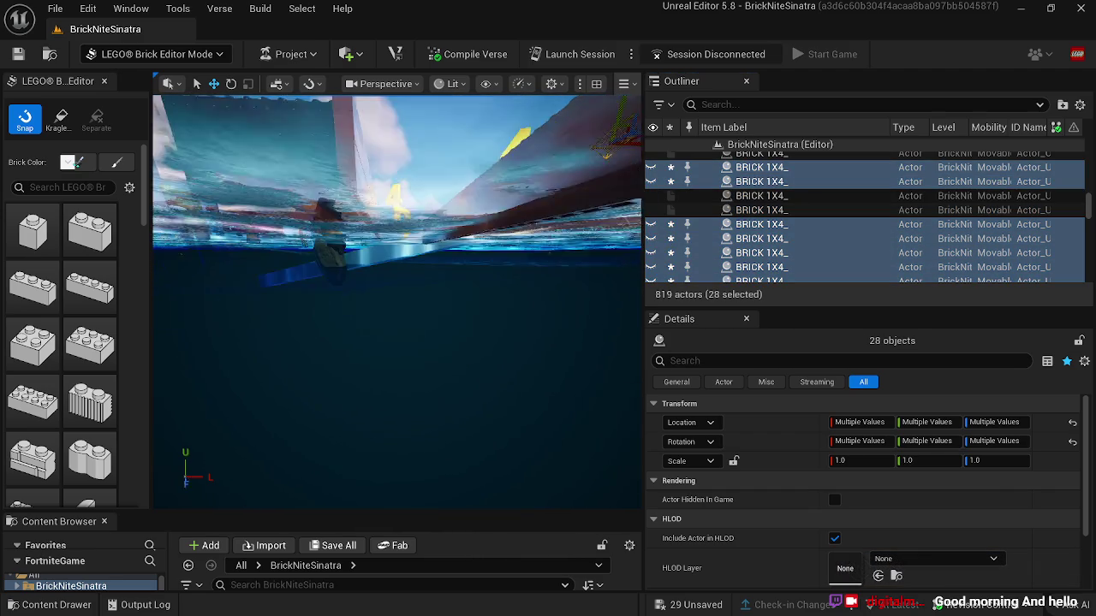
left_click(652, 182)
left_click(58, 121)
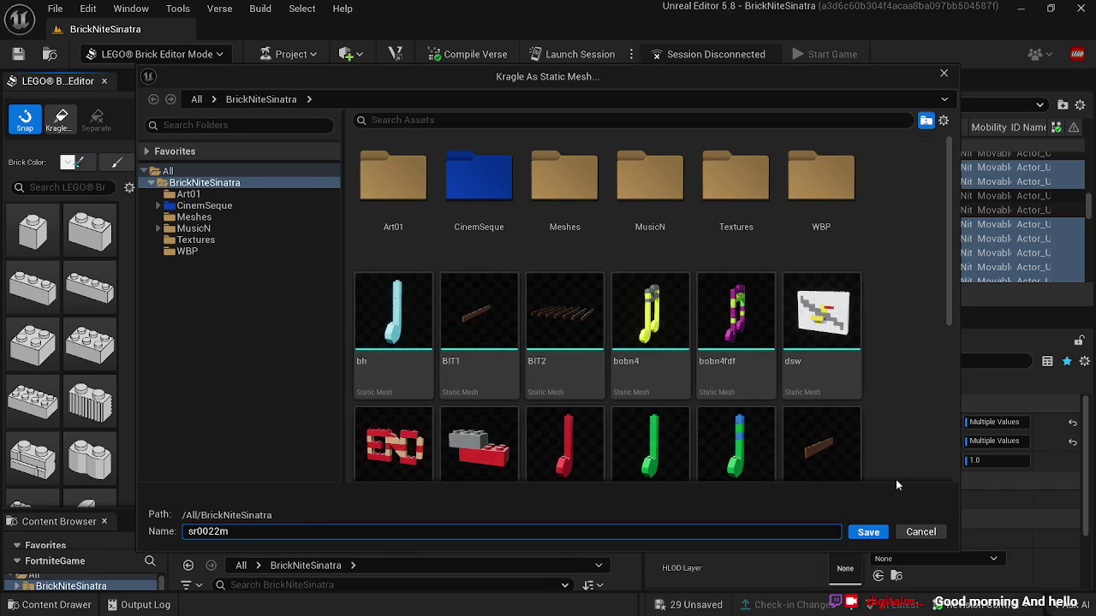
Step: Save the merged walkway static mesh as sr0022m
left_click(853, 533)
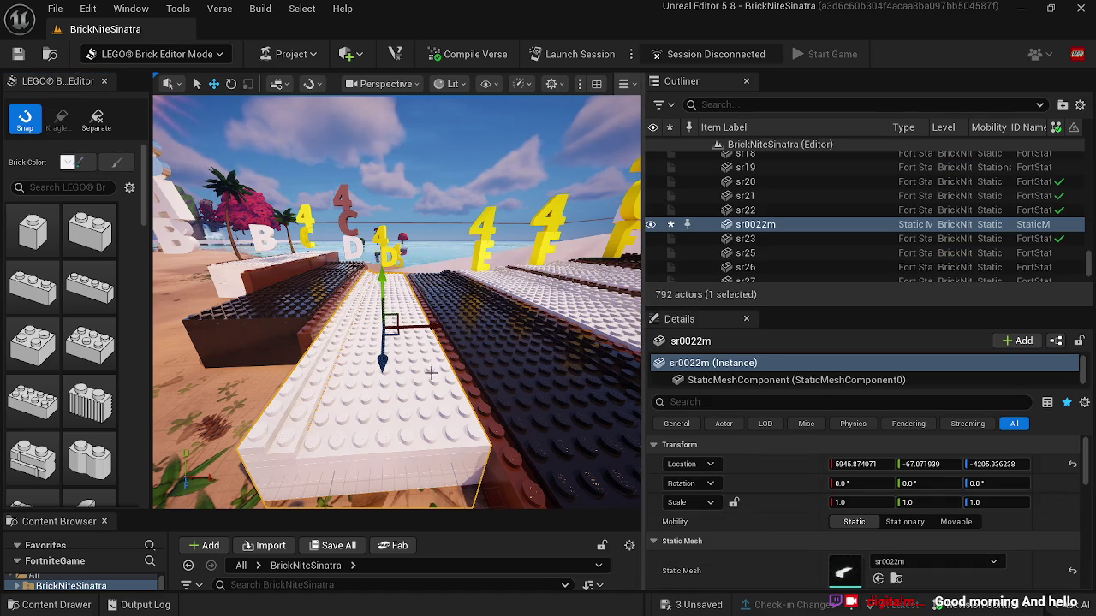
Step: Drag the white key brick sideways into line with the neighbouring keys, orbiting to check
left_click_drag(438, 365, 312, 323)
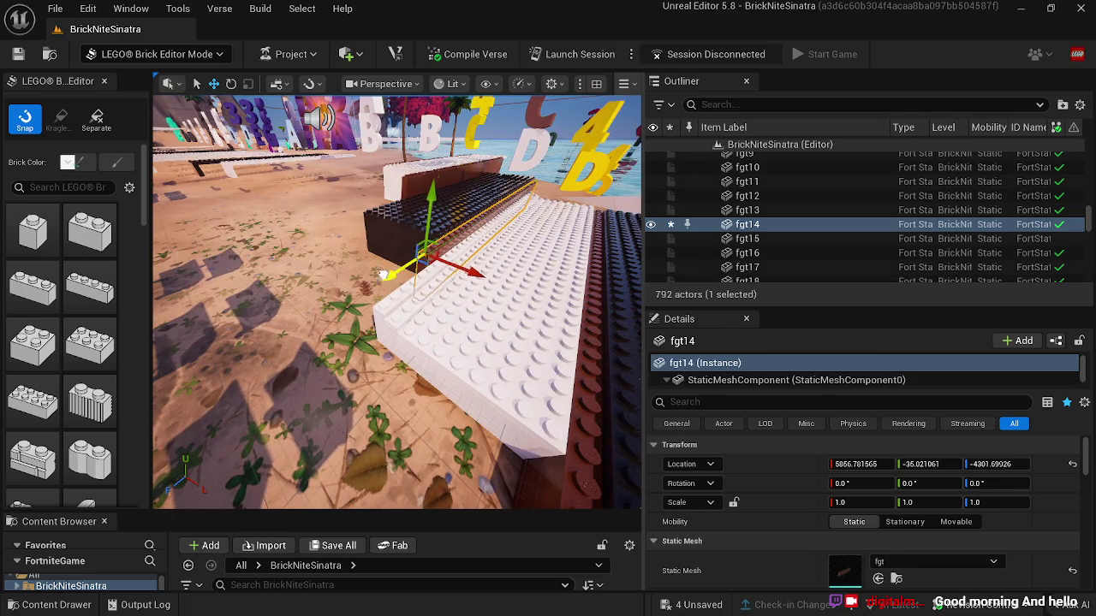
mouse_move(384, 274)
left_mouse_down()
mouse_move(331, 337)
mouse_move(355, 318)
left_mouse_up()
left_click_drag(396, 251, 402, 257)
left_click_drag(479, 403, 411, 369)
mouse_move(330, 241)
left_mouse_down()
mouse_move(359, 231)
mouse_move(330, 241)
left_mouse_up()
left_click_drag(279, 195, 285, 192)
left_click(290, 167)
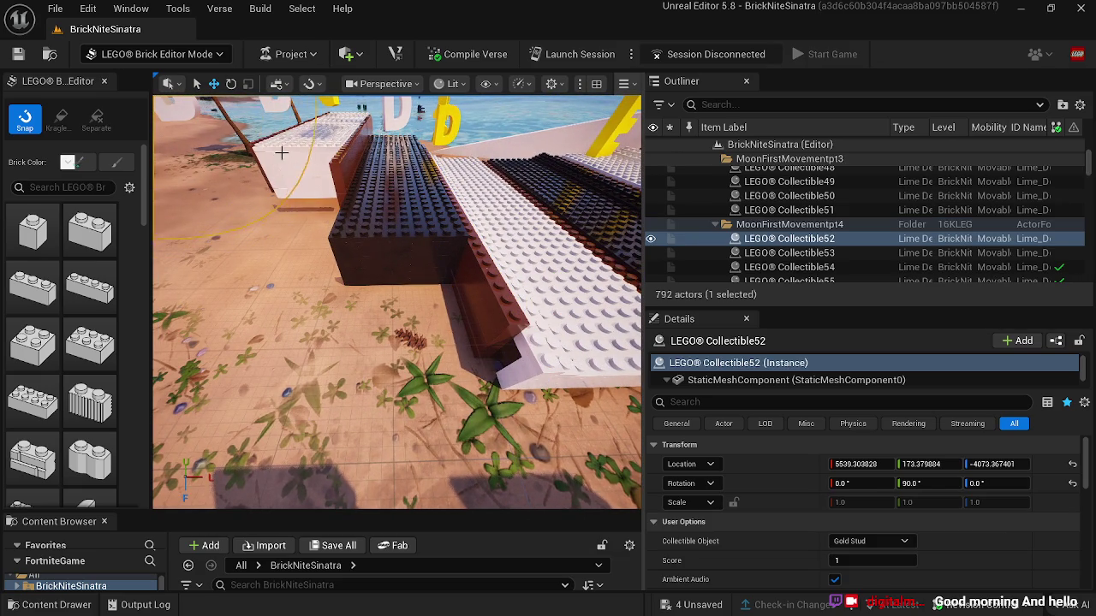
Step: Hide the MoonFirstMovementpt14 collectibles and slide the dark key pieces and brown wall into line
left_click(650, 225)
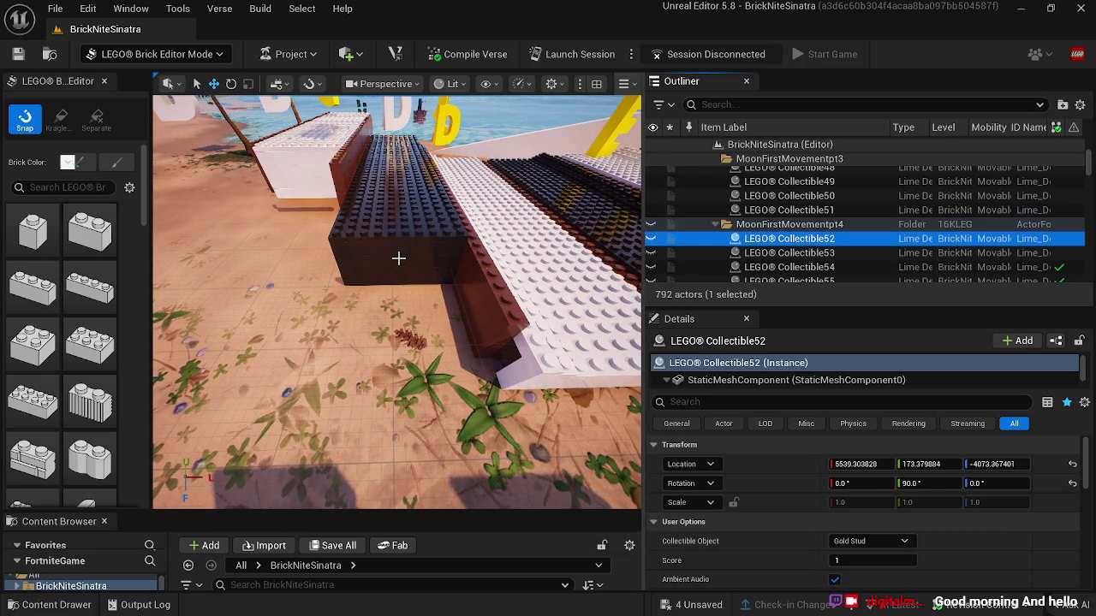
left_click(281, 163)
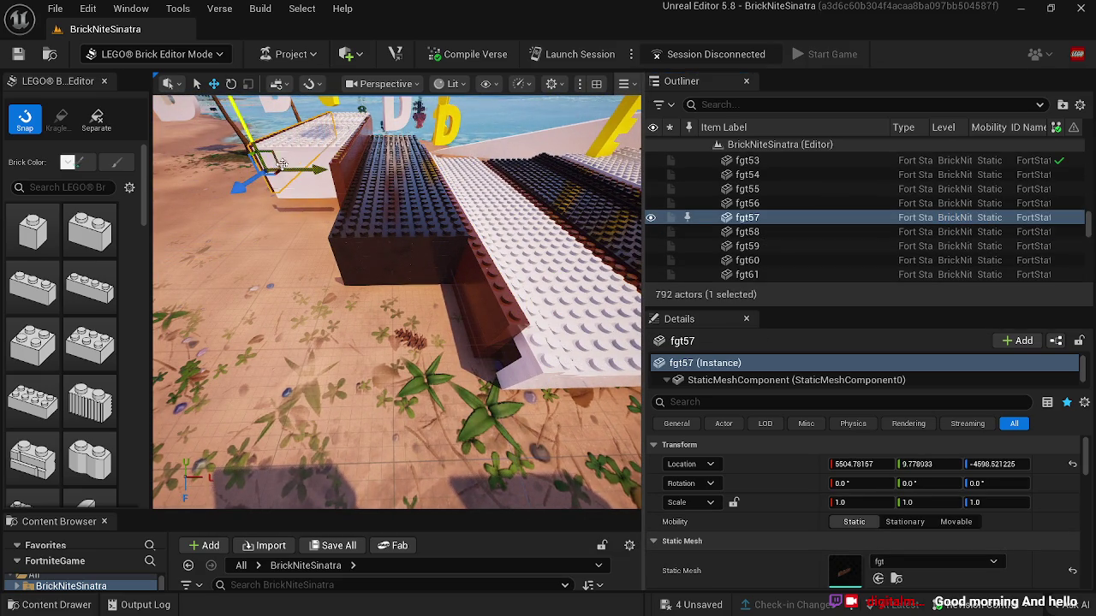
left_click(343, 179, "ctrl")
left_click(385, 199, "ctrl")
left_click(425, 219, "ctrl")
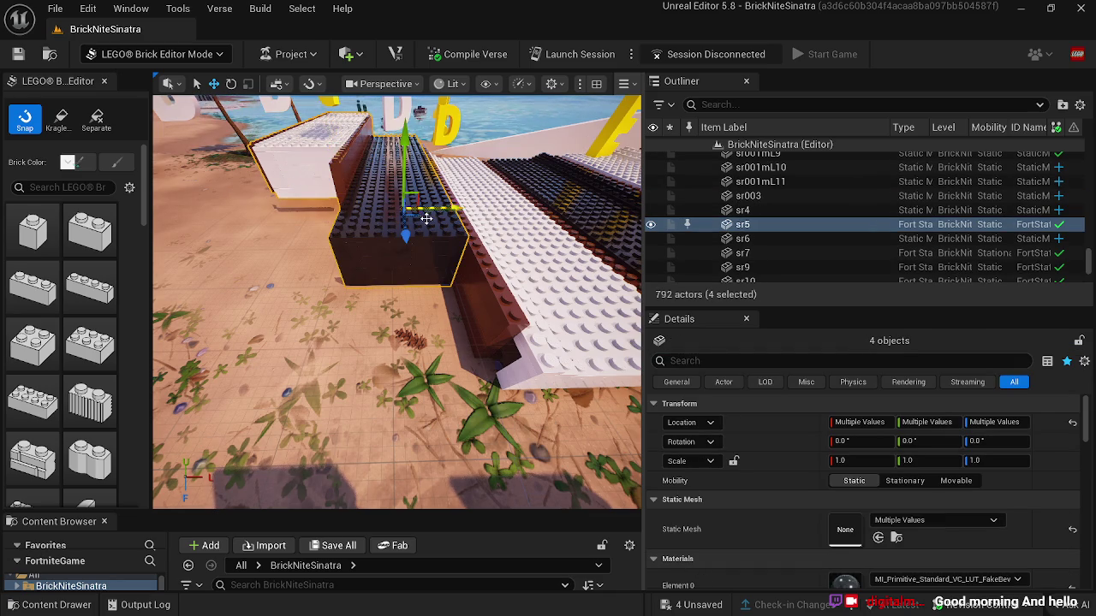
left_click(473, 276, "ctrl")
left_click_drag(541, 273, 430, 282)
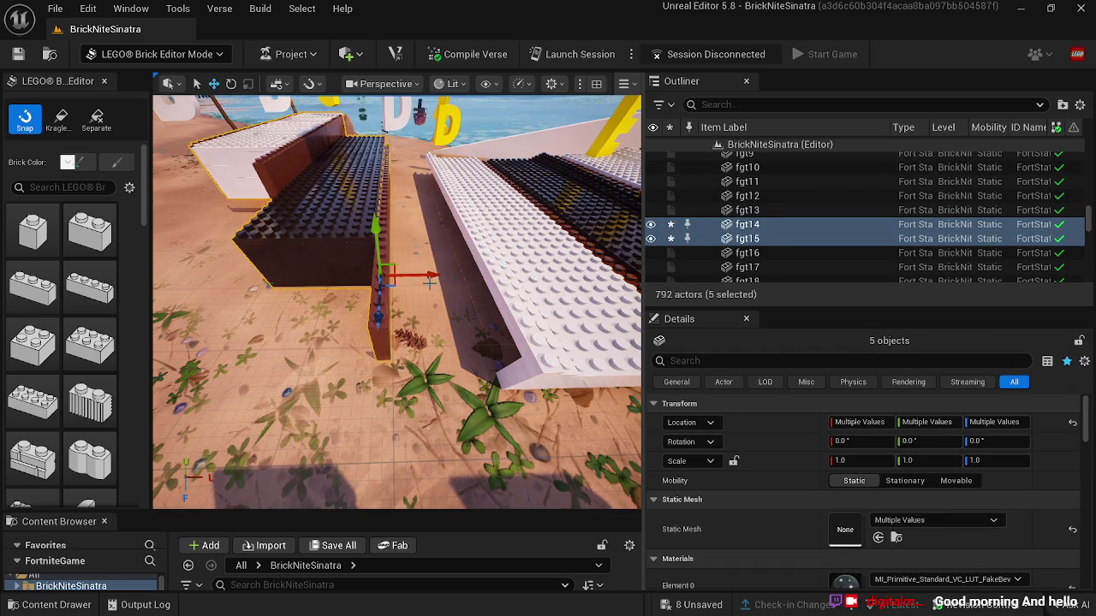
Step: Nudge brown wall fgt14 along X, keeping its height, then select dark key row sr5
left_click(381, 334)
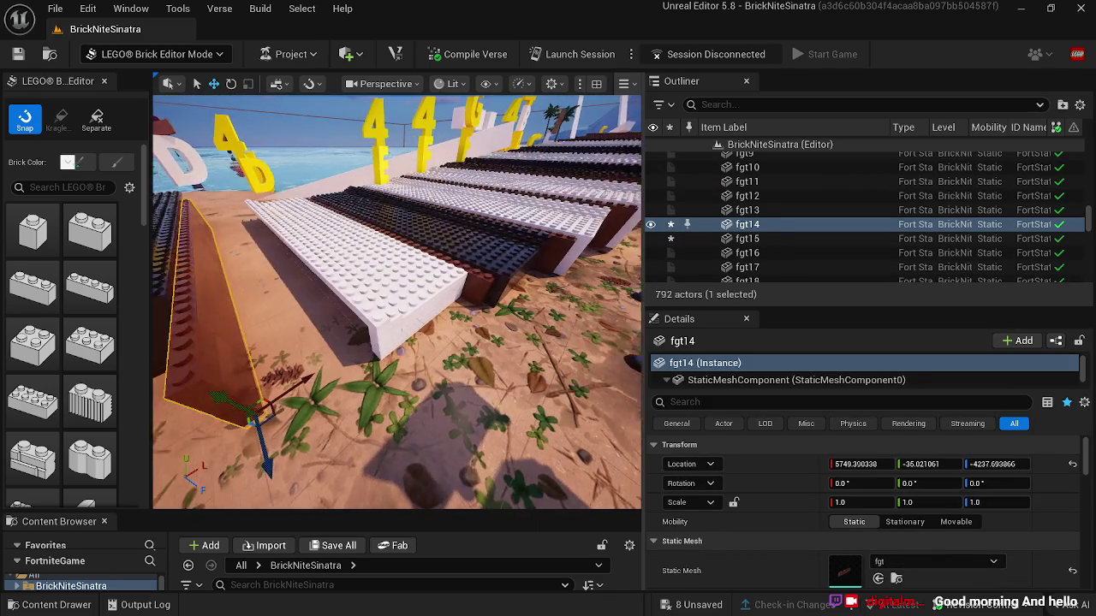
mouse_move(278, 318)
left_mouse_down()
mouse_move(377, 304)
mouse_move(377, 295)
left_mouse_up()
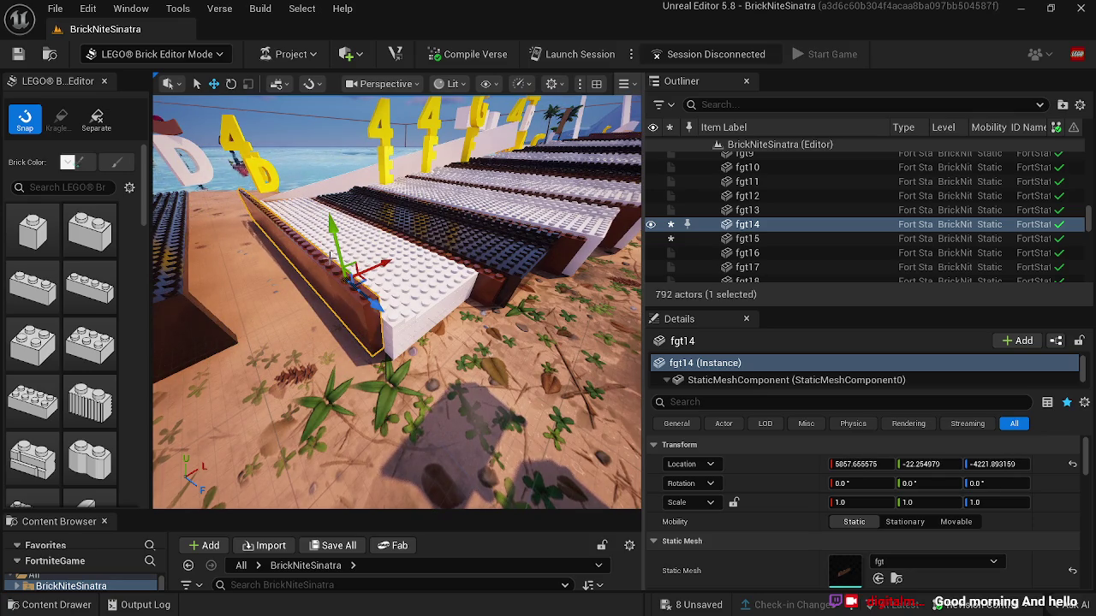
left_click_drag(313, 291, 322, 274)
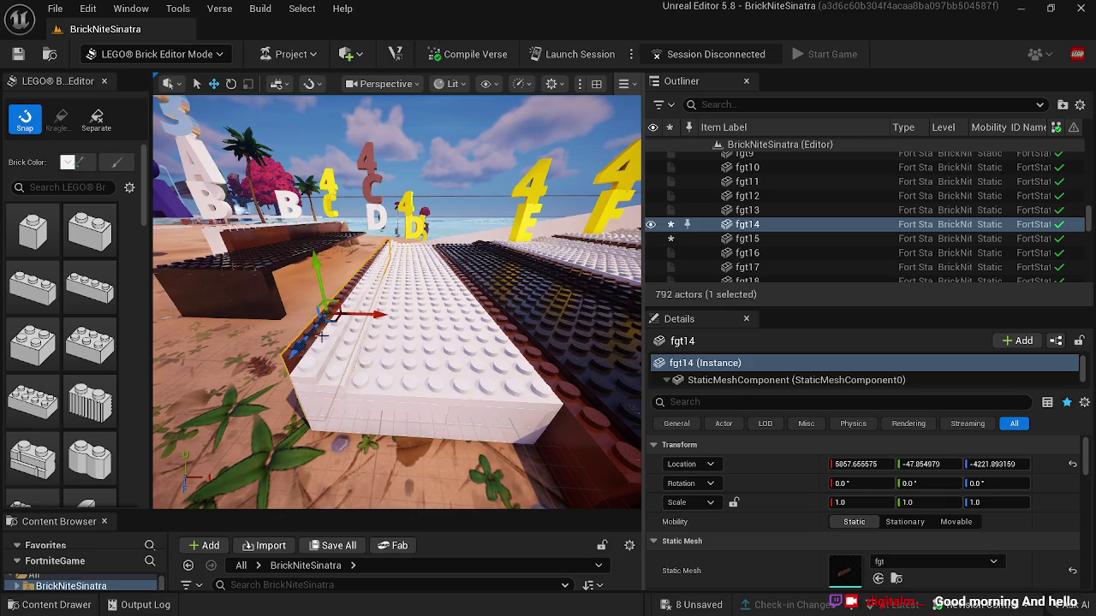
mouse_move(297, 348)
left_mouse_down()
mouse_move(281, 372)
mouse_move(230, 387)
mouse_move(225, 374)
mouse_move(410, 361)
left_mouse_up()
left_click_drag(434, 324, 301, 350)
left_click(294, 343)
left_click_drag(351, 323, 230, 358)
left_click_drag(405, 378, 405, 378)
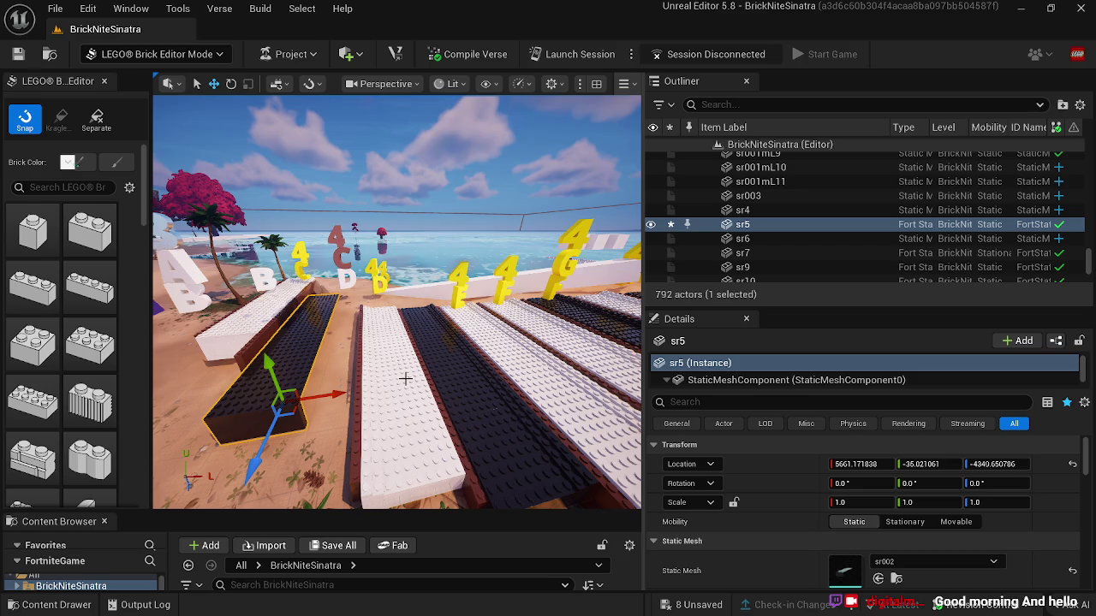
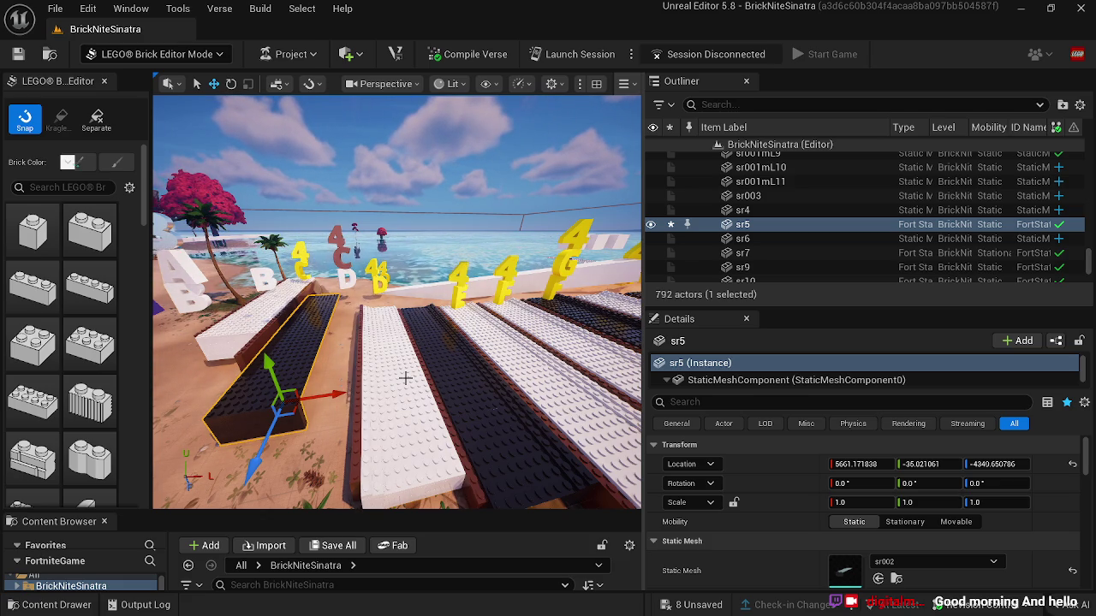
Step: Slide the black sr5 strip along its X axis and separate it into 22 individual 1x4 bricks
mouse_move(424, 425)
left_mouse_down()
mouse_move(412, 321)
mouse_move(388, 369)
left_mouse_up()
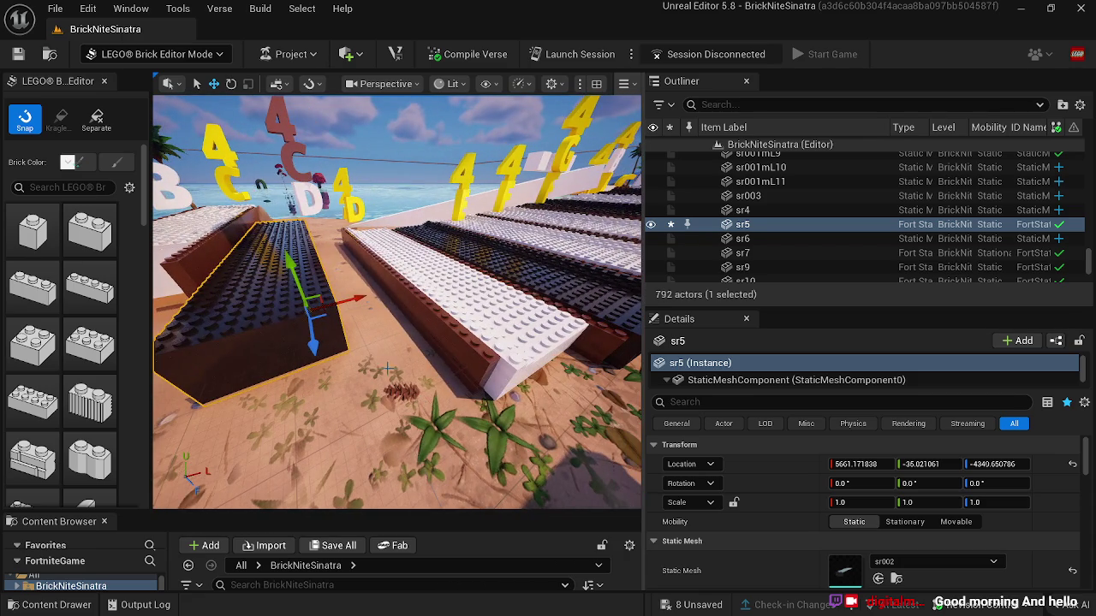
mouse_move(346, 299)
left_mouse_down()
mouse_move(385, 298)
mouse_move(368, 338)
mouse_move(389, 377)
mouse_move(360, 398)
mouse_move(376, 369)
mouse_move(360, 338)
left_mouse_up()
key("f")
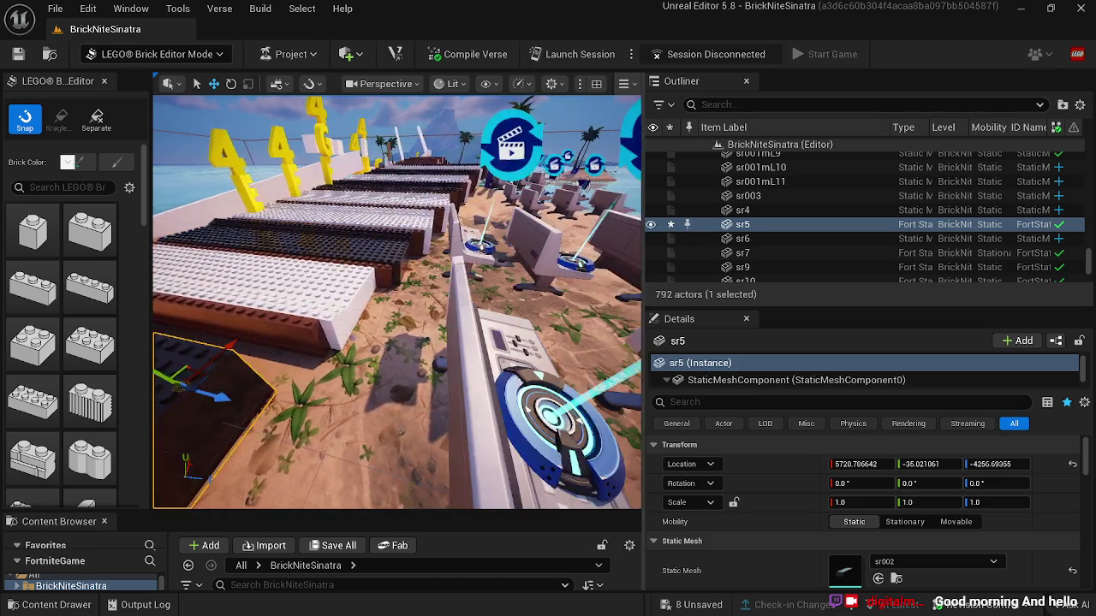
key("s")
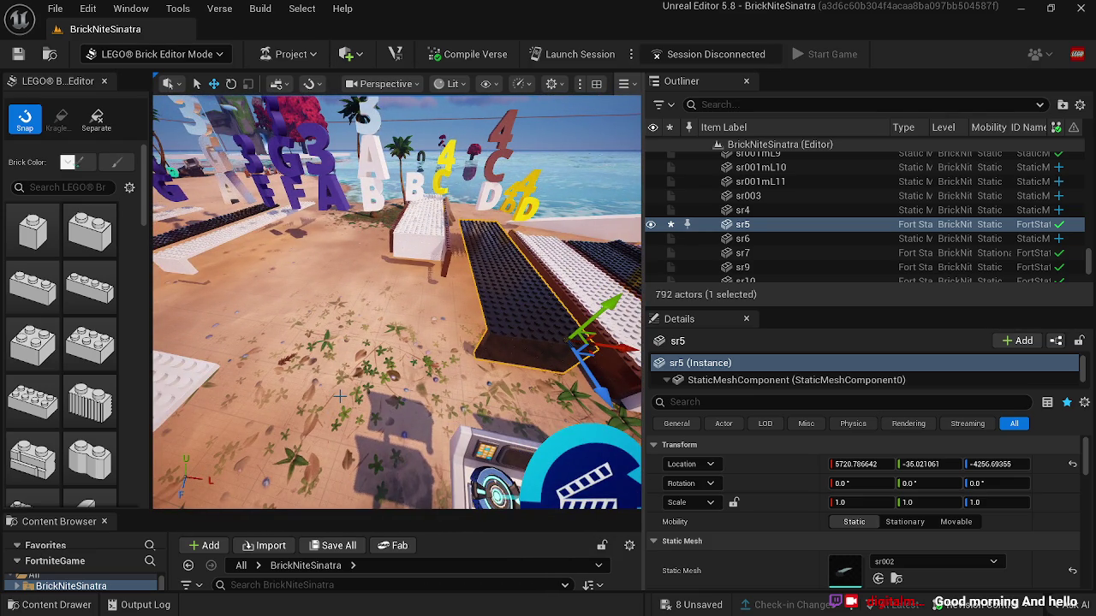
key("d")
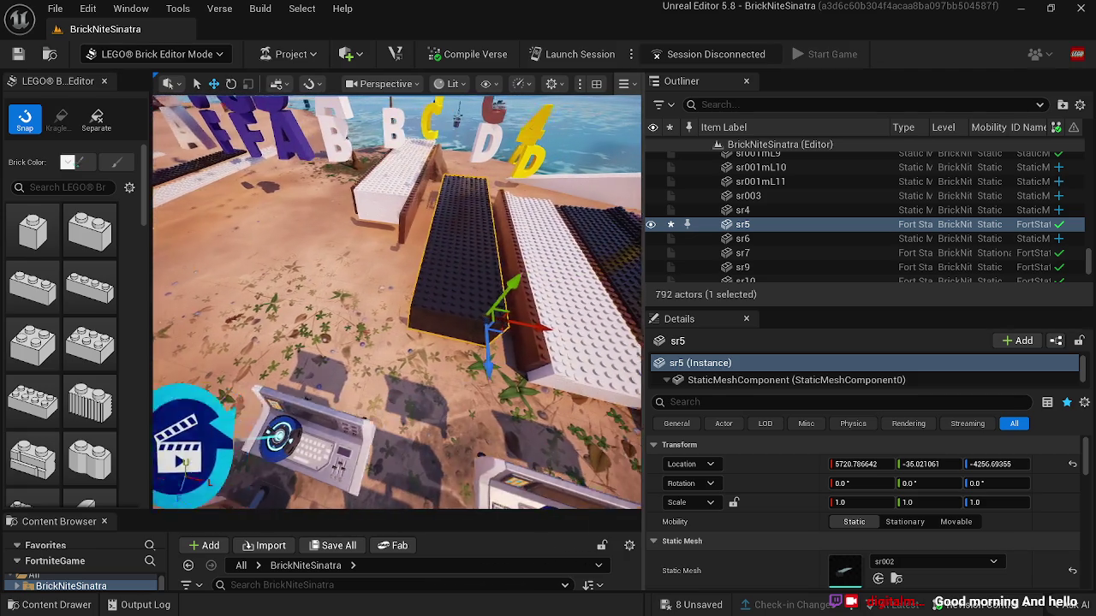
key("w")
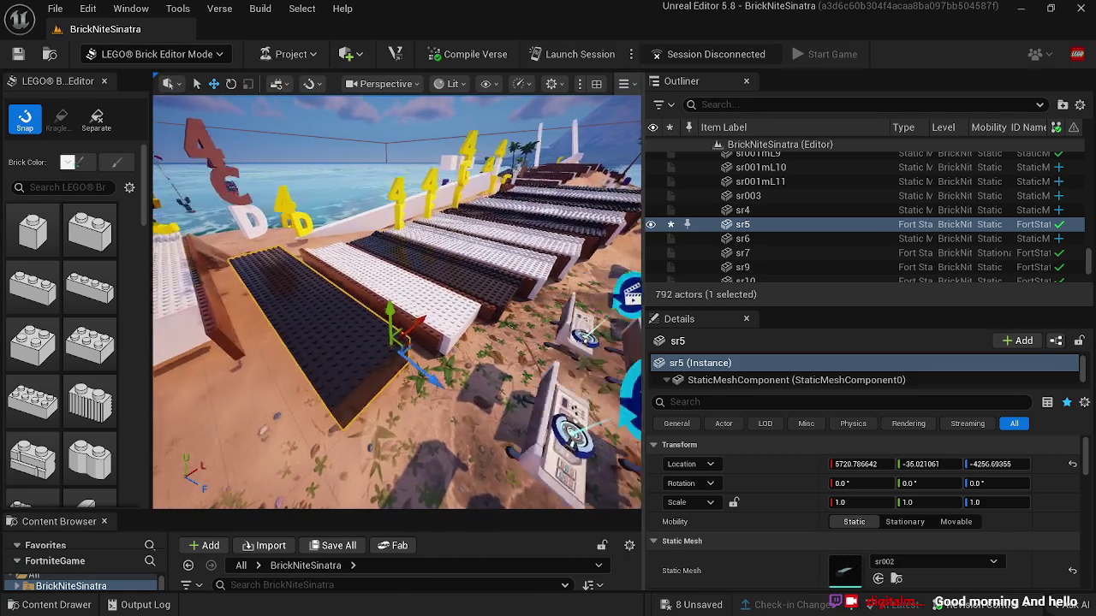
left_click(97, 120)
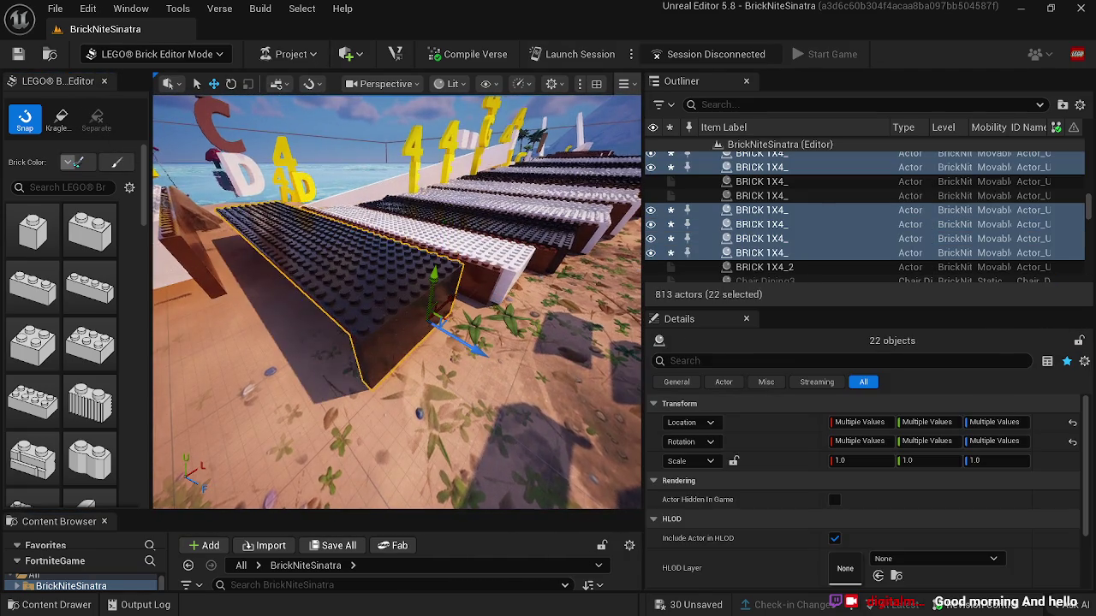
Step: Nudge a 2x8 plate along Y and drop a 1x2 plate beside the black row
key("f")
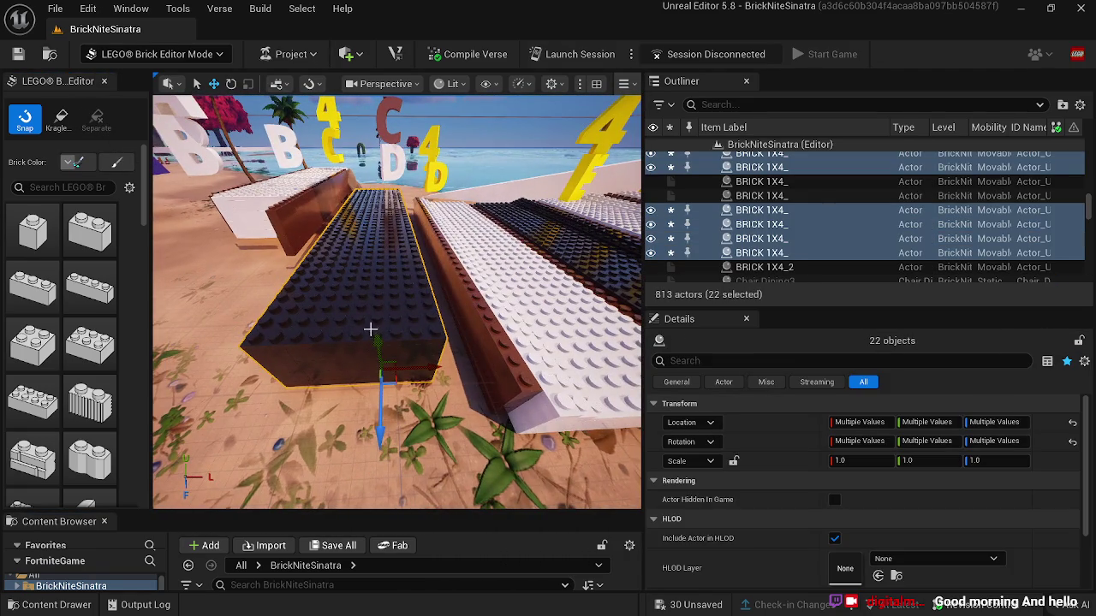
left_click(288, 330)
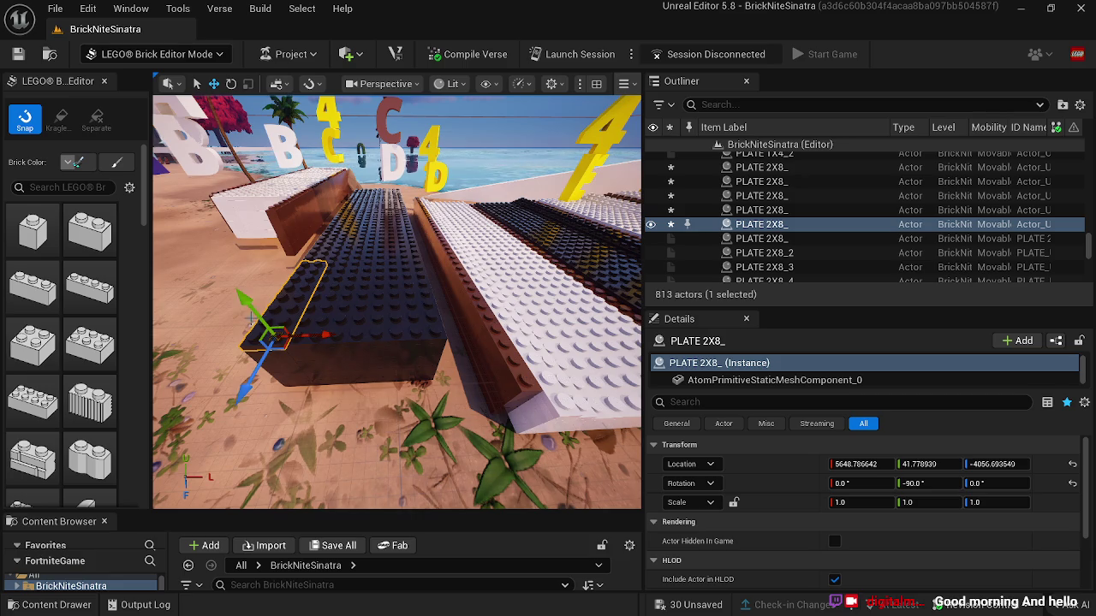
left_click_drag(255, 305, 231, 279)
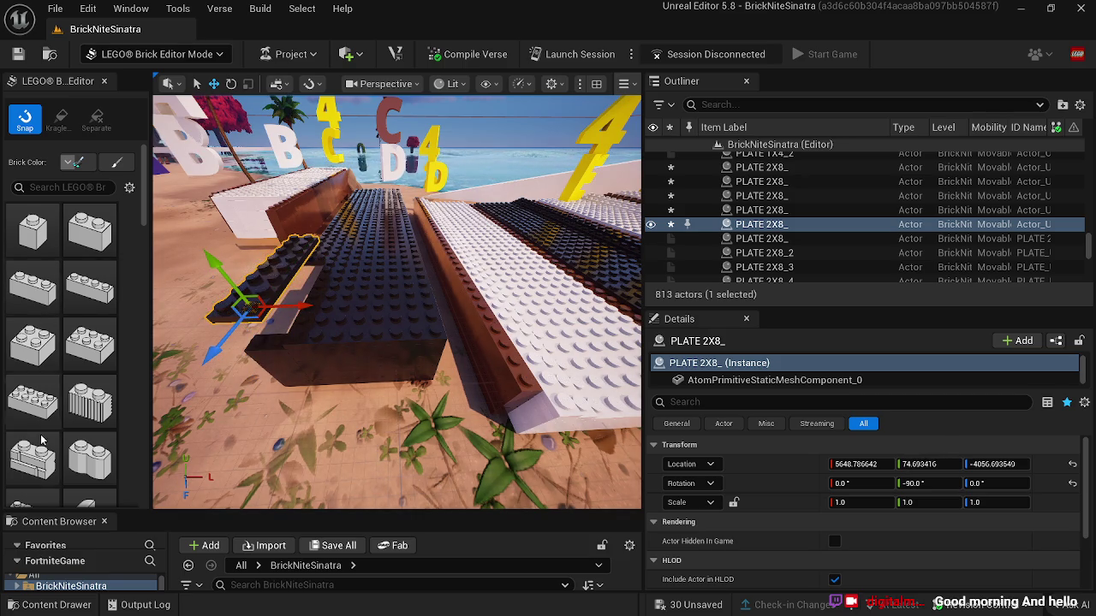
mouse_move(45, 439)
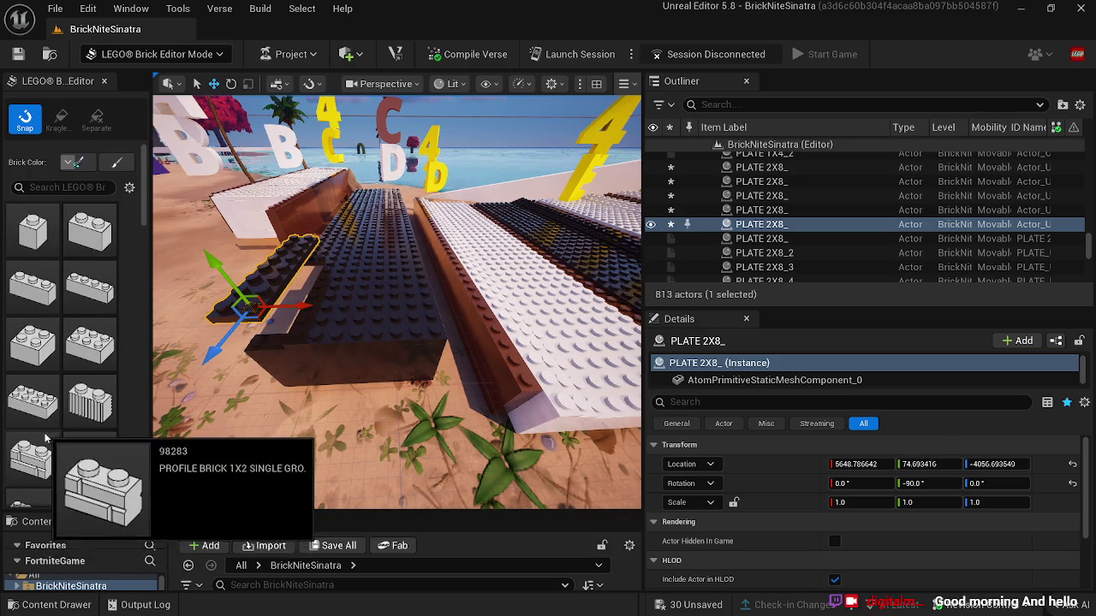
scroll(45, 438, "down", 5)
mouse_move(93, 419)
left_mouse_down()
mouse_move(247, 340)
mouse_move(257, 346)
left_mouse_up()
Step: Slide the dark 2x8 plate back along its Y axis
left_click(249, 295)
left_click_drag(234, 295, 240, 281)
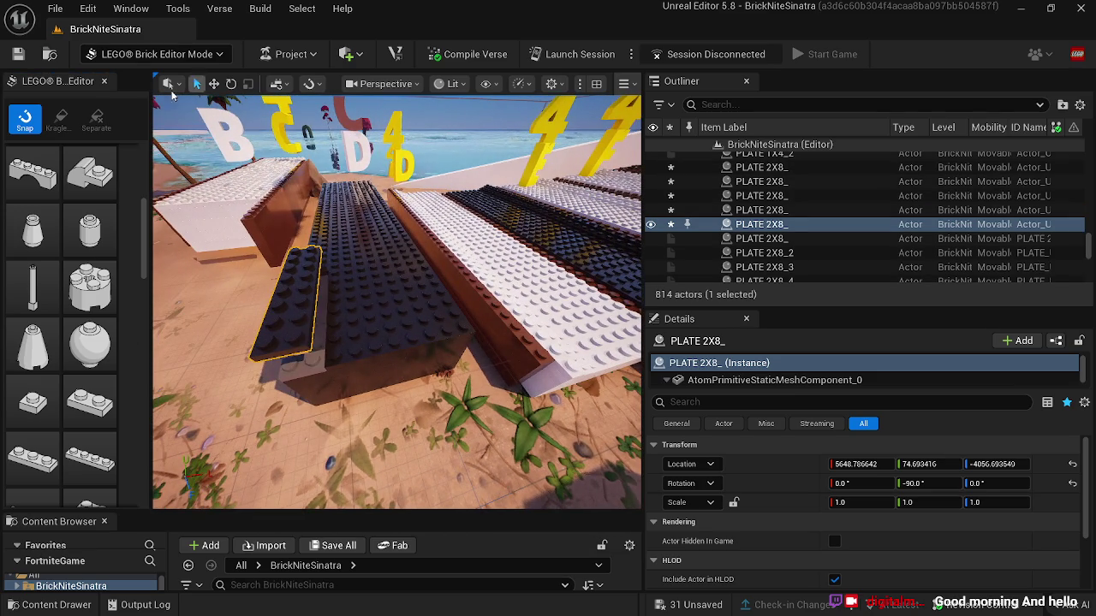
left_click(214, 83)
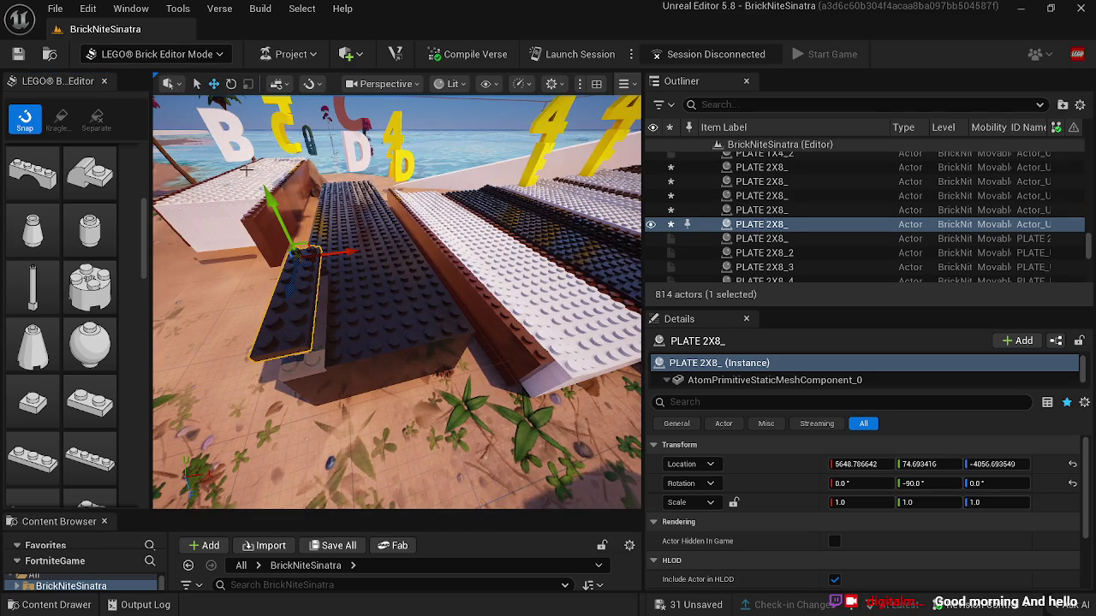
left_click_drag(273, 202, 279, 226)
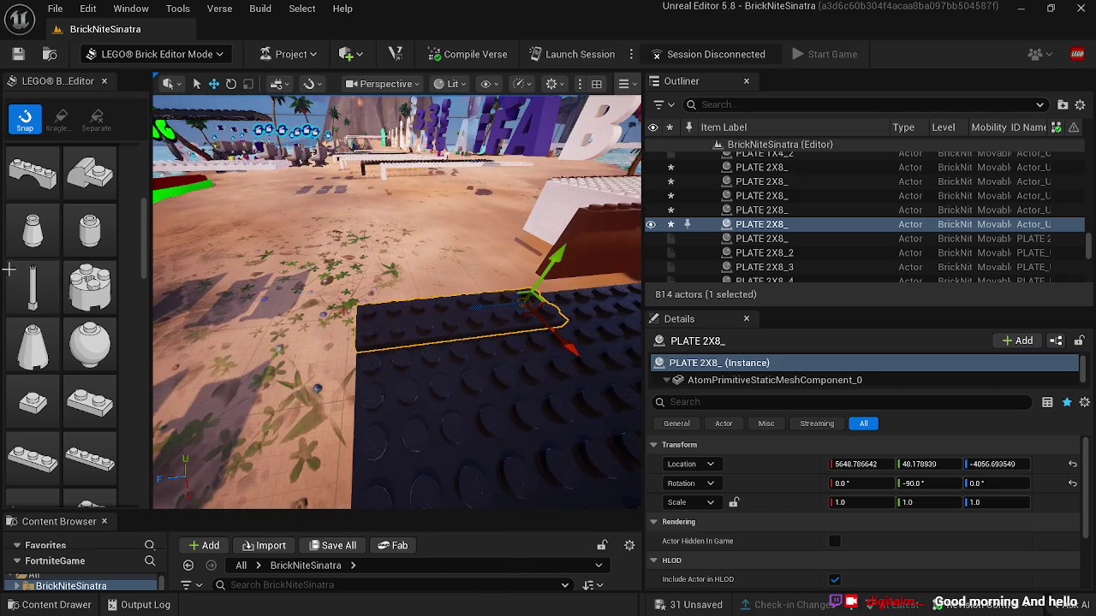
Step: Place a 1x8 plate and rotate it 90° across the black strip's edge
scroll(71, 460, "down", 2)
left_click(32, 445)
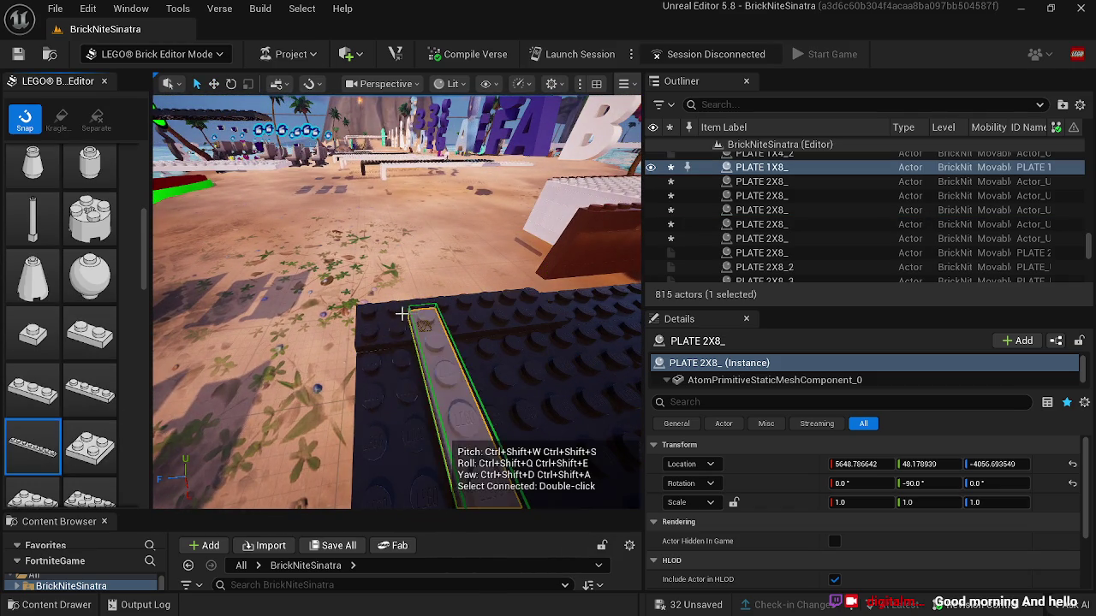
key("Escape")
left_click(231, 83)
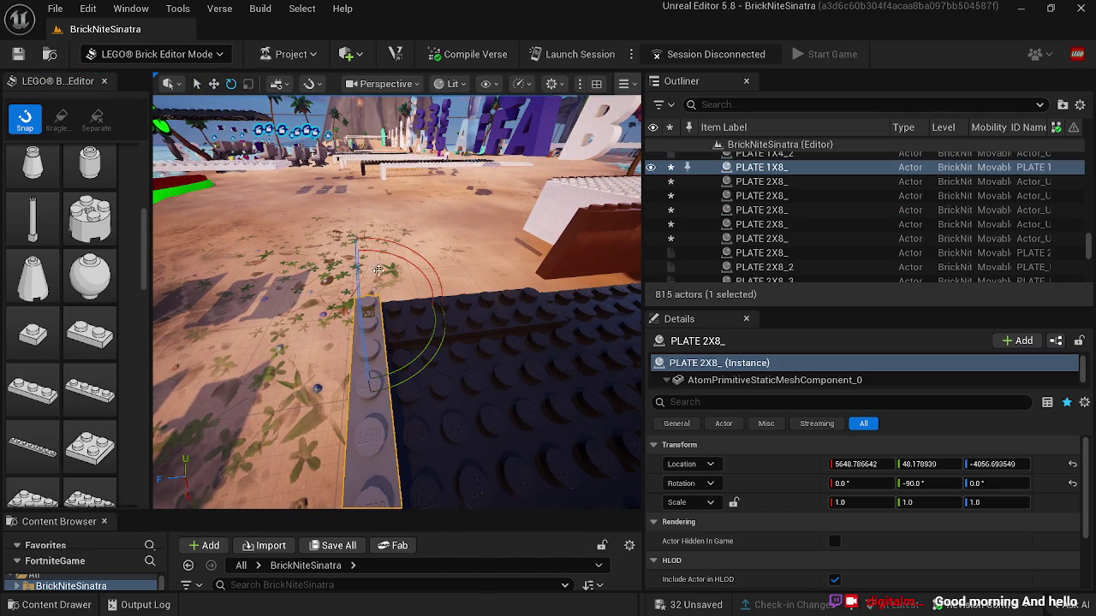
mouse_move(427, 375)
left_mouse_down()
mouse_move(394, 385)
mouse_move(411, 363)
left_mouse_up()
scroll(126, 253, "up", 10)
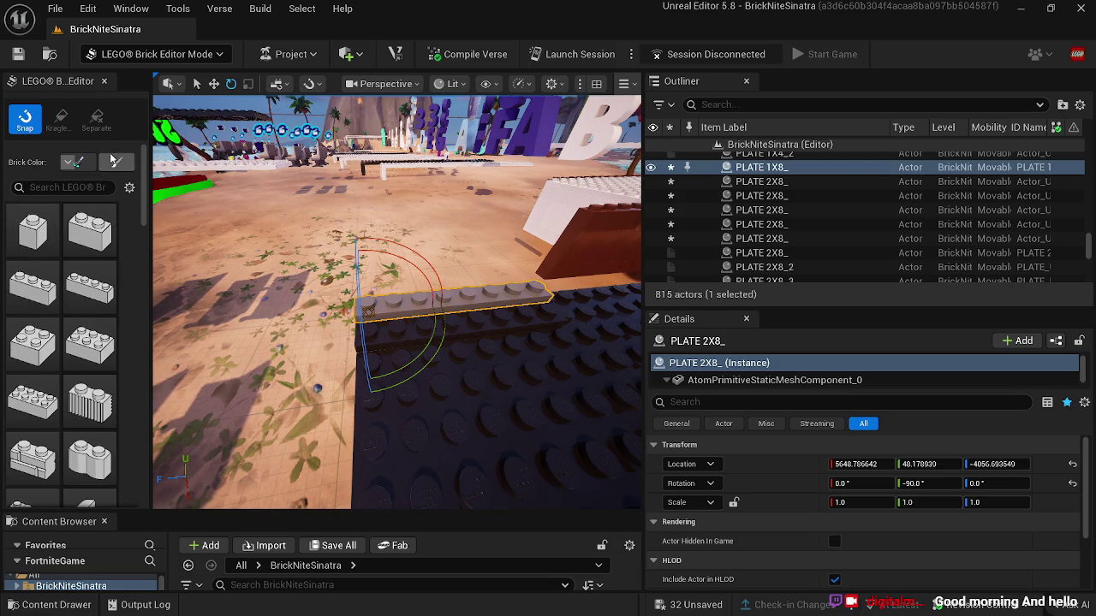
Step: Set the new 1x8 plate's brick colour to a dark swatch
left_click(85, 169)
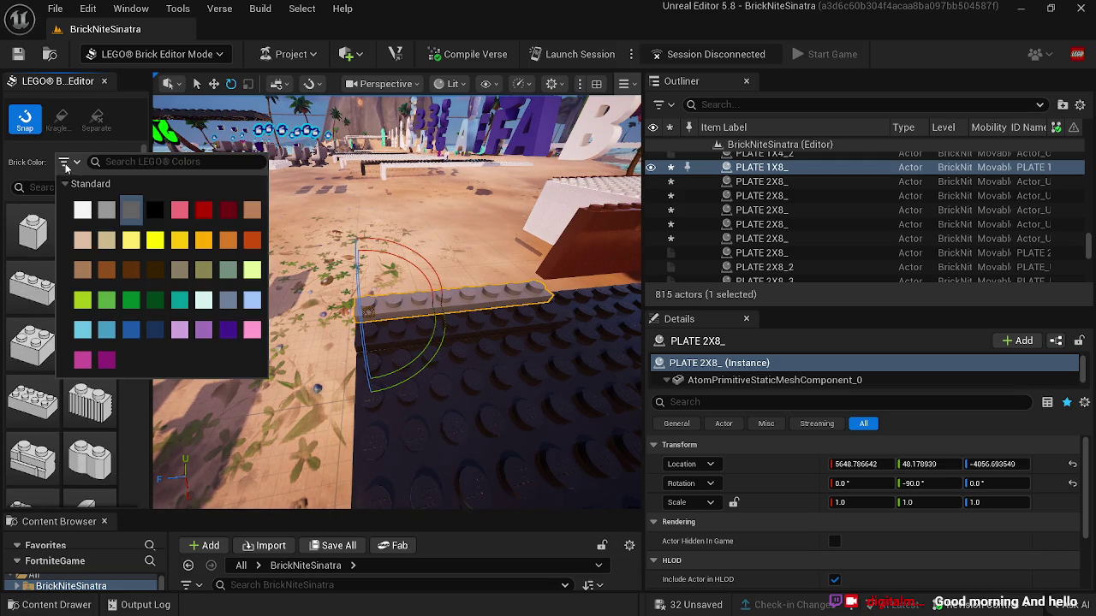
left_click(154, 216)
left_click(119, 165)
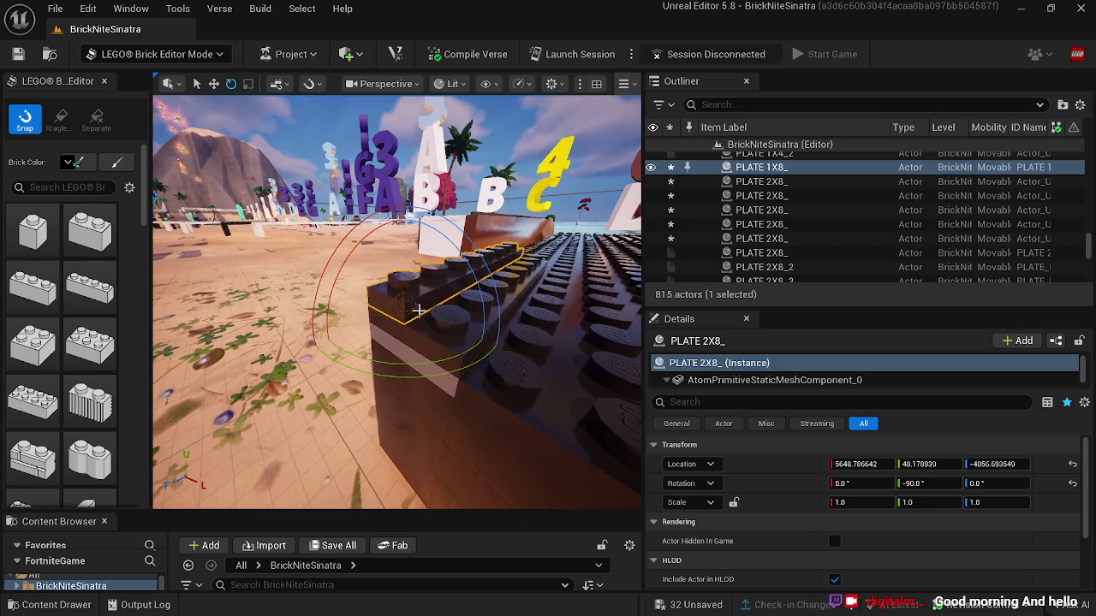
left_click(442, 377)
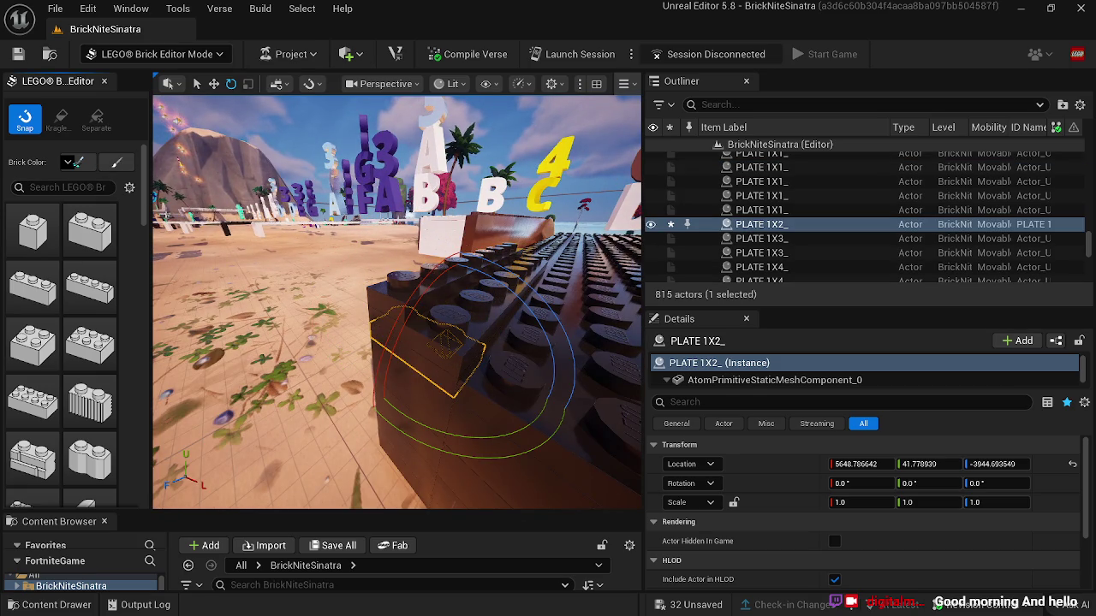
left_click_drag(442, 378, 419, 419)
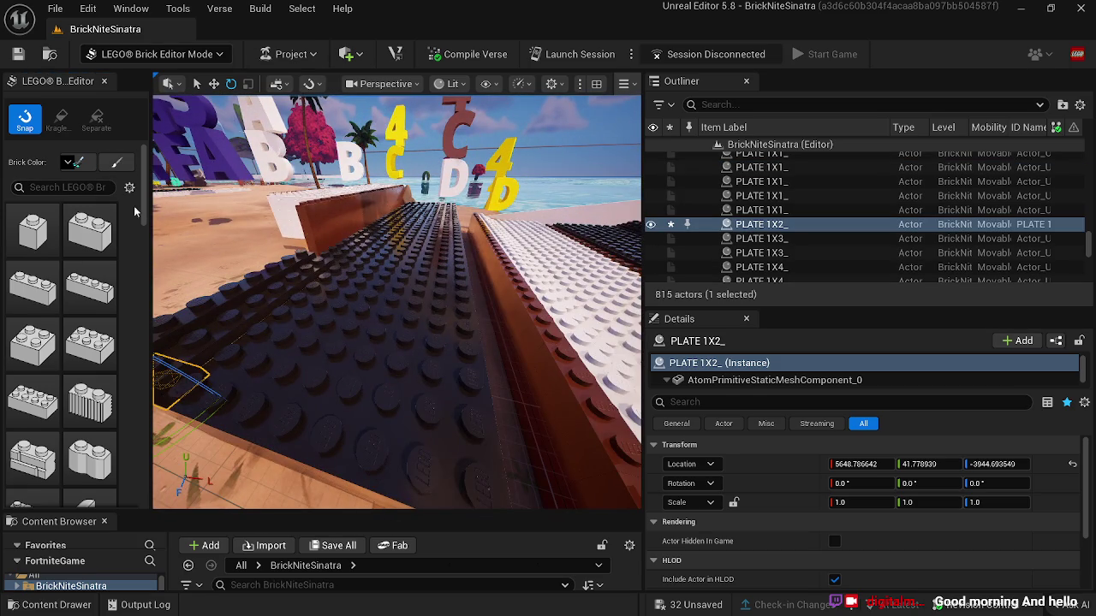
mouse_move(393, 300)
left_mouse_down()
mouse_move(360, 325)
mouse_move(343, 308)
left_mouse_up()
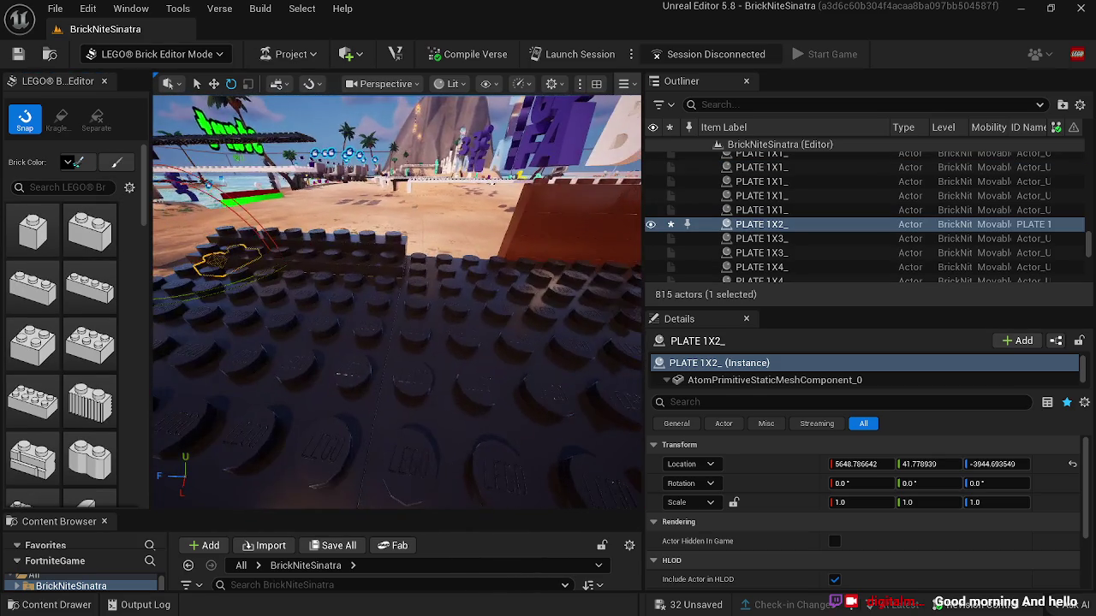
Step: Raise the edge 2x8 plates so they sit level with the row
left_click(418, 270)
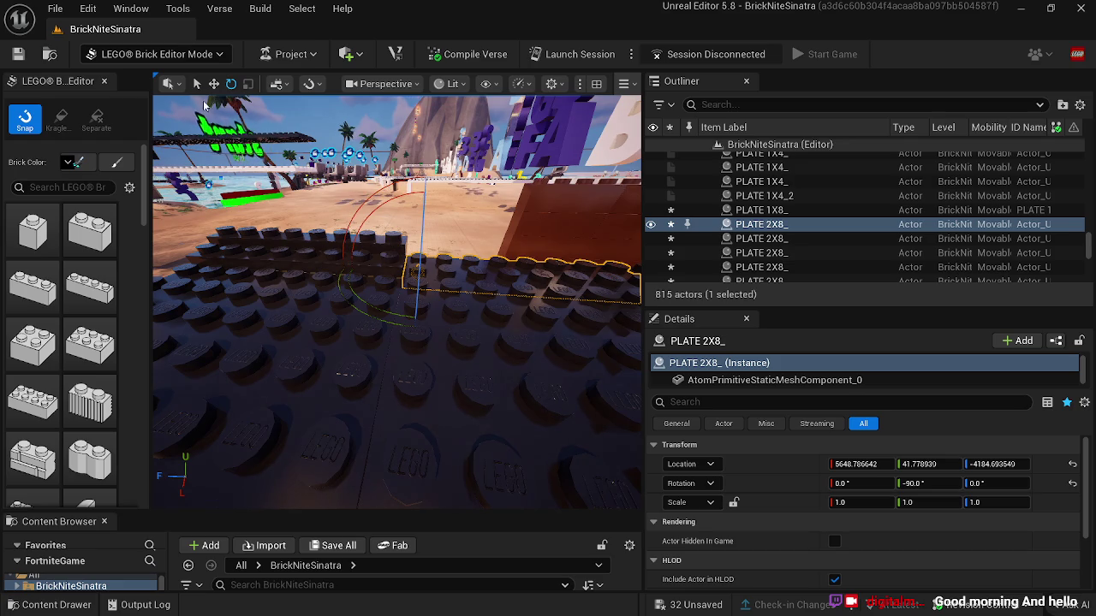
left_click(214, 83)
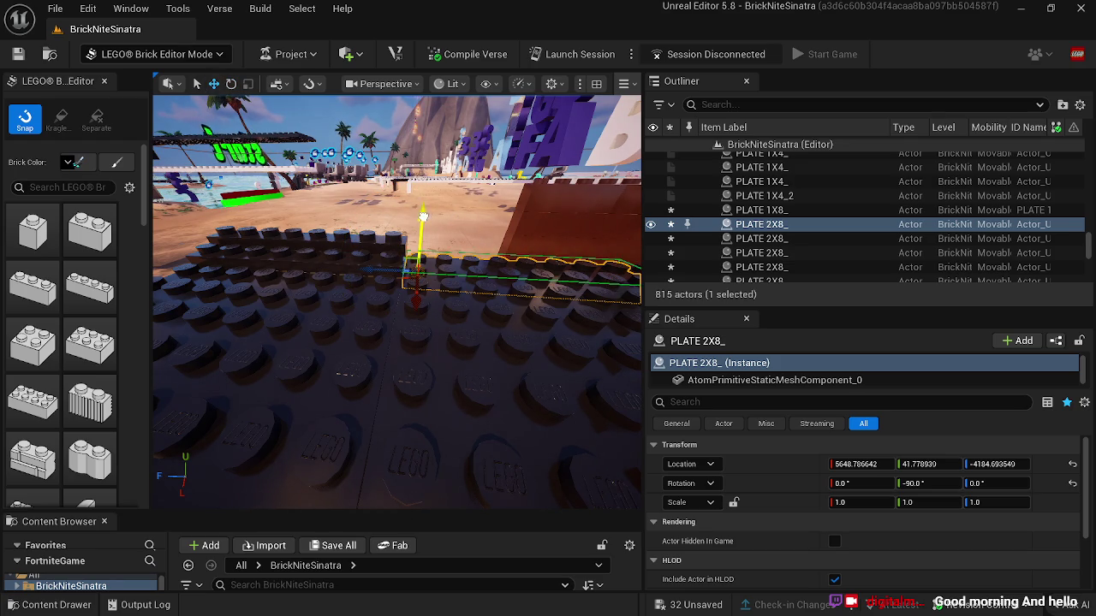
left_click_drag(422, 216, 420, 227)
left_click_drag(379, 311, 471, 308)
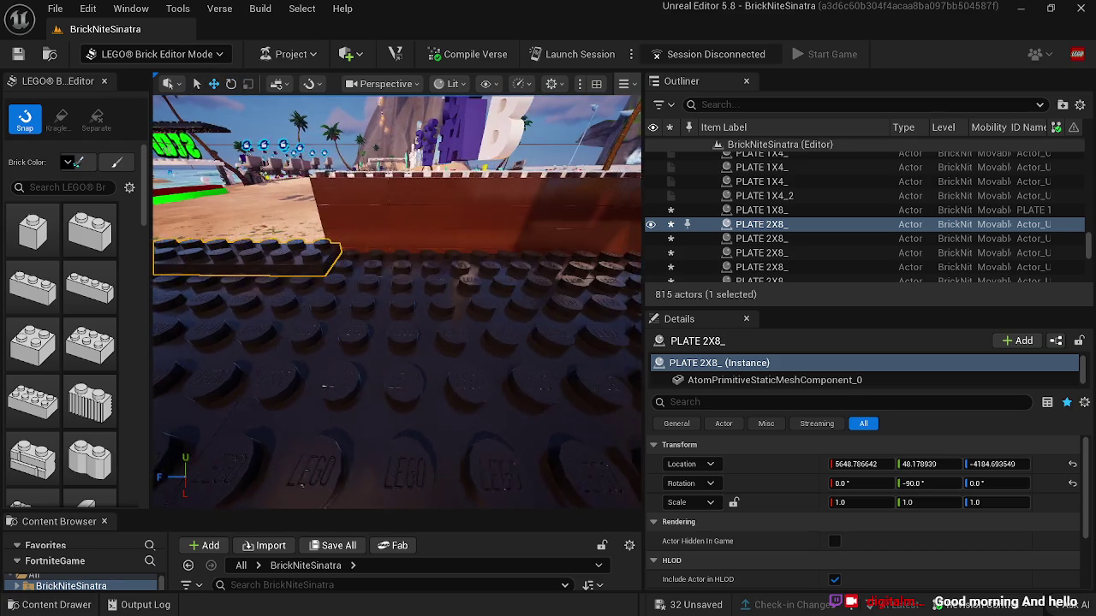
left_click_drag(327, 387, 372, 243)
left_click(369, 248)
left_click_drag(371, 205, 372, 193)
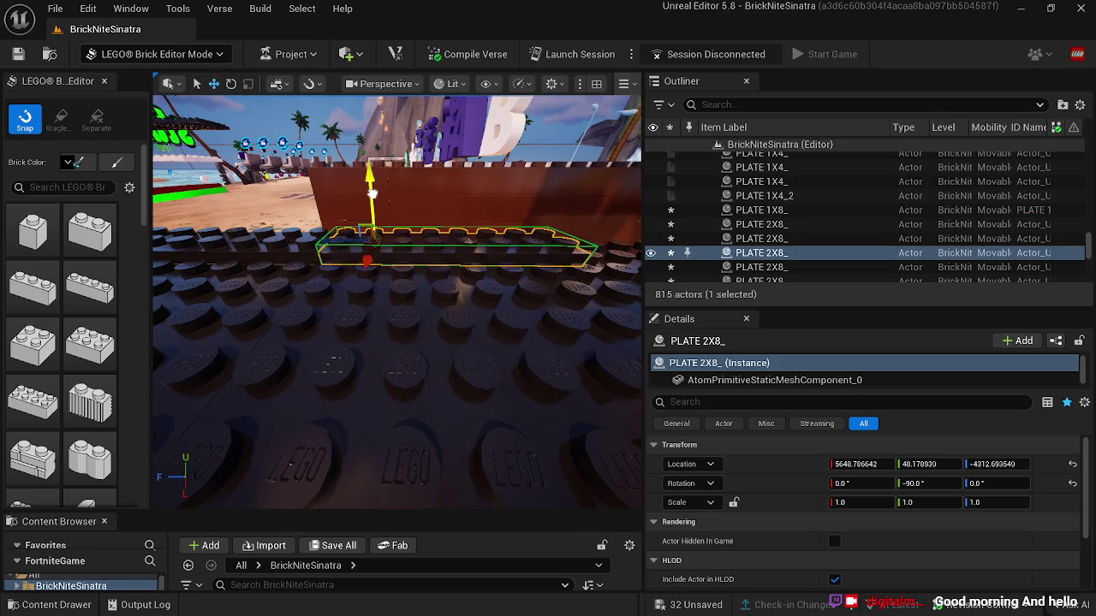
left_click_drag(368, 232, 303, 303)
left_click(255, 283)
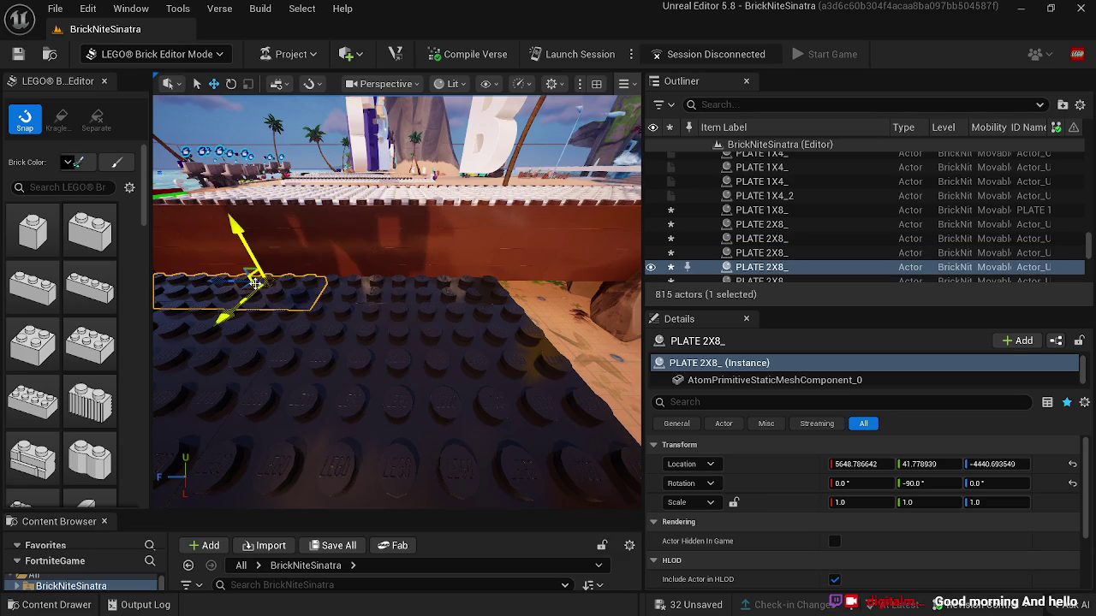
left_click(345, 282)
mouse_move(348, 243)
left_mouse_down()
mouse_move(344, 231)
mouse_move(324, 312)
mouse_move(279, 299)
mouse_move(296, 296)
left_mouse_up()
Step: Line the strip's edge with four more 1x8 plate copies, end to end
left_click(272, 300)
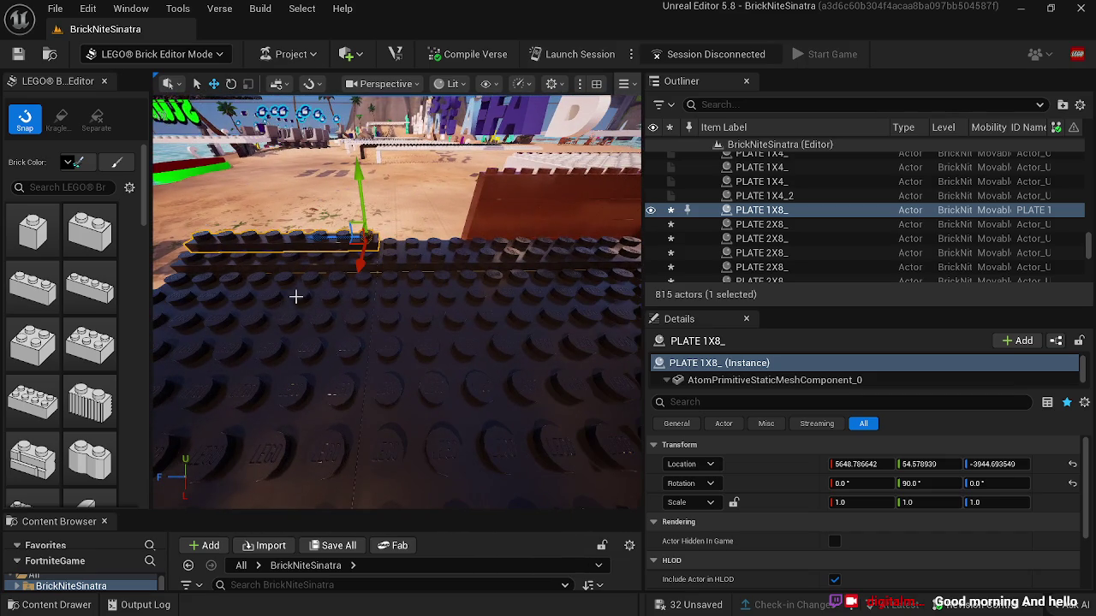
mouse_move(355, 240)
left_mouse_down()
mouse_move(379, 245)
mouse_move(400, 269)
left_mouse_up()
left_click_drag(324, 232, 411, 219)
left_click(248, 265)
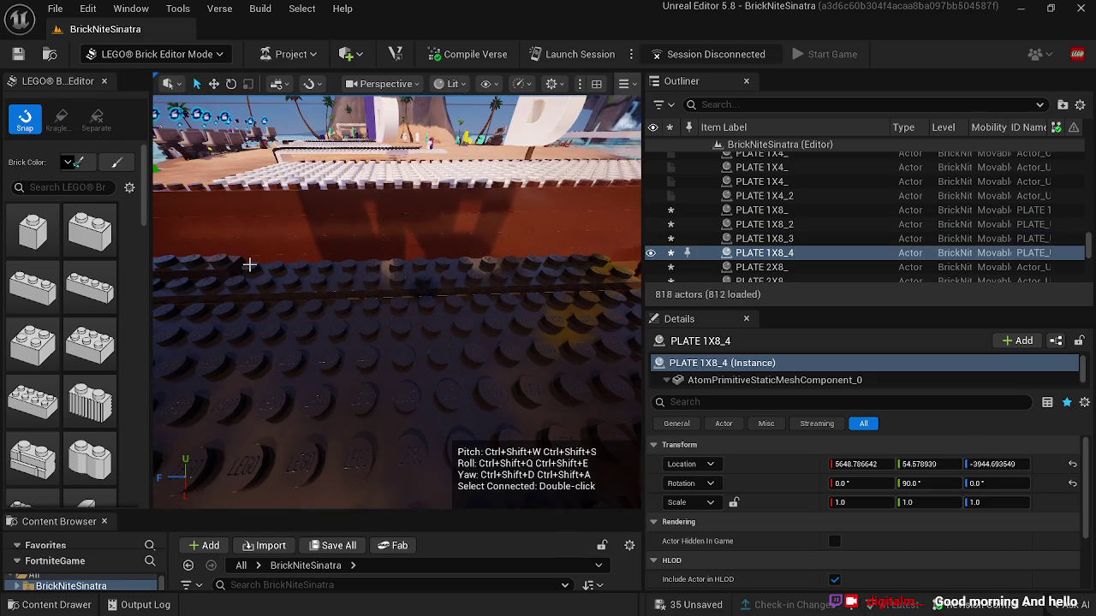
left_click(443, 261)
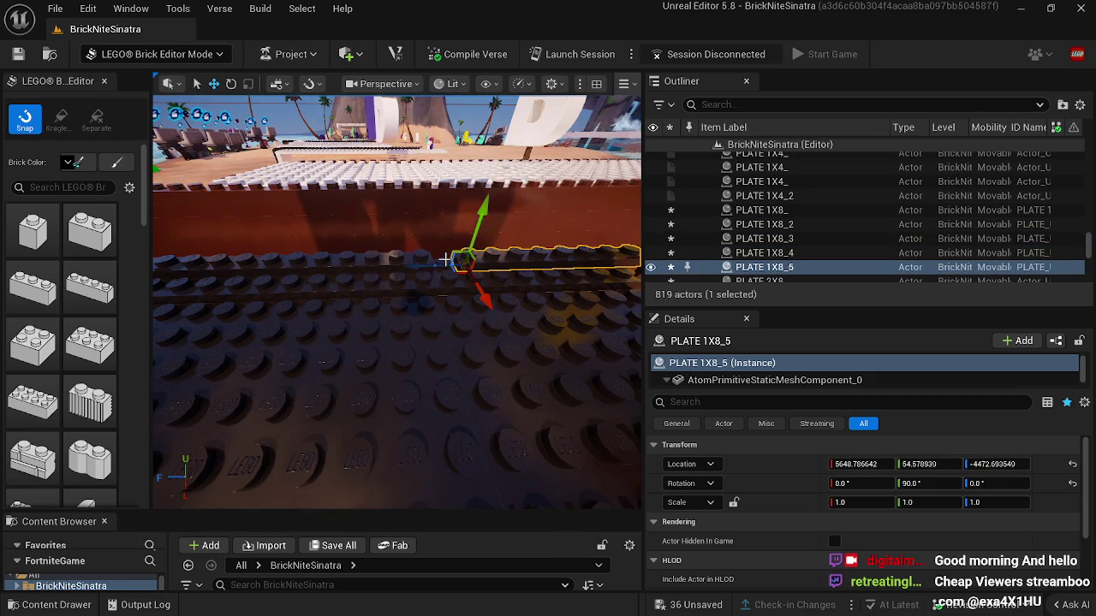
left_click(399, 320)
mouse_move(399, 320)
left_mouse_down()
mouse_move(326, 397)
mouse_move(308, 454)
mouse_move(343, 488)
mouse_move(334, 462)
left_mouse_up()
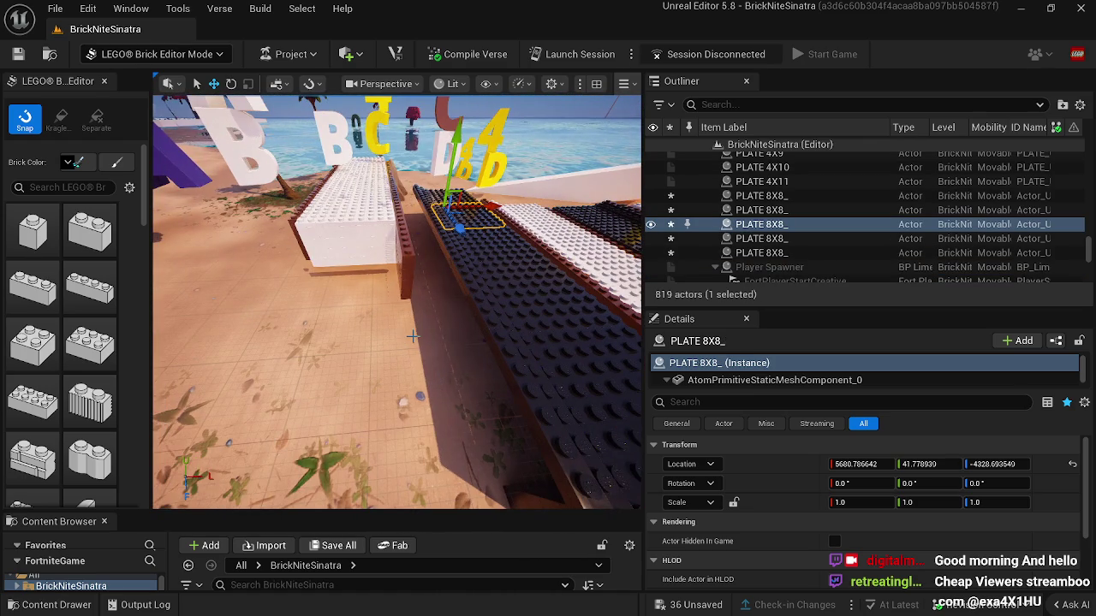
Step: Ctrl-select the ramp's 1x4 bricks, 8x8 plates and edge 2x8 plates
left_click_drag(405, 328, 285, 337)
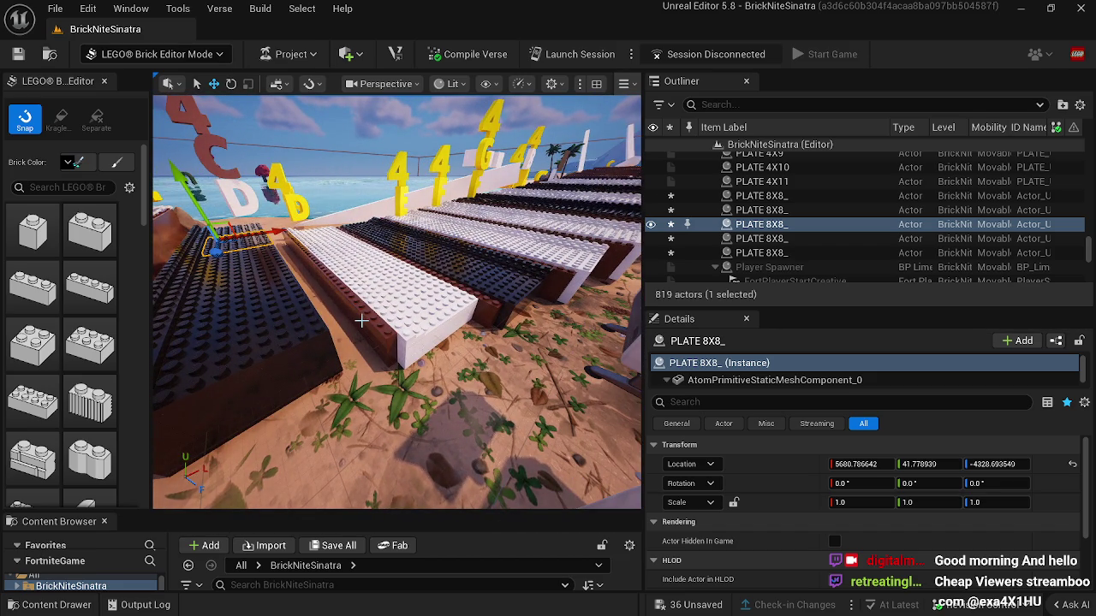
left_click(303, 355)
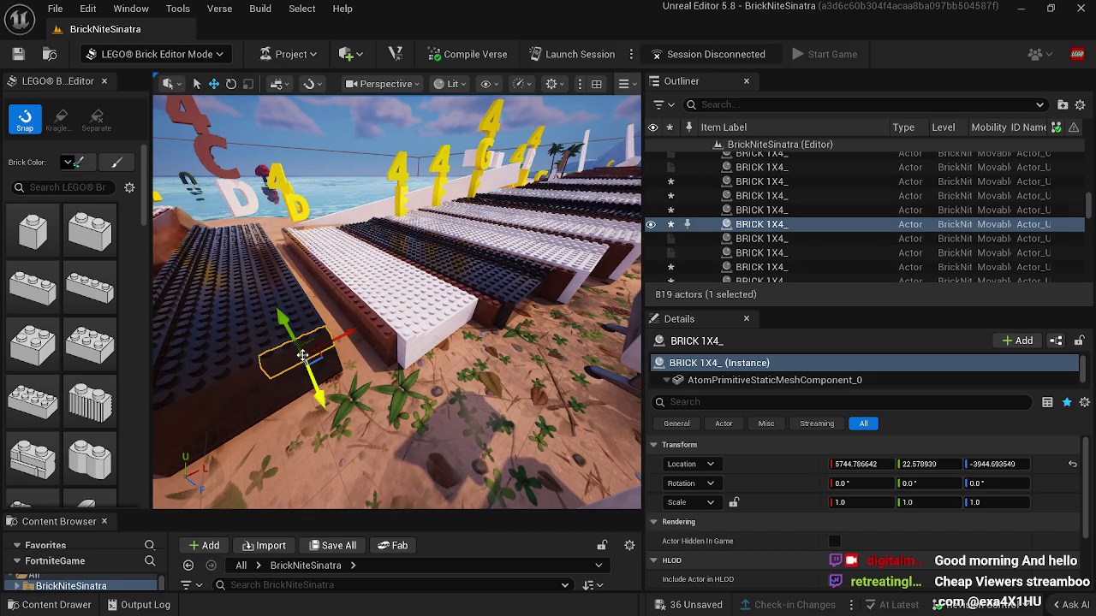
left_click(255, 365, "ctrl")
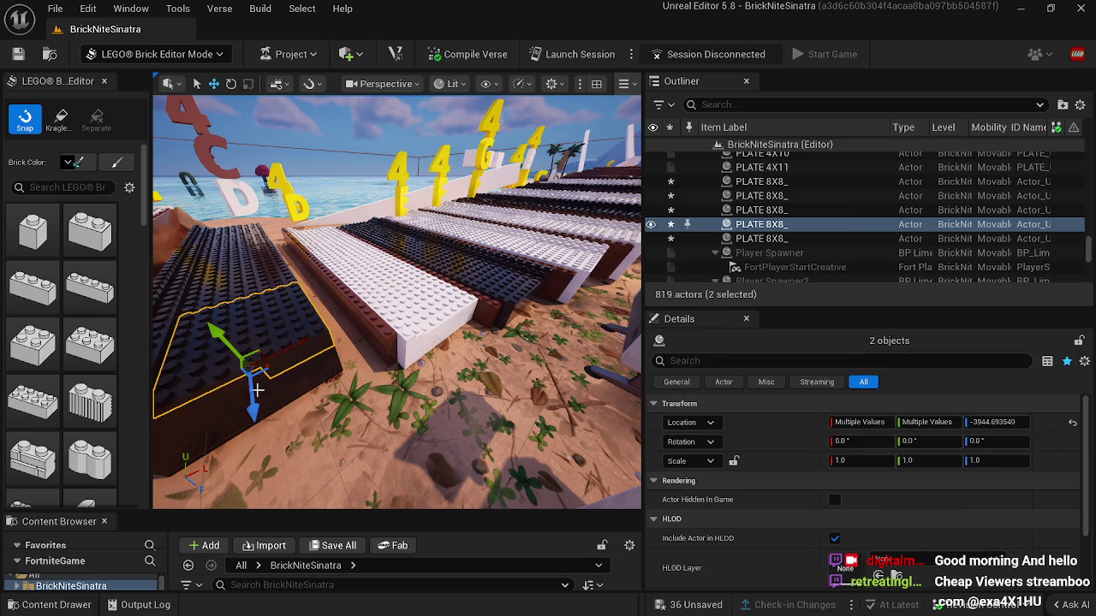
left_click(284, 386, "ctrl")
left_click(249, 412, "ctrl")
left_click(232, 428, "ctrl")
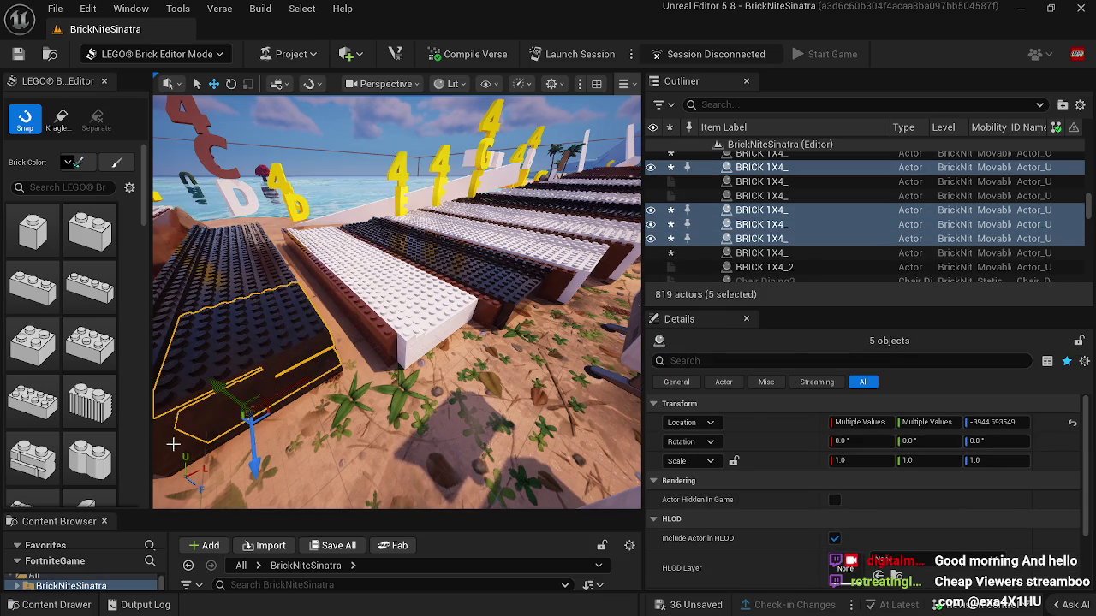
left_click(171, 445, "ctrl")
left_click(227, 294, "ctrl")
left_click(226, 261, "ctrl")
left_click(235, 246, "ctrl")
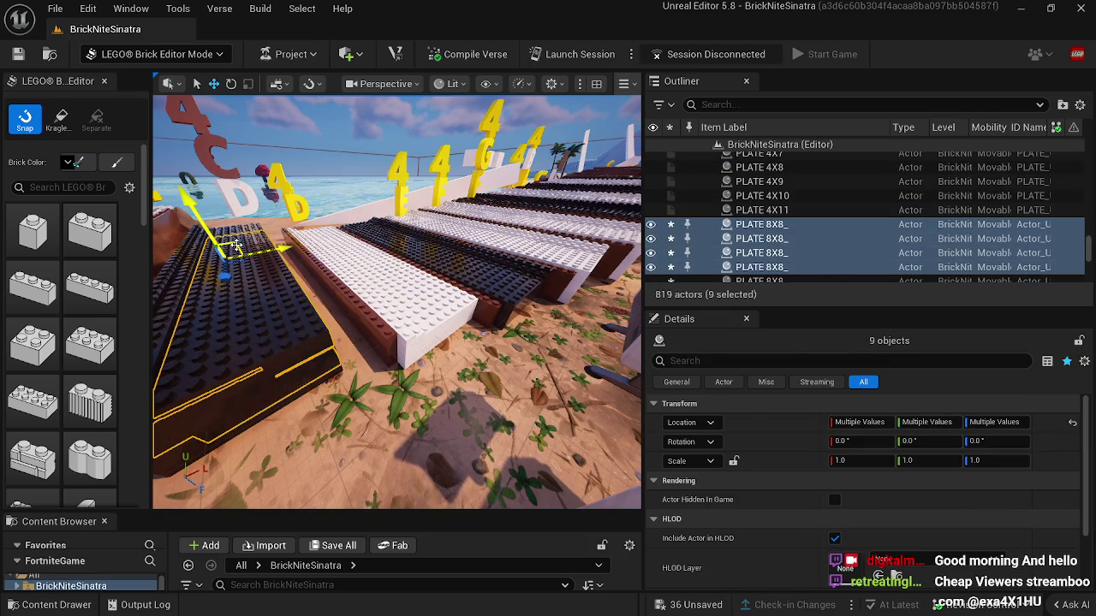
left_click(227, 244, "ctrl")
left_click(184, 300, "ctrl")
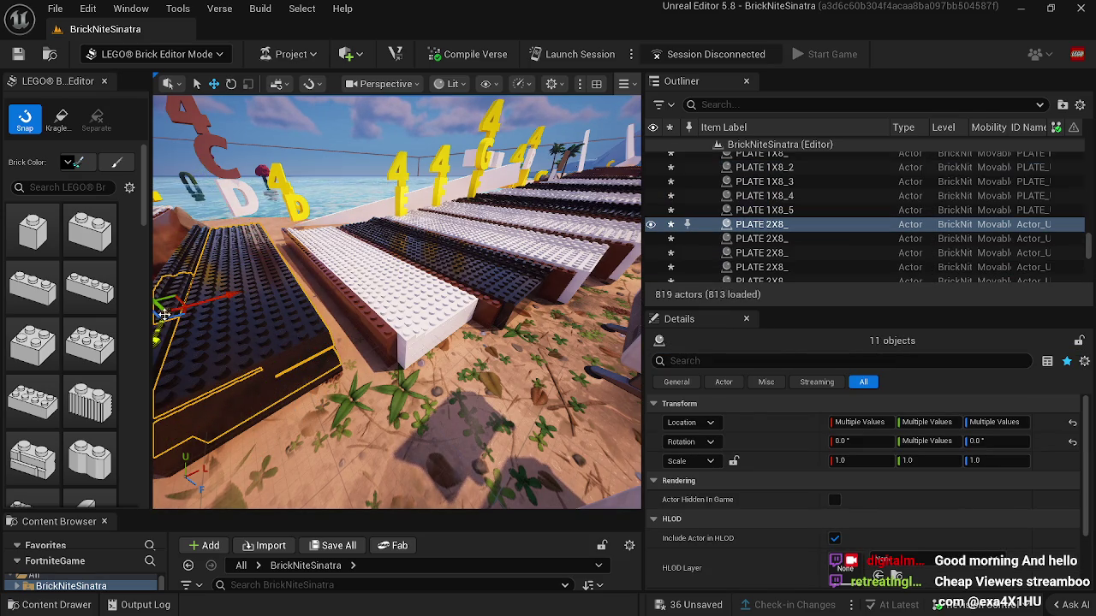
left_click(185, 264, "ctrl")
left_click(185, 265, "ctrl")
Step: Add the 1x8 plates, 1x2 pieces and front-edge 1x4 bricks, reaching 28 selected objects
left_click_drag(185, 265, 214, 274)
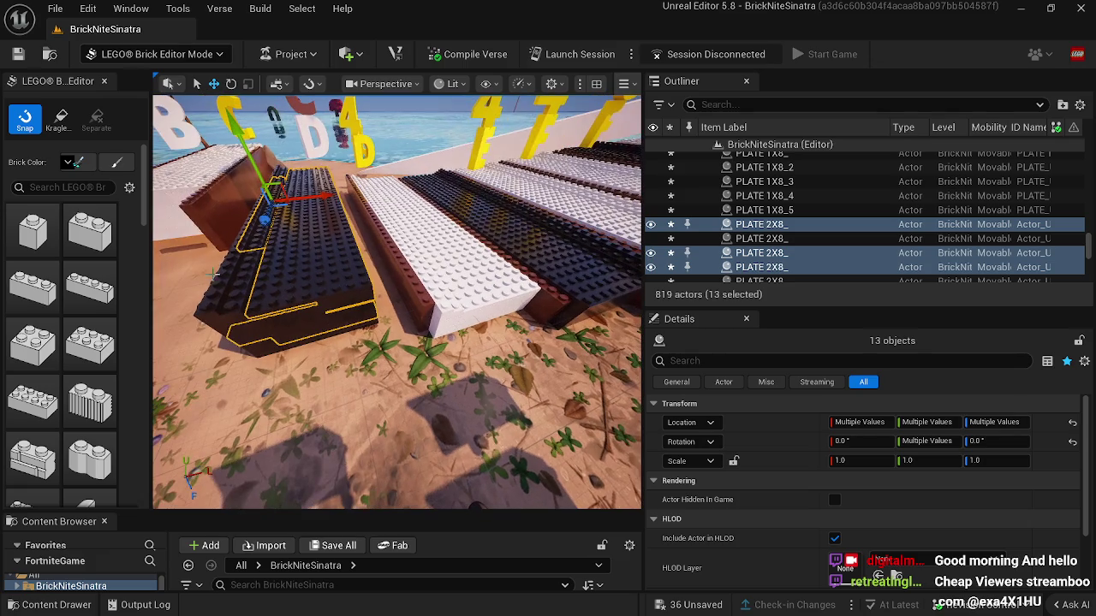
left_click(243, 274, "ctrl")
left_click(234, 248, "ctrl")
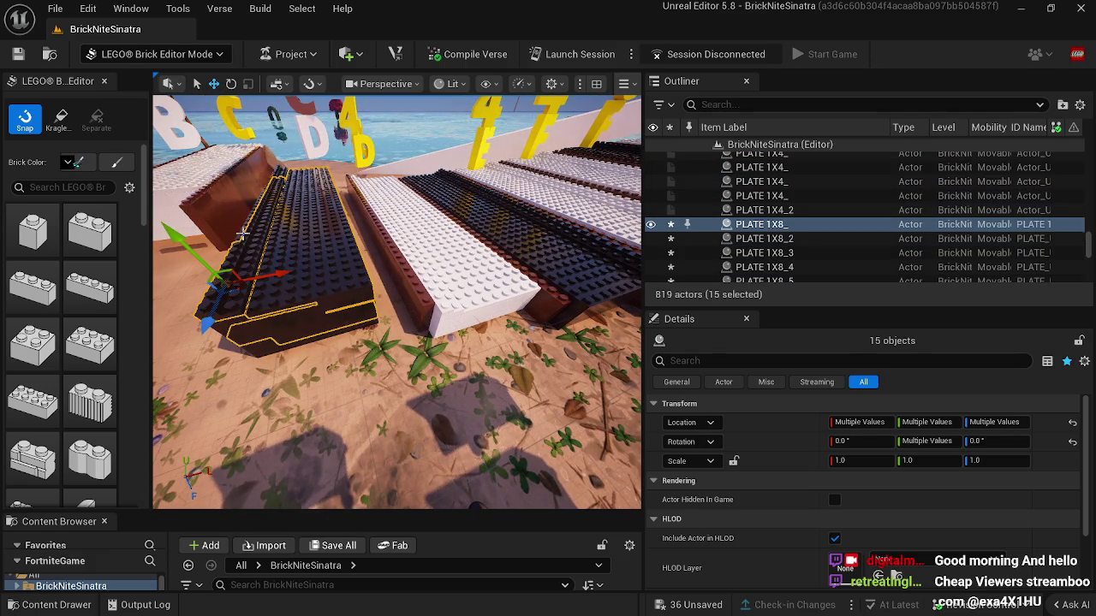
left_click(244, 232, "ctrl")
left_click(232, 320, "ctrl")
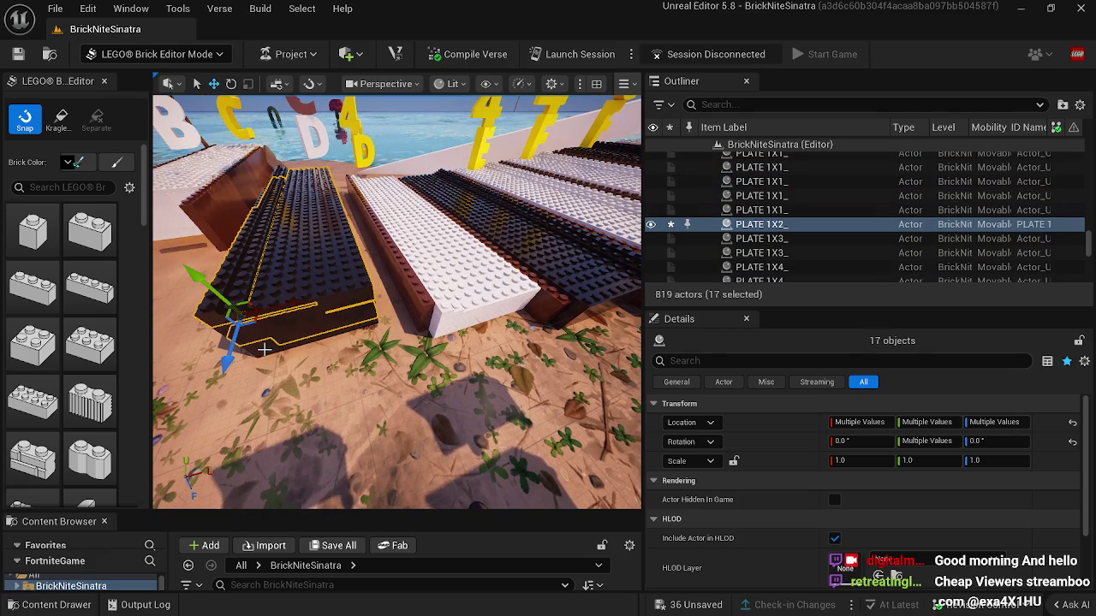
left_click(265, 349, "ctrl")
left_click(301, 340, "ctrl")
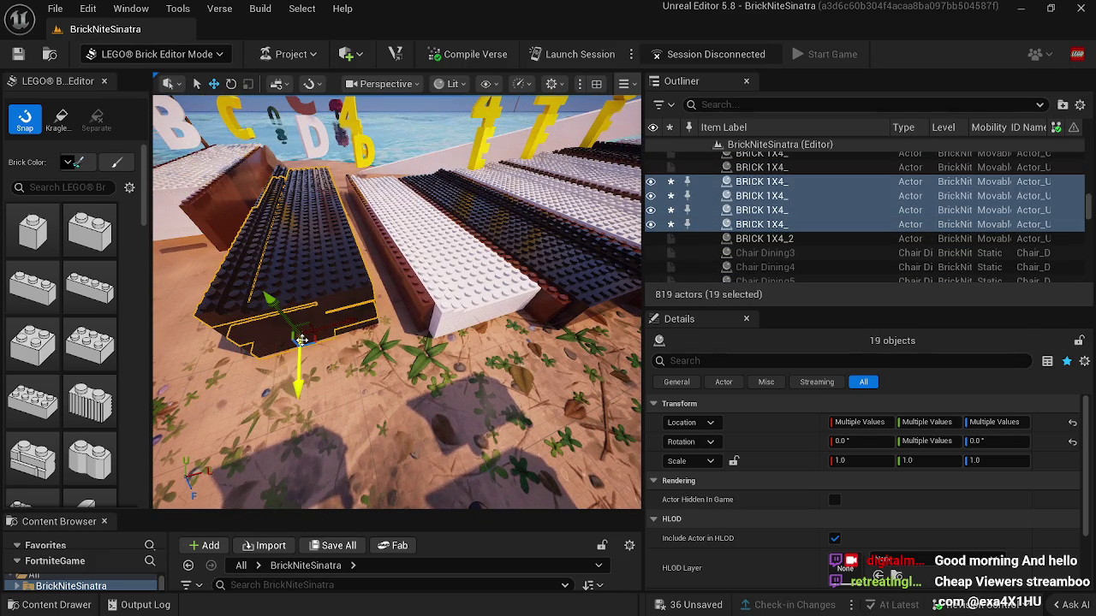
left_click(343, 329, "ctrl")
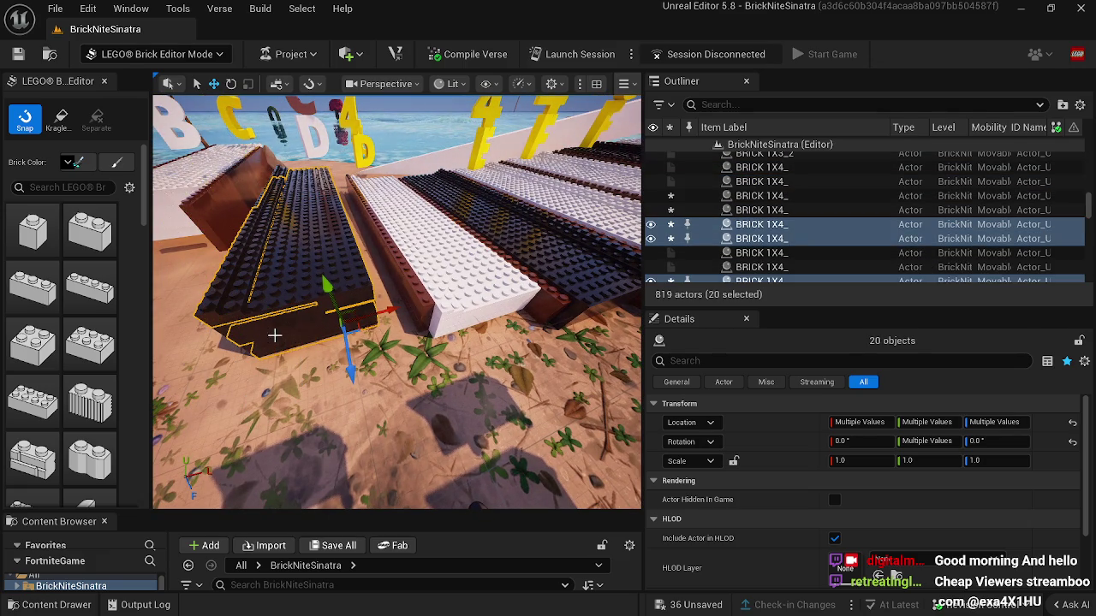
left_click(227, 329, "ctrl")
left_click(256, 338, "ctrl")
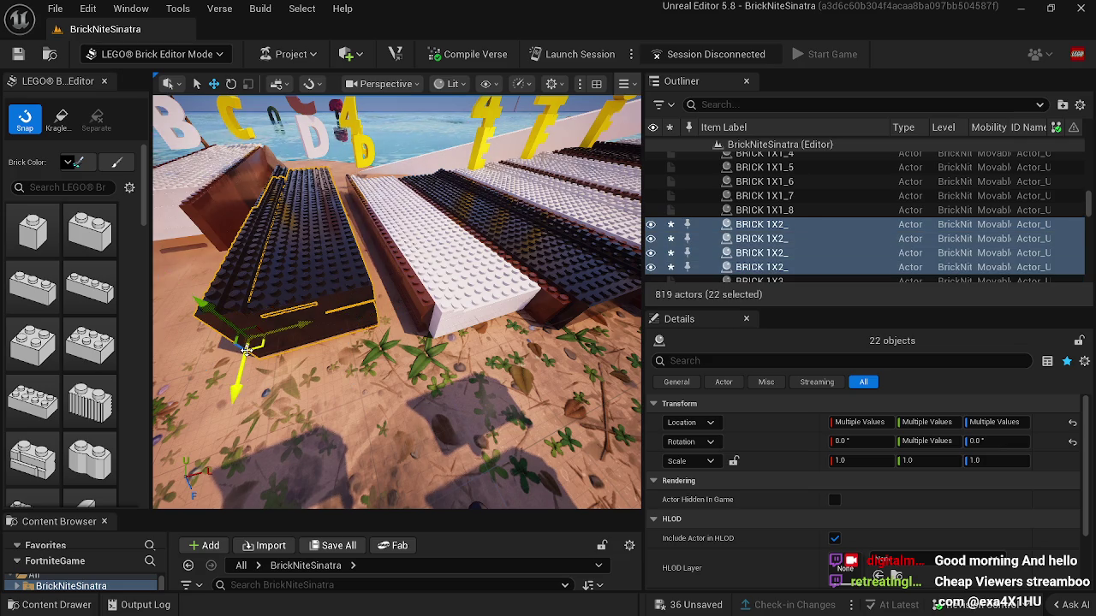
left_click(285, 312, "ctrl")
left_click(339, 308, "ctrl")
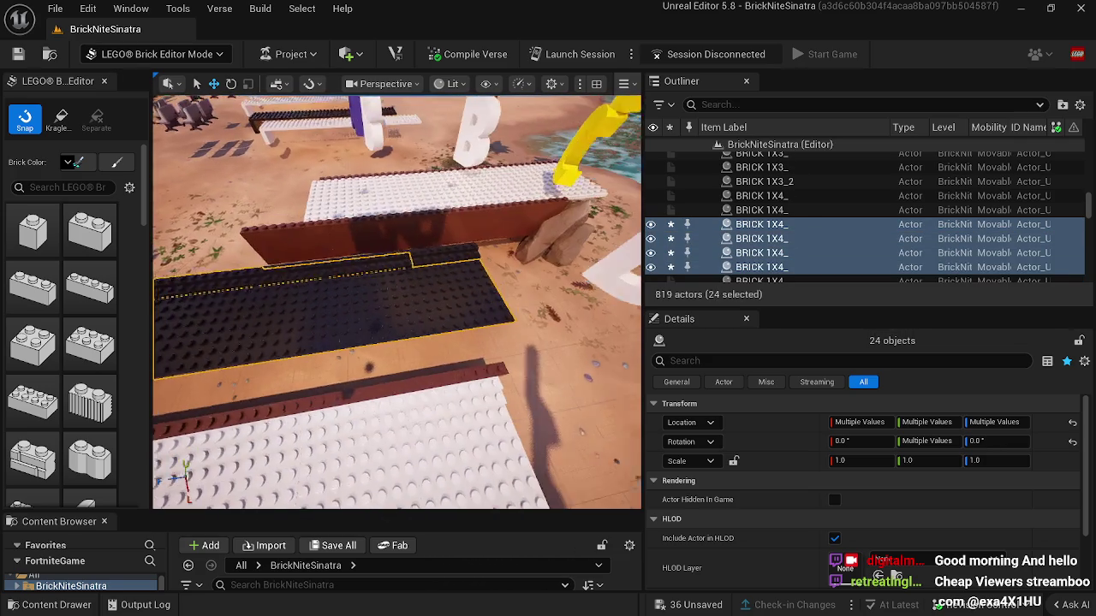
left_click(419, 261, "ctrl")
left_click(419, 261, "ctrl")
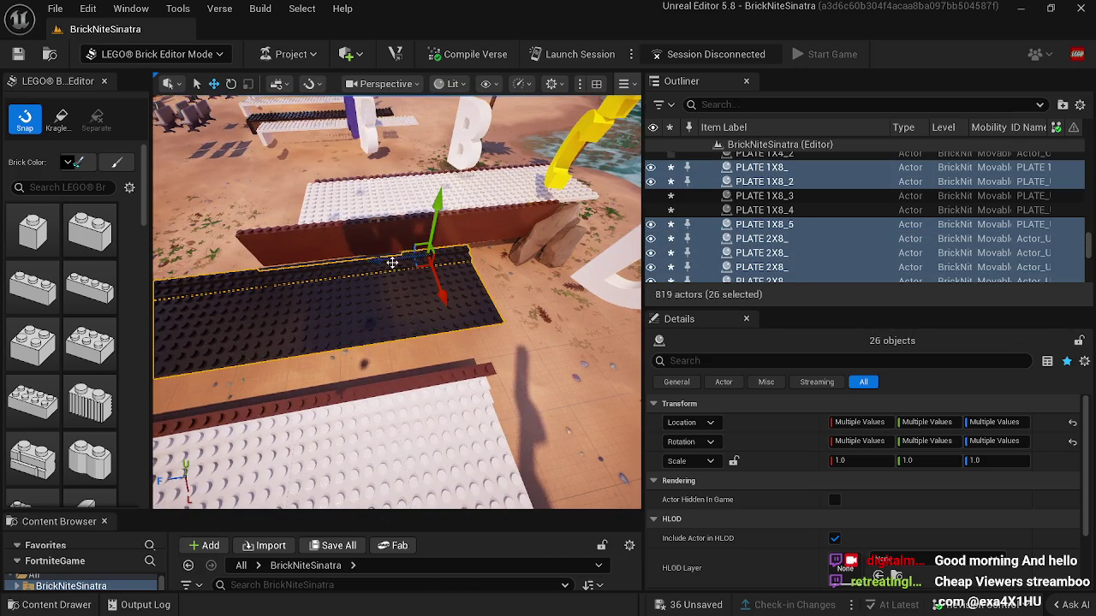
scroll(351, 260, "down", 2)
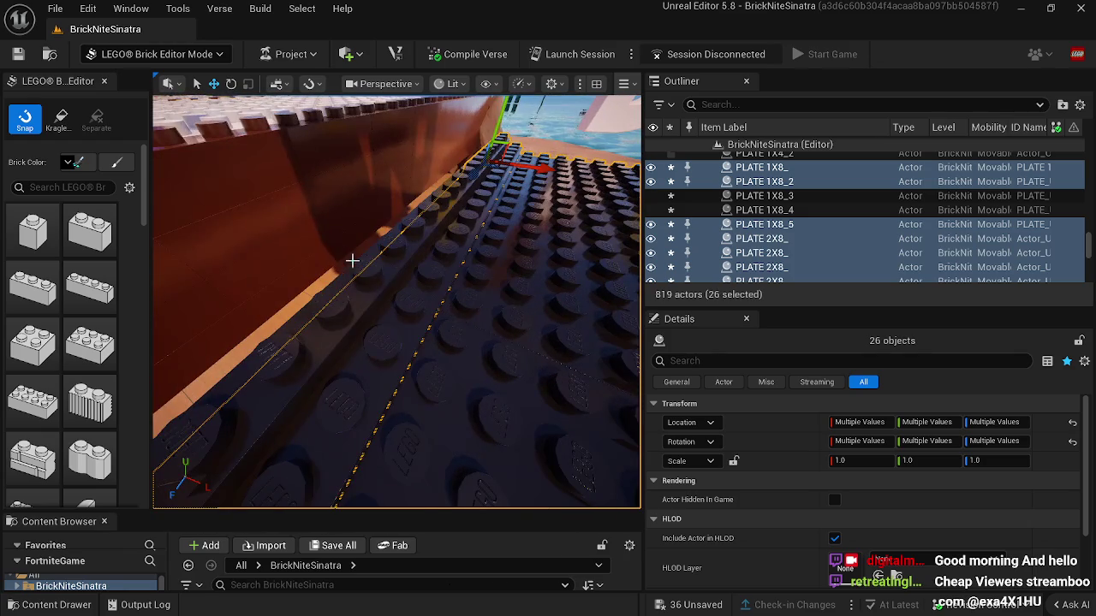
left_click(388, 242, "ctrl")
left_click(343, 288, "ctrl")
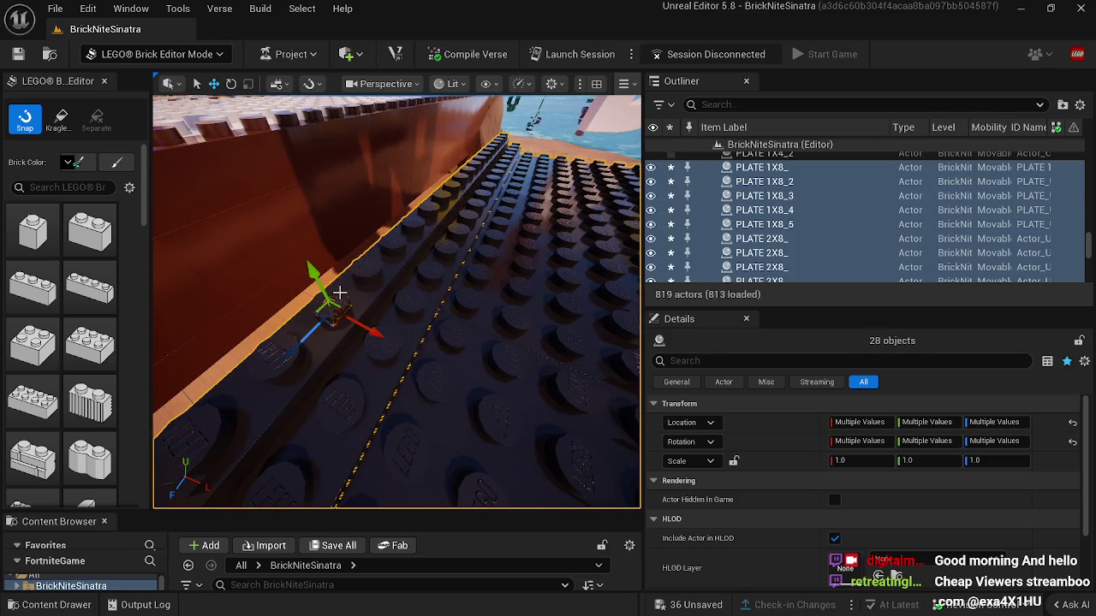
Step: Frame the grouped black ramp pieces and orbit to check the underside
left_click_drag(347, 320, 545, 243)
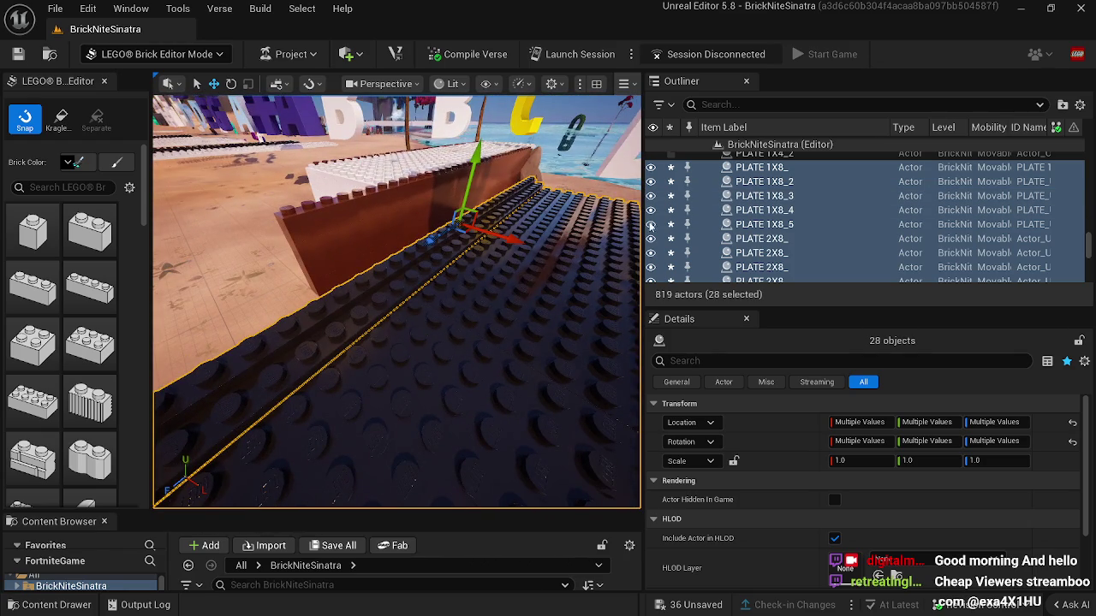
key("f")
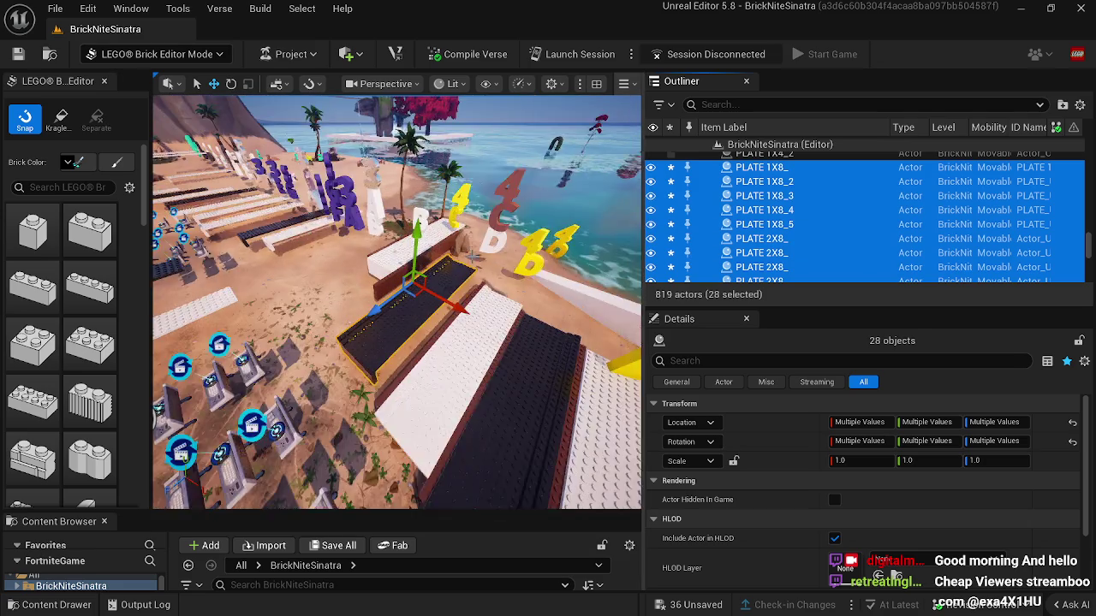
left_click(641, 224)
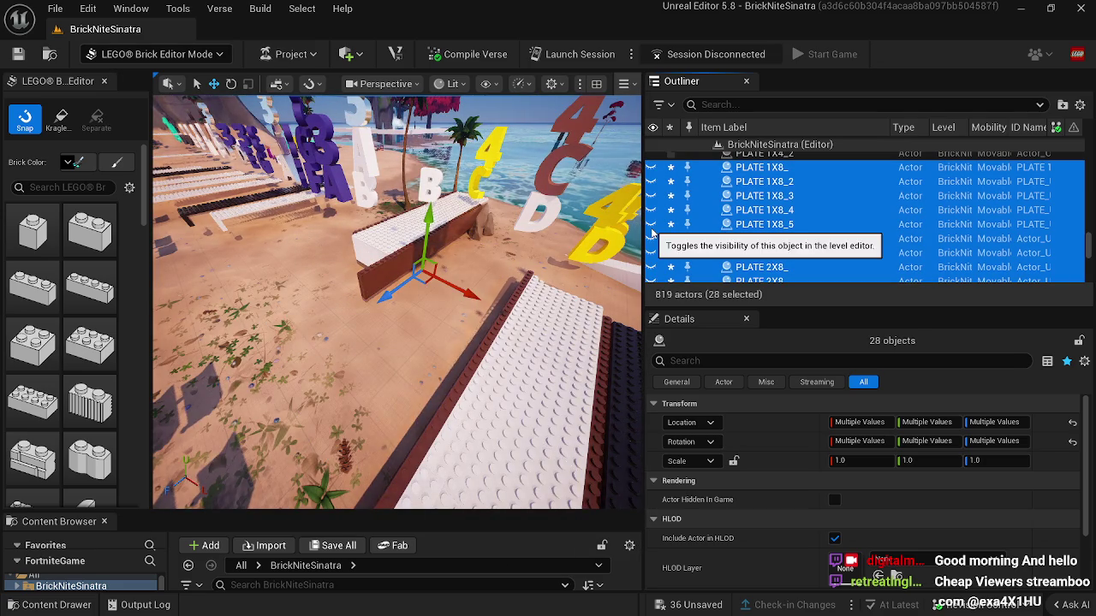
mouse_move(402, 360)
left_mouse_down()
mouse_move(368, 359)
mouse_move(368, 291)
left_mouse_up()
mouse_move(640, 251)
left_mouse_down()
mouse_move(653, 246)
mouse_move(633, 266)
mouse_move(633, 205)
left_mouse_up()
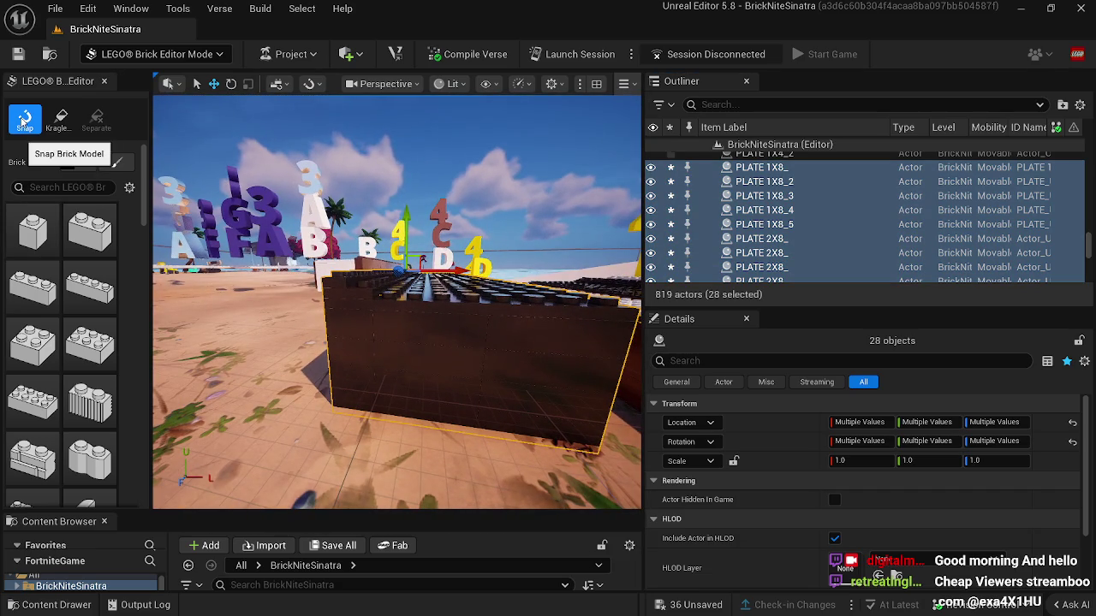
Step: Merge the 28 selected pieces with the Kragle tool into mesh sr002dvdv, then save all
left_click(60, 119)
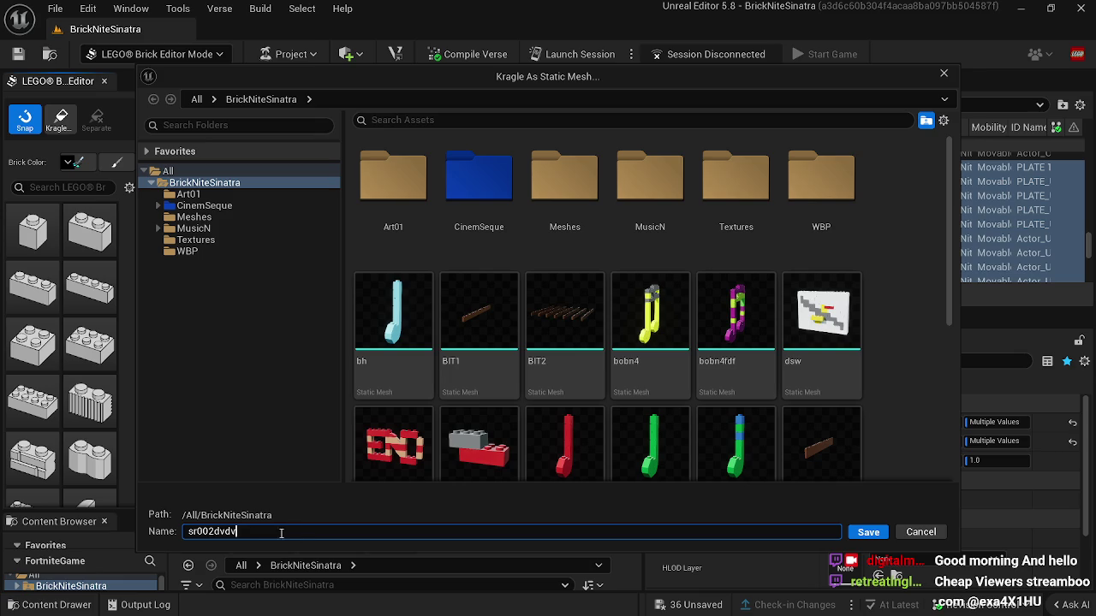
left_click(851, 534)
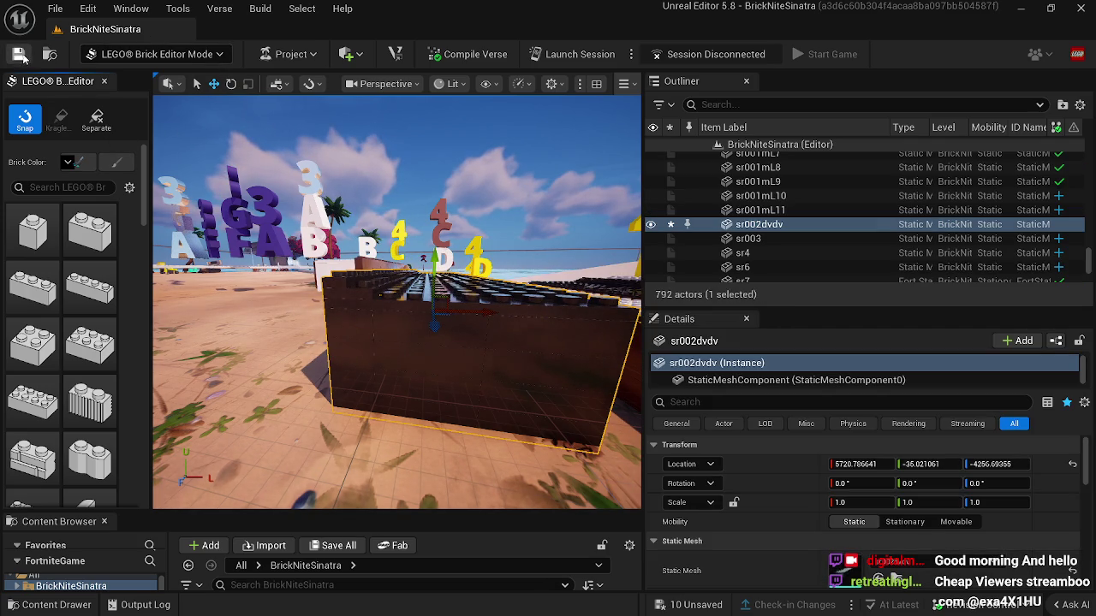
key("ctrl+s")
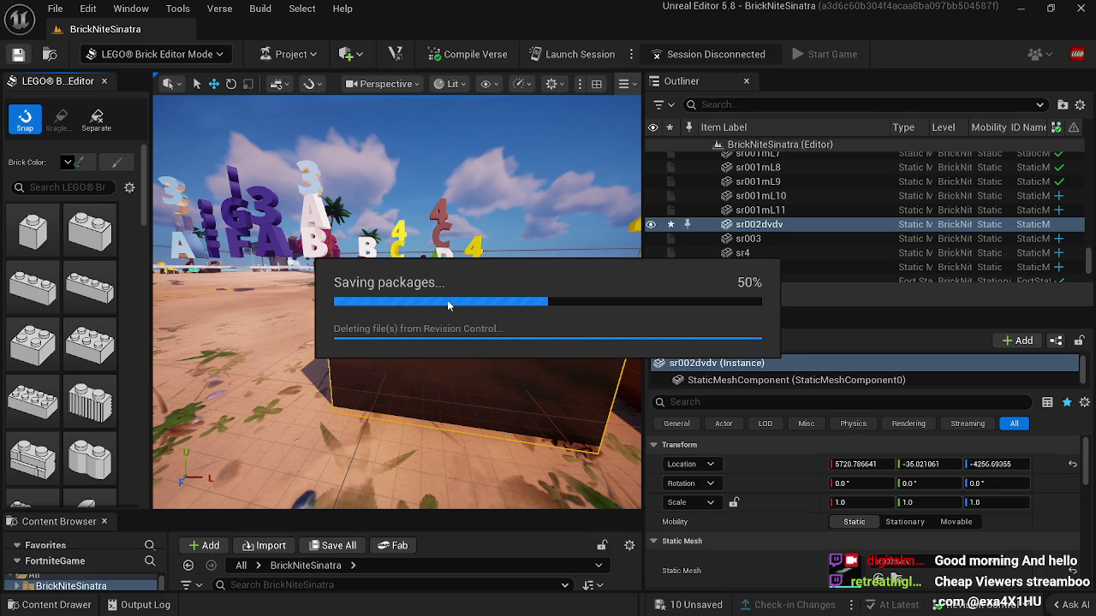
Step: Nudge the merged ramp sr002dvdv into line and lower the brown strip fgt15 slightly
left_click_drag(520, 403, 412, 318)
left_click_drag(365, 258, 376, 253)
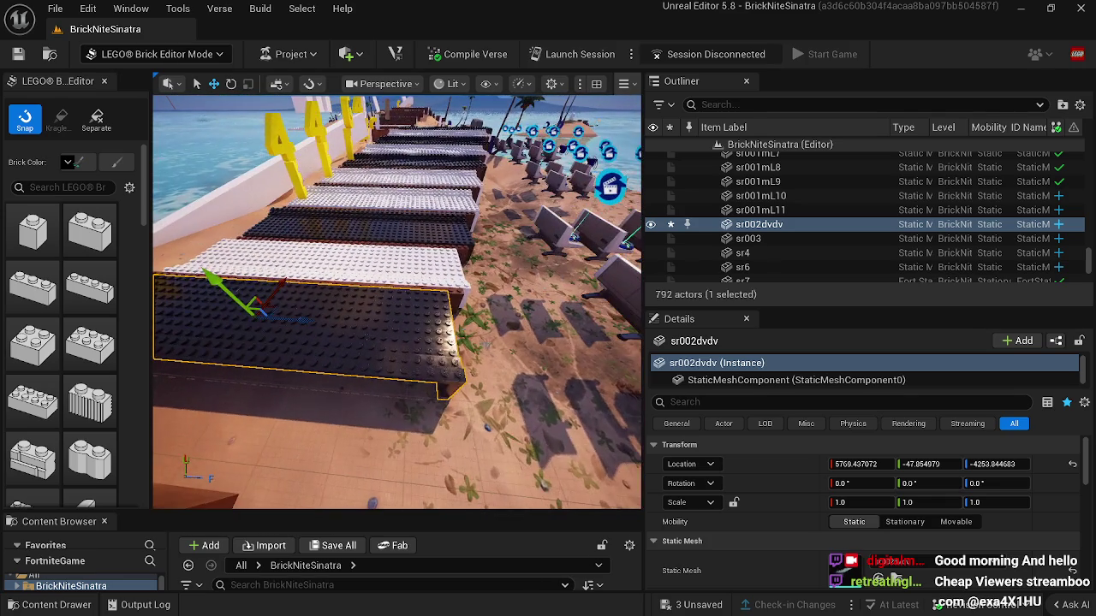
left_click_drag(491, 351, 491, 351)
left_click_drag(339, 240, 339, 240)
left_click(339, 240)
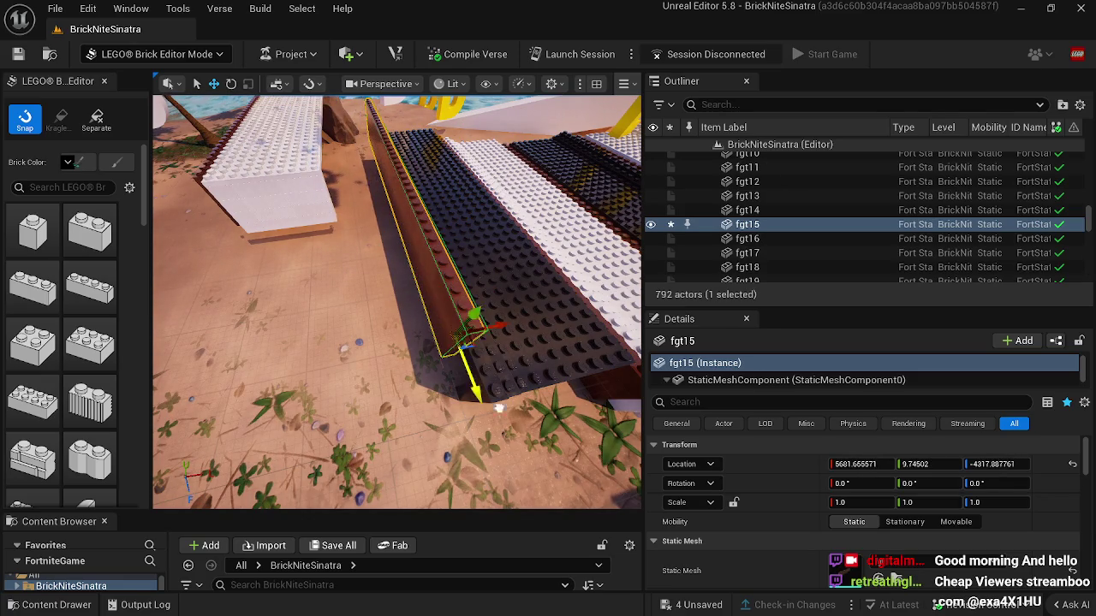
left_click_drag(540, 277, 540, 277)
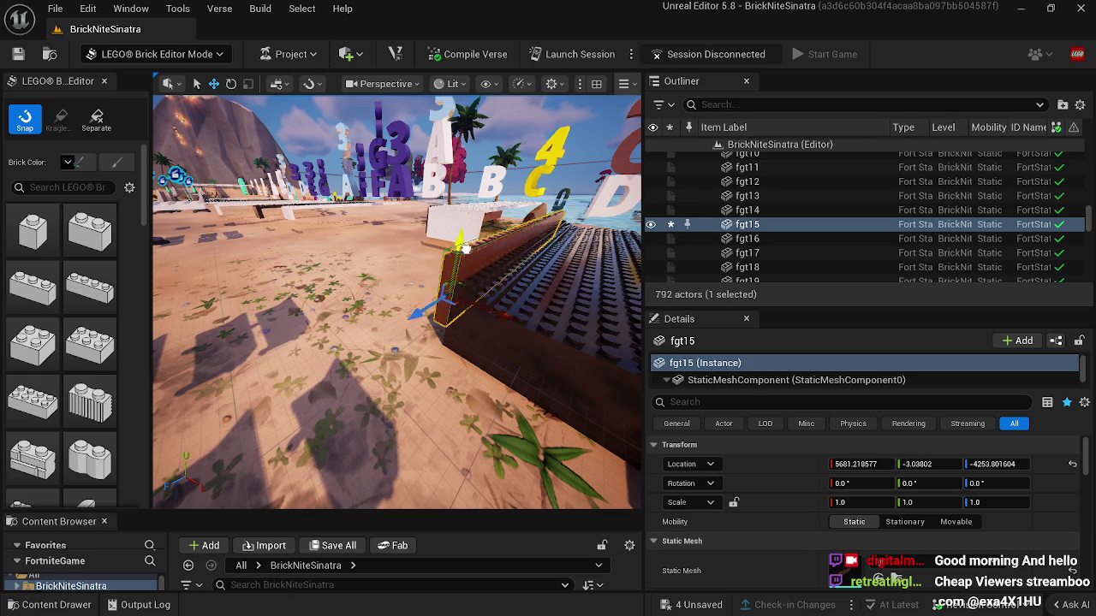
left_click_drag(472, 261, 493, 271)
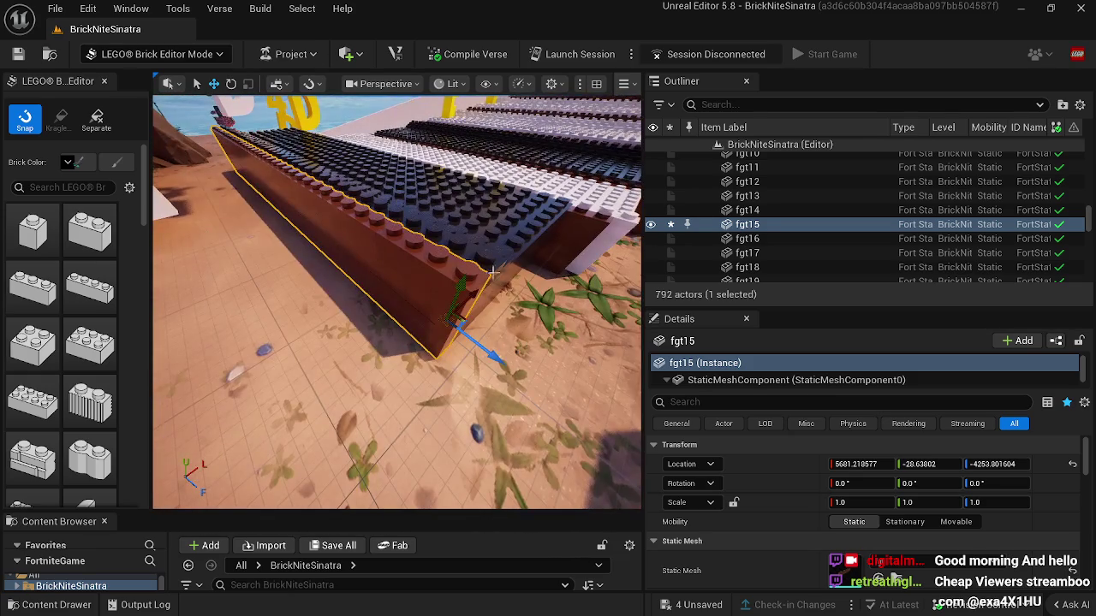
left_click_drag(485, 347, 475, 343)
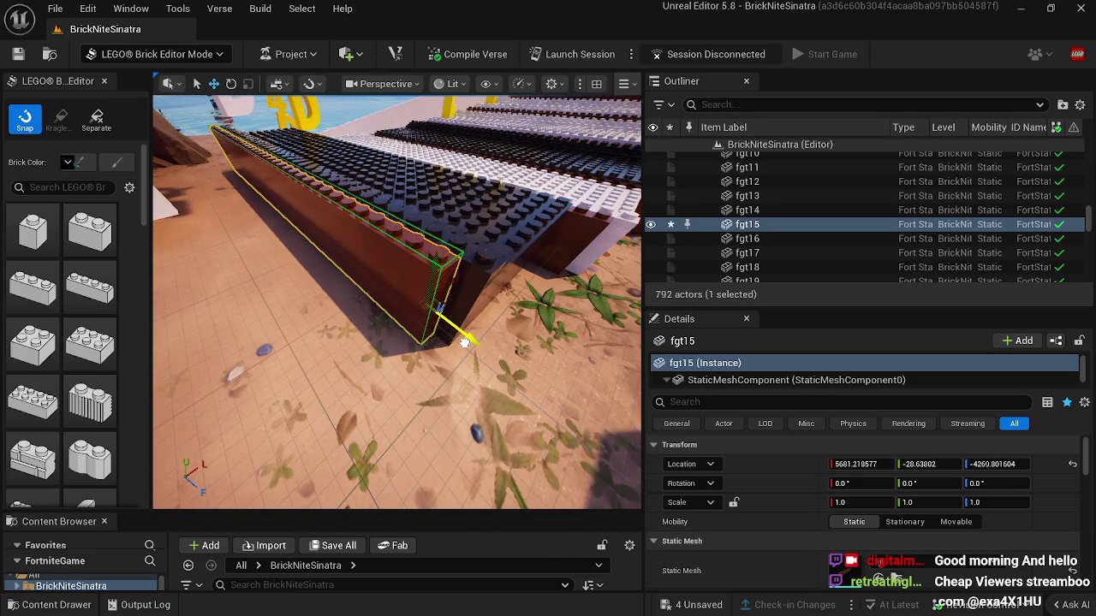
left_click_drag(415, 368, 402, 369)
Step: Raise the white wall piece sr001m31 to ramp height, then delete it
left_click(268, 177)
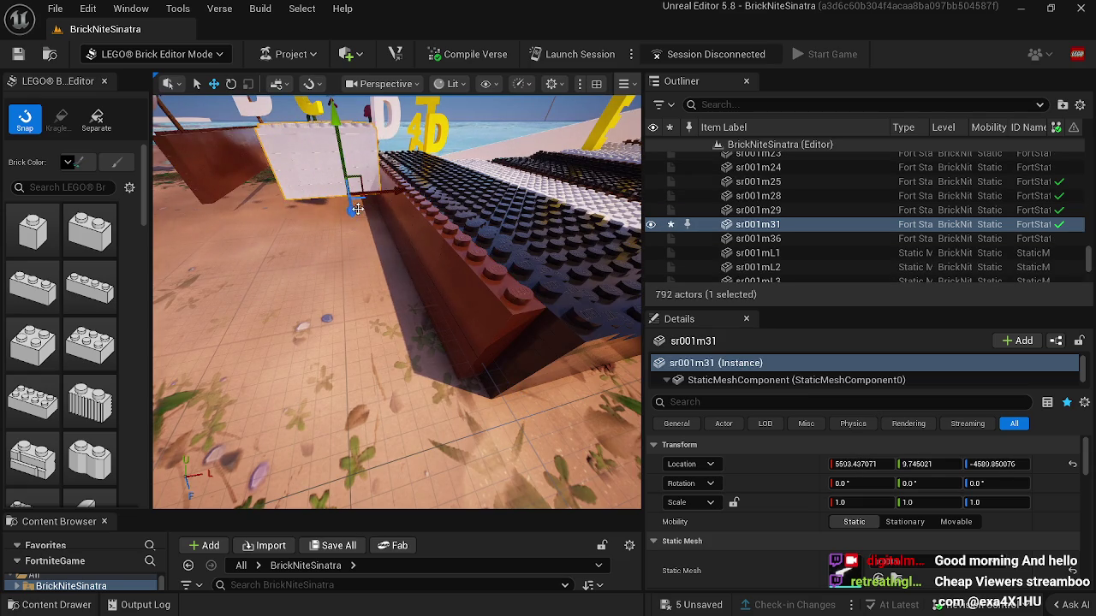
mouse_move(353, 212)
left_mouse_down()
mouse_move(362, 289)
mouse_move(274, 377)
left_mouse_up()
left_click_drag(396, 299, 428, 301)
key("Delete")
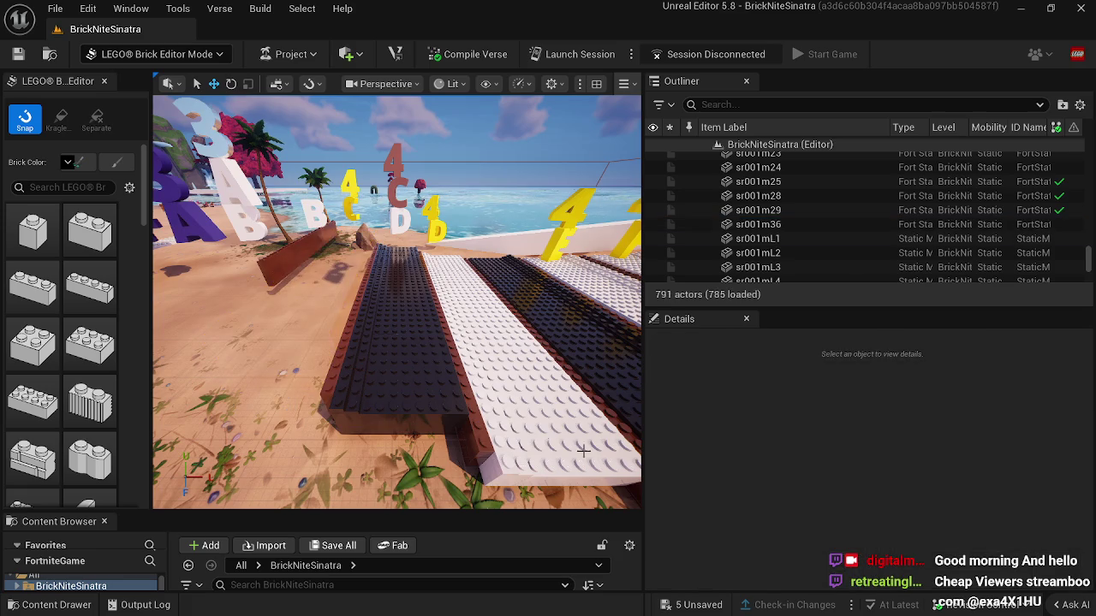
Step: Alt-drag the white strip sr0022m to make a copy and move it lower
left_click(540, 428)
mouse_move(539, 428)
left_mouse_down()
mouse_move(428, 359)
mouse_move(274, 291)
mouse_move(284, 295)
left_mouse_up()
mouse_move(222, 193)
left_mouse_down()
mouse_move(275, 304)
mouse_move(263, 282)
left_mouse_up()
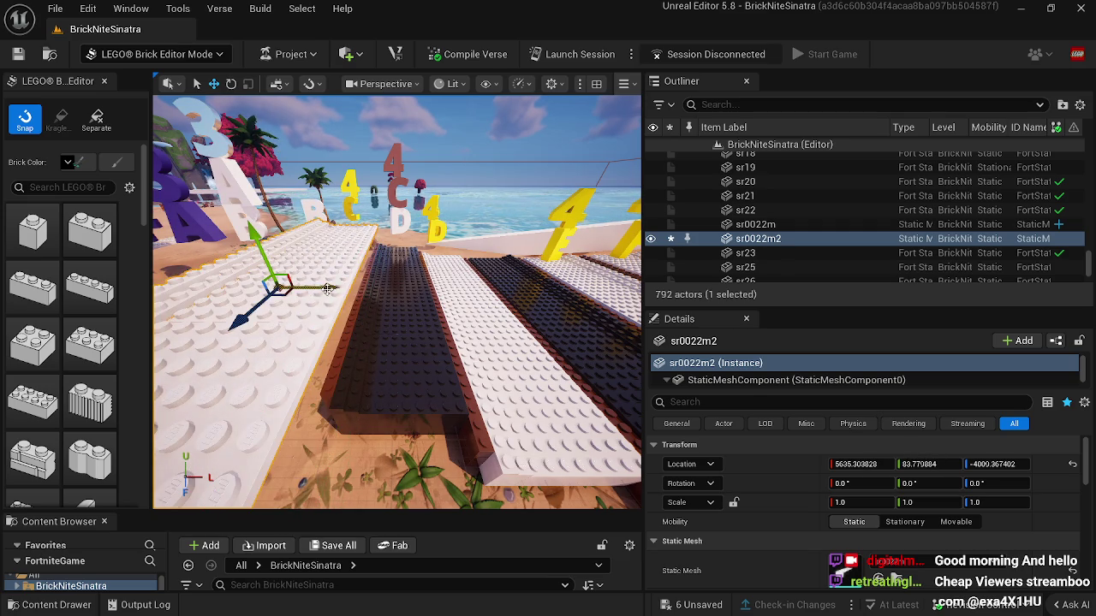
left_click_drag(264, 283, 271, 314)
key("ctrl+z")
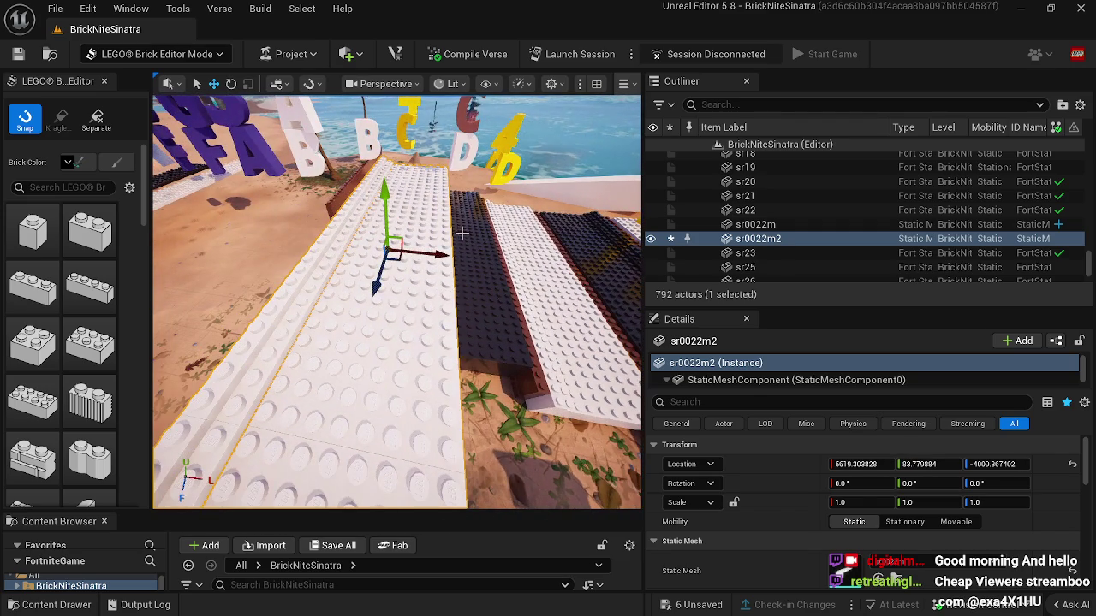
Step: Slide the copy sideways and lower it onto the sand beside brown strip fgt15
left_click_drag(441, 254, 419, 251)
mouse_move(342, 194)
left_mouse_down()
mouse_move(367, 214)
mouse_move(372, 305)
mouse_move(377, 293)
left_mouse_up()
left_click_drag(359, 364, 386, 248)
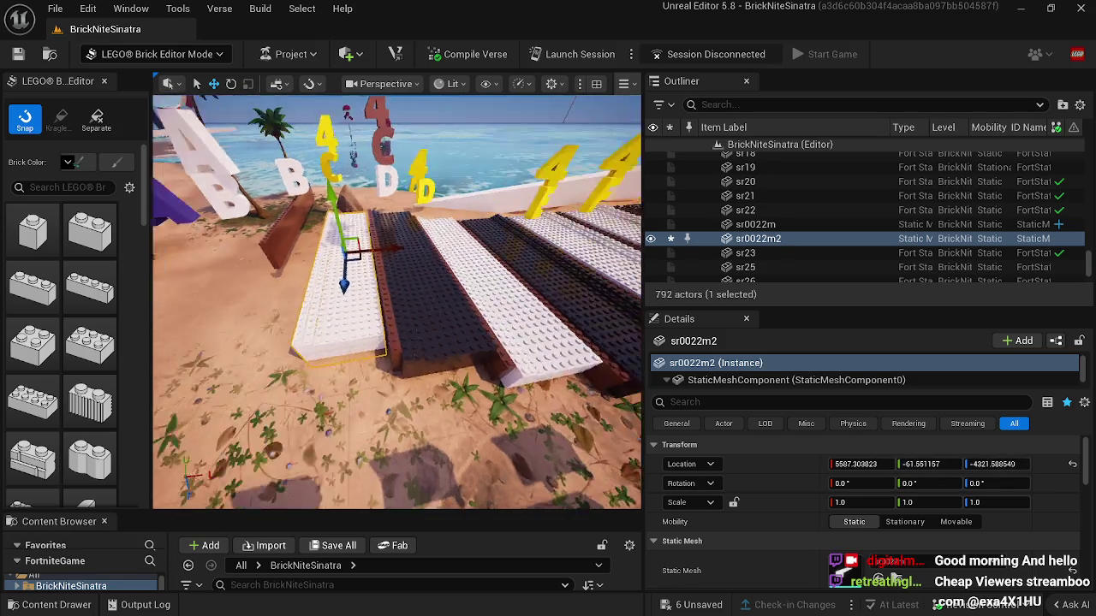
left_click_drag(327, 313, 327, 313)
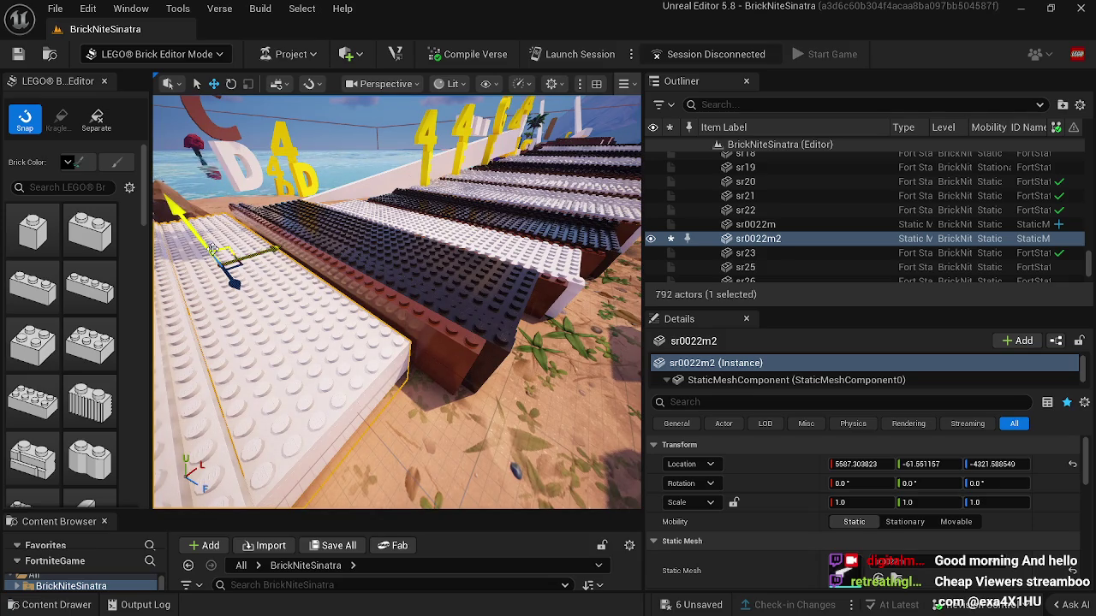
left_click_drag(271, 250, 269, 253)
mouse_move(199, 239)
left_mouse_down()
mouse_move(308, 317)
mouse_move(356, 374)
mouse_move(331, 274)
mouse_move(292, 320)
mouse_move(386, 293)
left_mouse_up()
Step: Fine-tune copy sr0022m2 so it aligns with fgt15 at Y -22.22
left_click(357, 374)
left_click(291, 320)
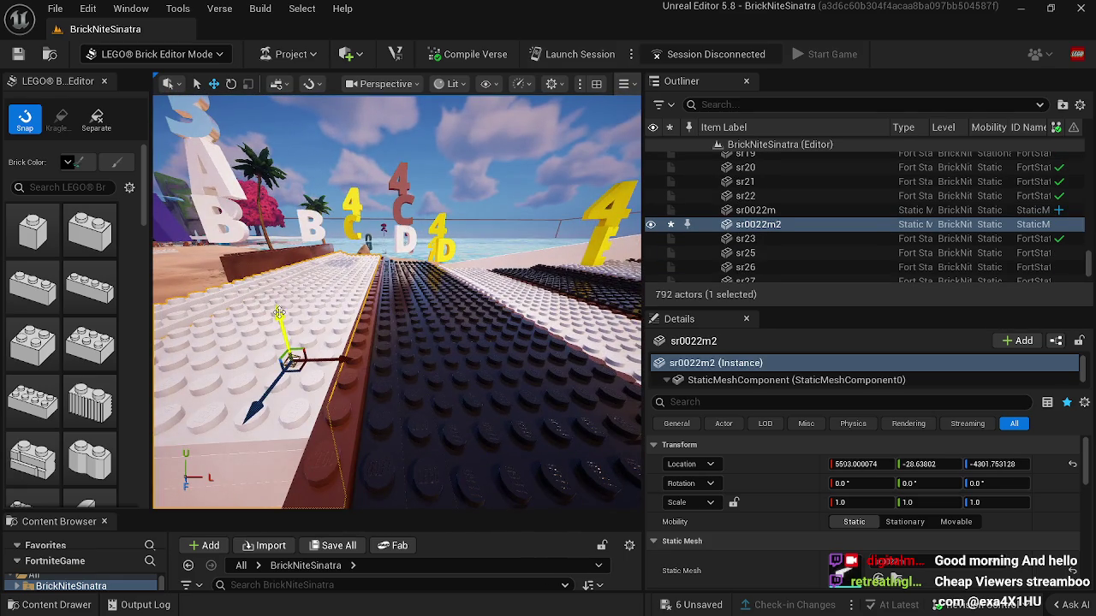
left_click_drag(278, 310, 457, 352)
left_click(386, 235)
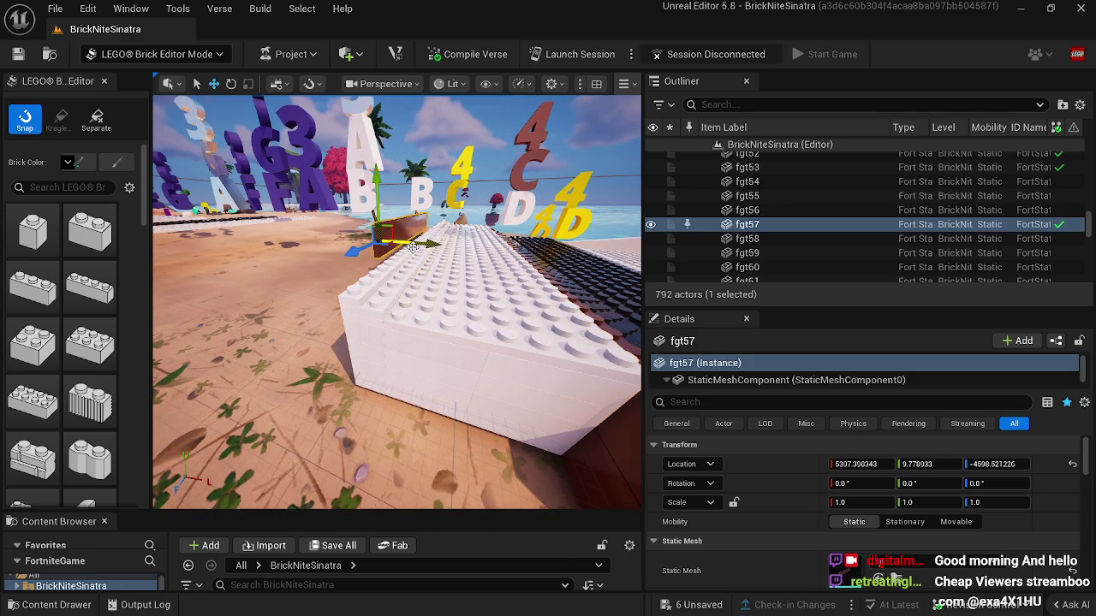
Step: Drag fgt57 down its Z axis to ramp height and frame it in view
left_click_drag(409, 264, 284, 388)
left_click_drag(215, 481, 214, 483)
mouse_move(313, 434)
left_mouse_down()
mouse_move(411, 434)
mouse_move(377, 396)
left_mouse_up()
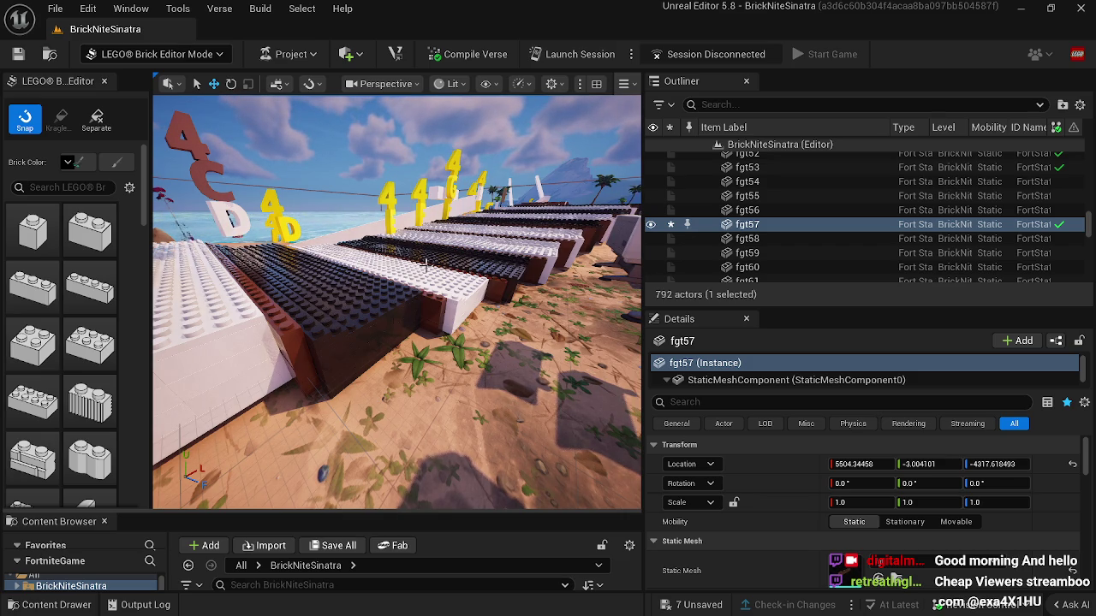
key("f")
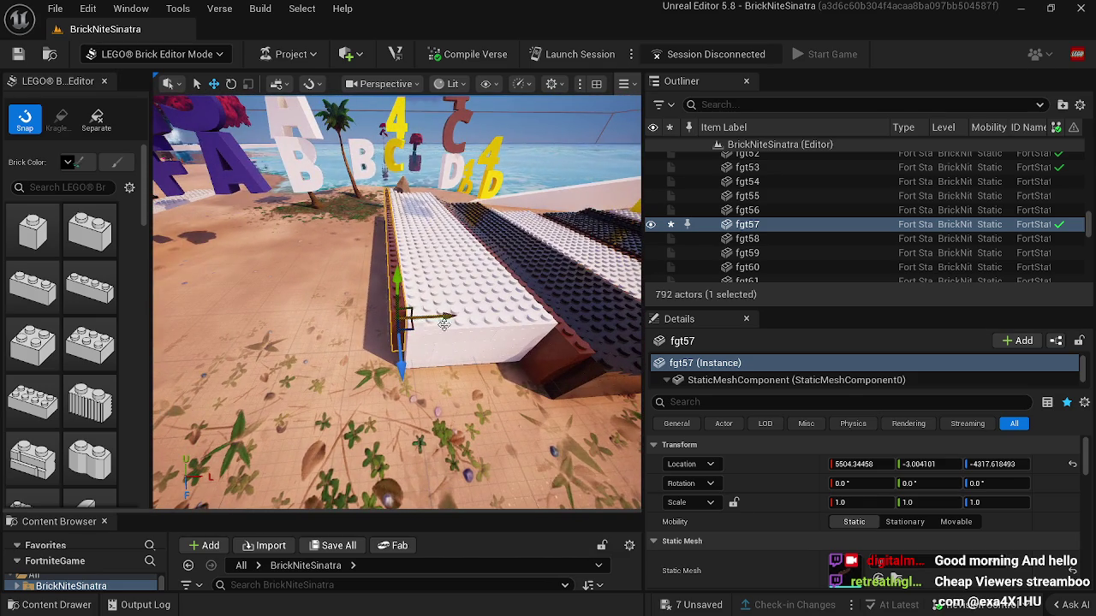
left_click(435, 339)
Step: Duplicate sr0022m2 into sr0022m3 and move it down into the left gap on the sand
mouse_move(444, 330)
left_mouse_down()
mouse_move(391, 334)
mouse_move(274, 298)
mouse_move(285, 284)
left_mouse_up()
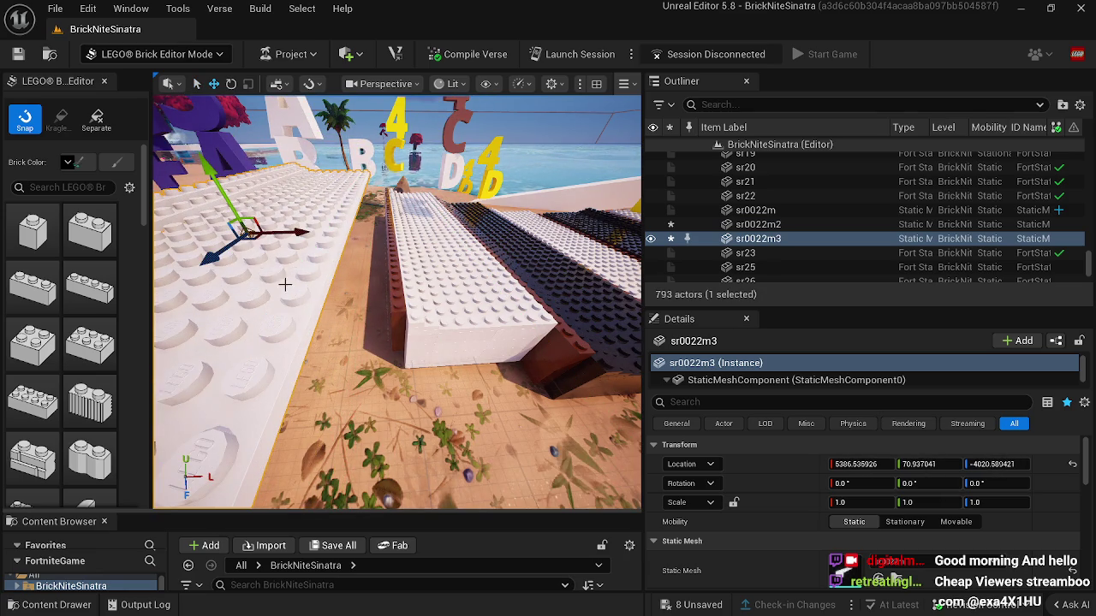
left_click_drag(285, 238, 322, 229)
left_click_drag(272, 178, 276, 262)
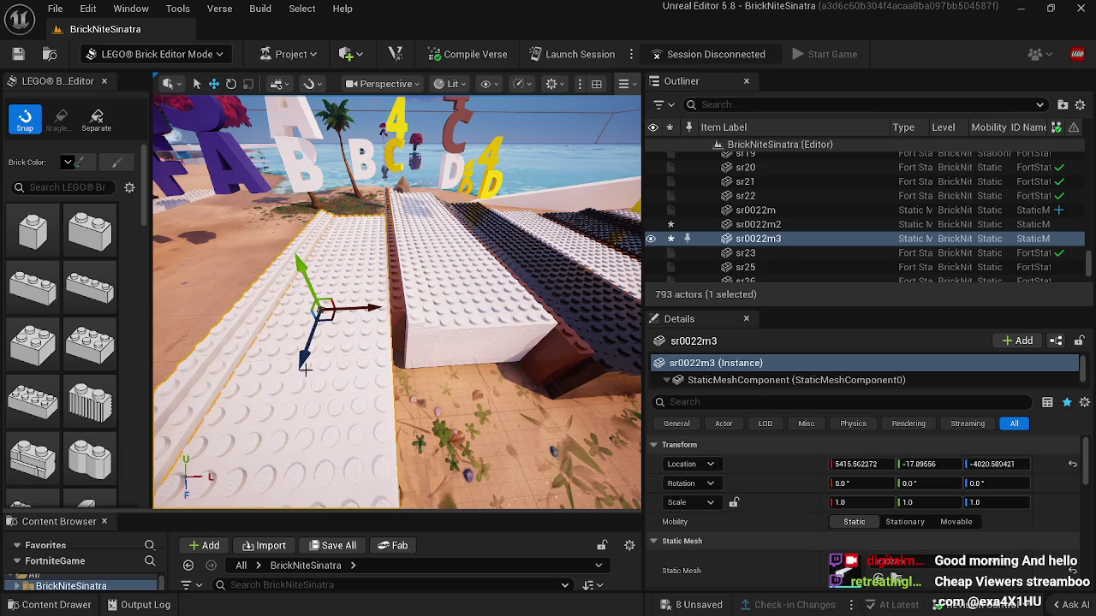
left_click_drag(305, 368, 372, 226)
left_click_drag(394, 300, 342, 283)
mouse_move(431, 263)
left_mouse_down()
mouse_move(540, 238)
mouse_move(529, 146)
mouse_move(556, 279)
left_mouse_up()
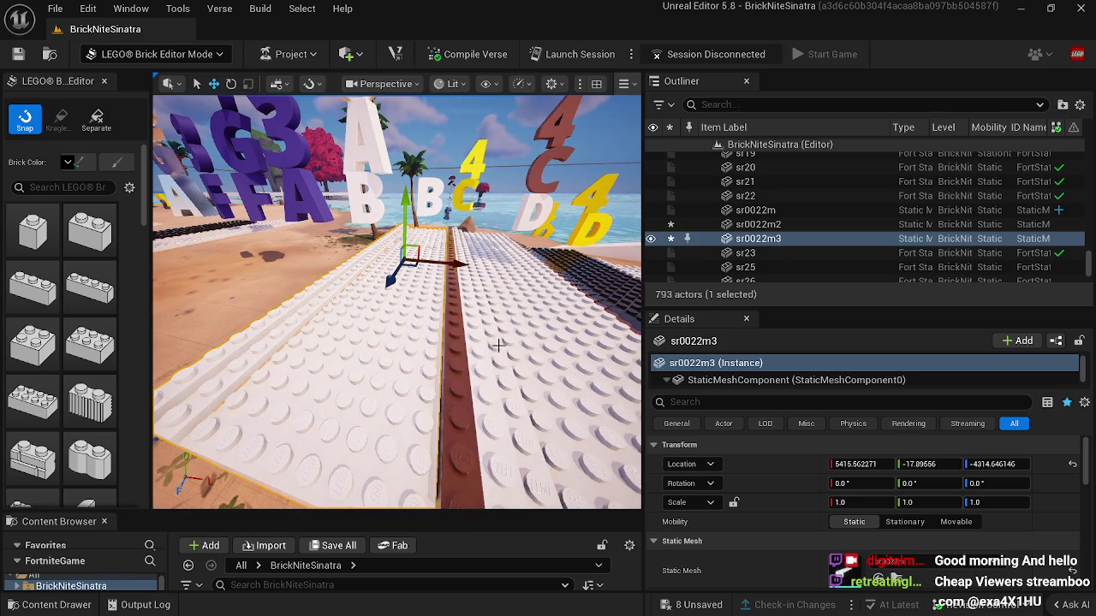
mouse_move(446, 293)
left_mouse_down()
mouse_move(457, 263)
mouse_move(299, 351)
left_mouse_up()
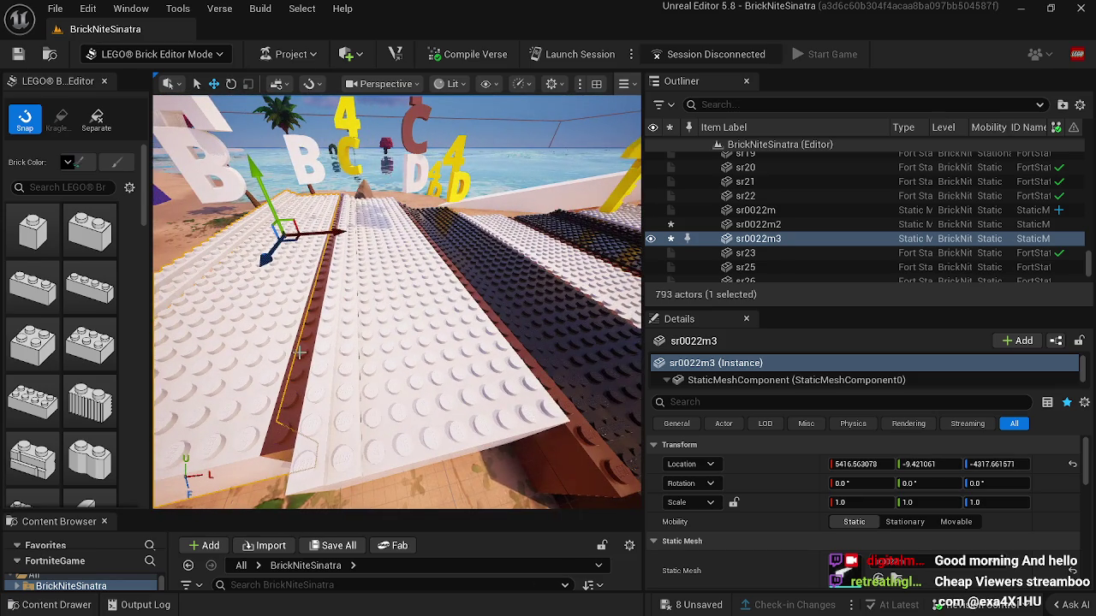
left_click_drag(261, 196, 251, 184)
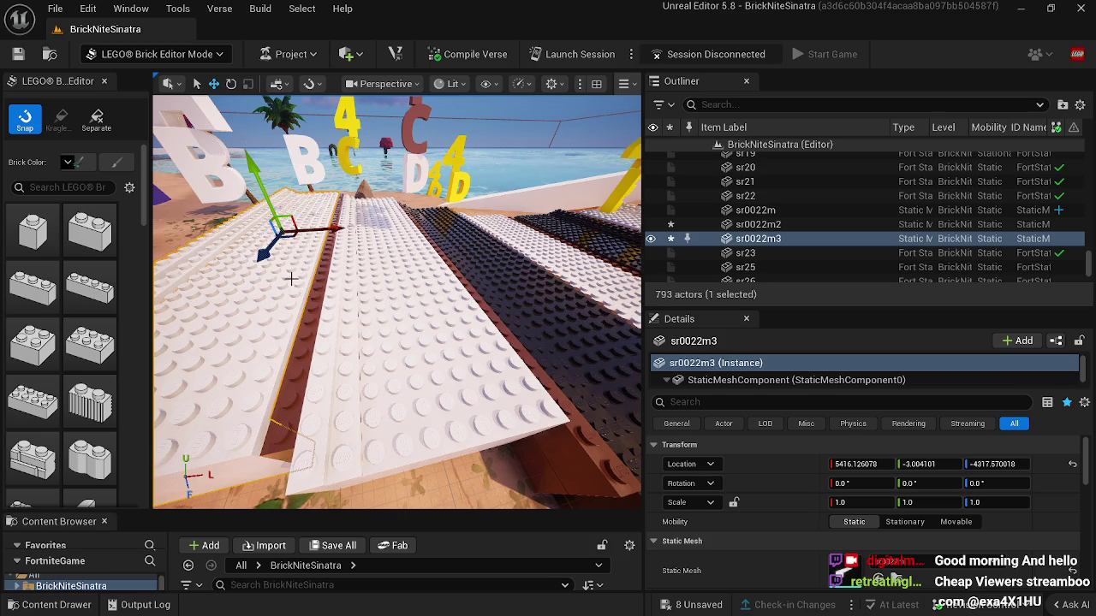
Step: Shift fgt57 against the new plate and settle sr0022m3 at Y 3.41, Z -4340.48
left_click(314, 298)
left_click_drag(292, 247, 285, 240)
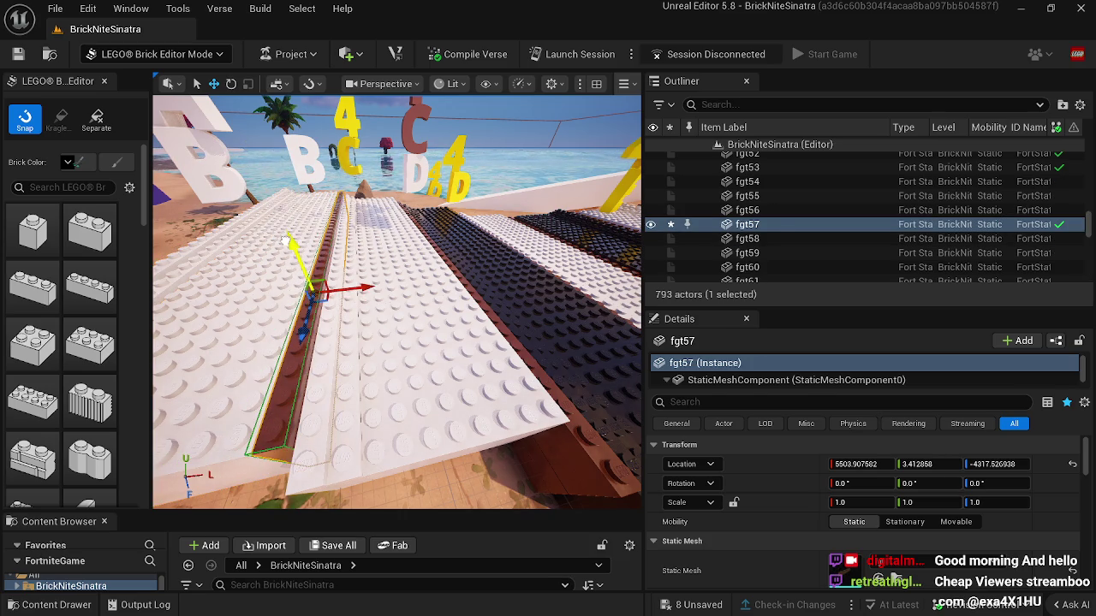
left_click(259, 249)
left_click_drag(226, 218, 219, 214)
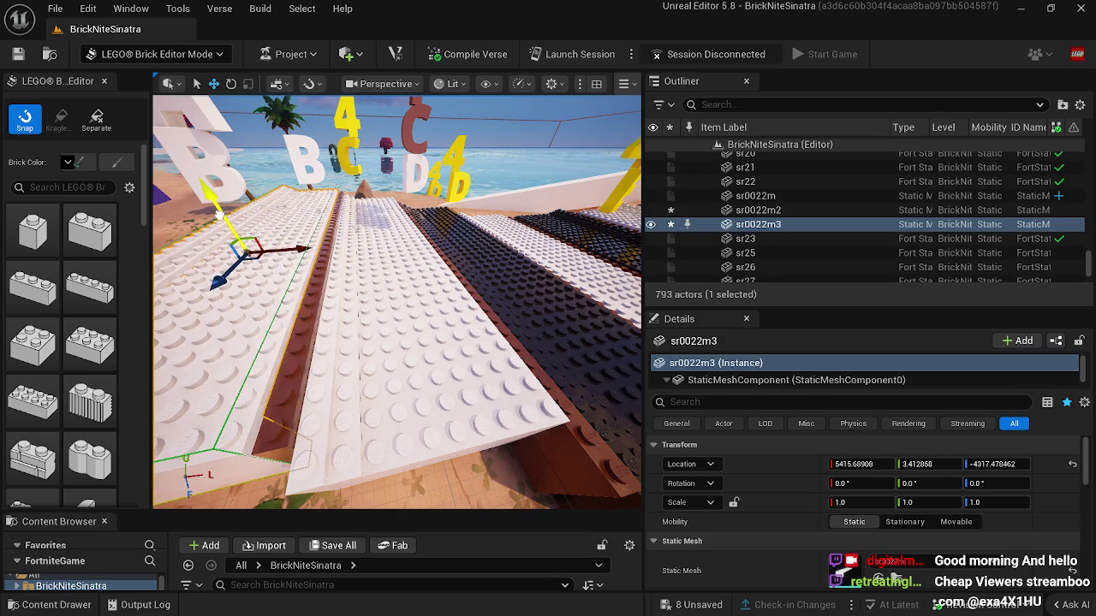
mouse_move(351, 335)
left_mouse_down()
mouse_move(390, 334)
mouse_move(370, 319)
left_mouse_up()
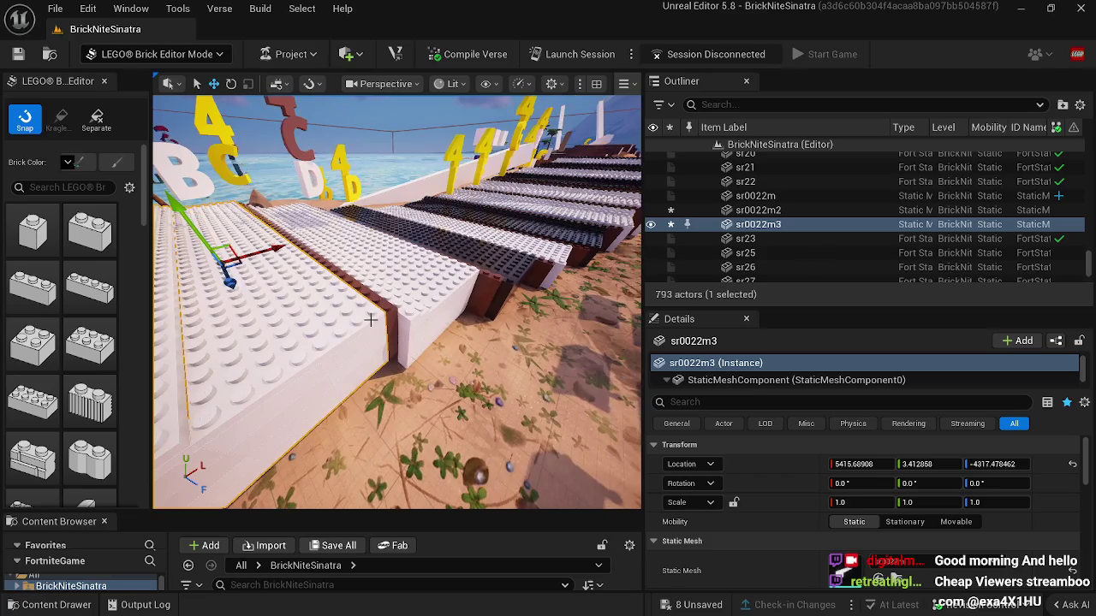
left_click_drag(227, 281, 204, 276)
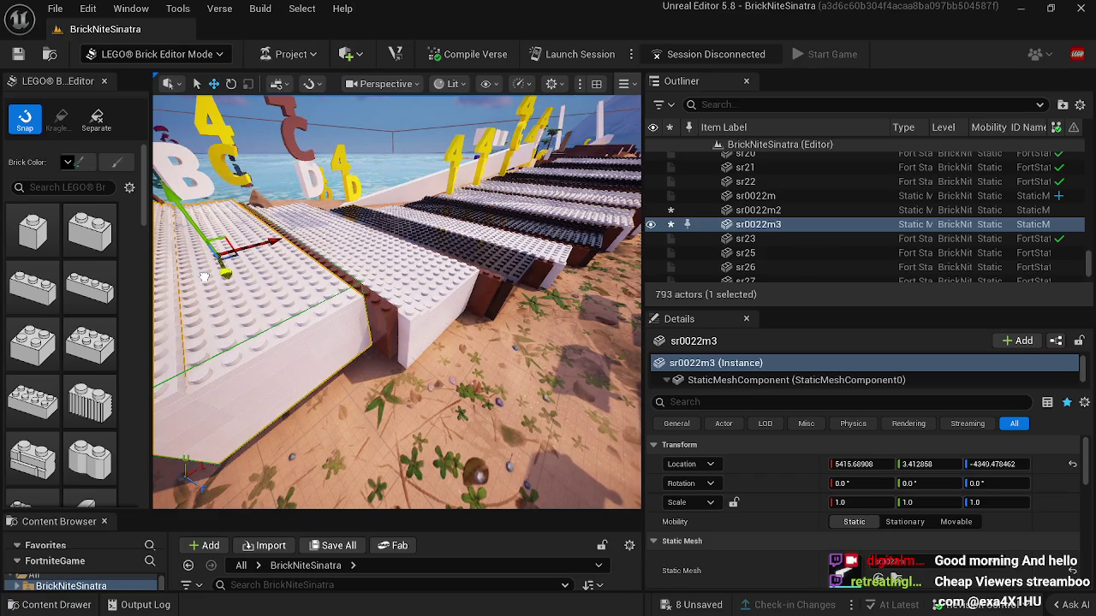
left_click_drag(393, 342, 369, 343)
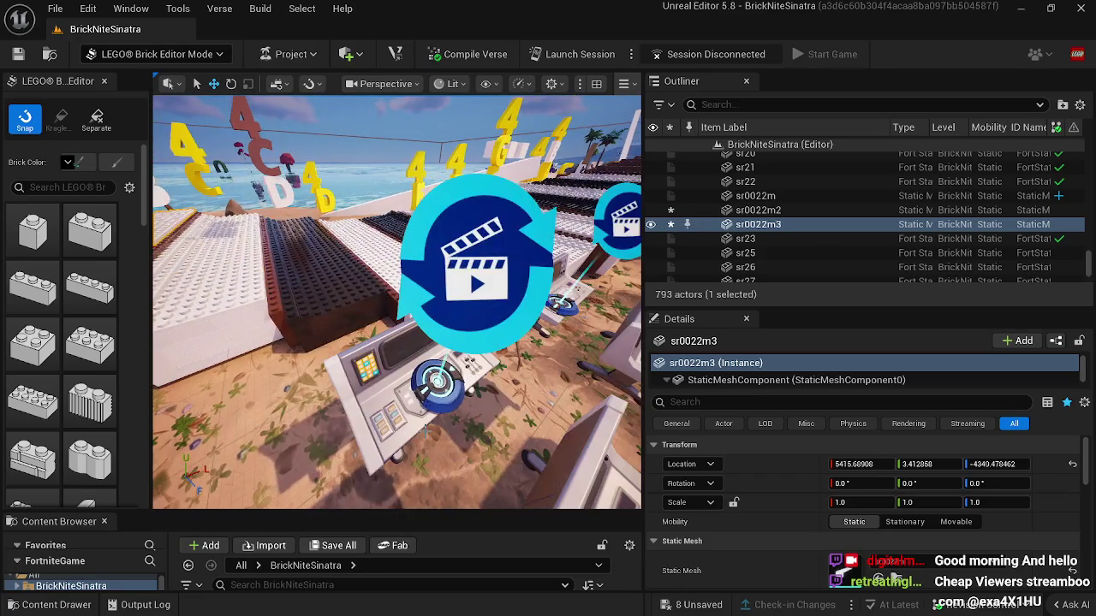
Step: Save the level and switch the editor to Selection Mode
left_click(18, 55)
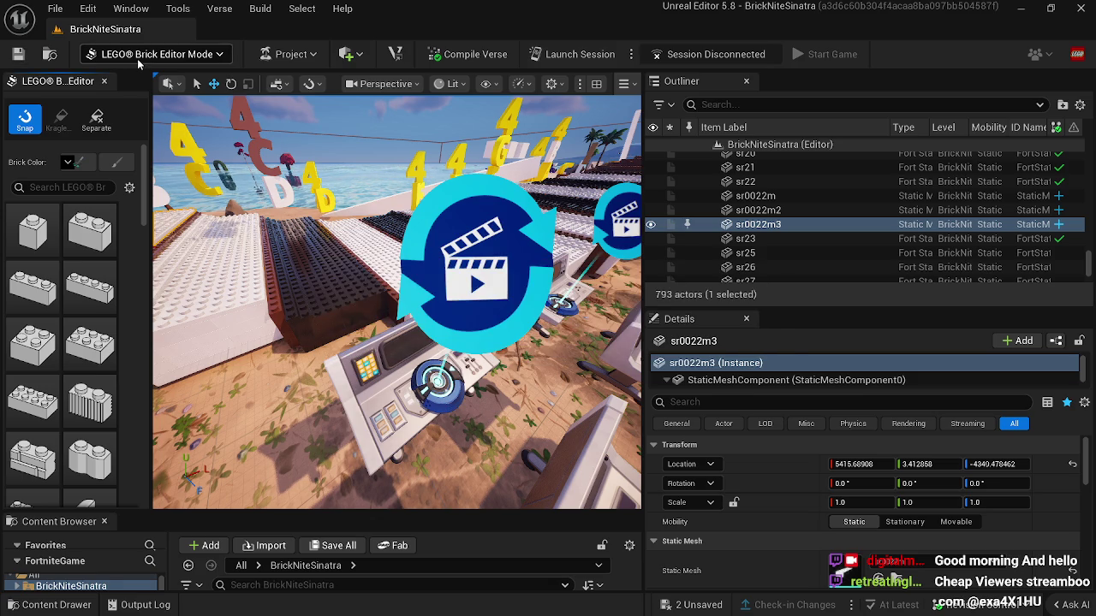
left_click(140, 56)
left_click(160, 80)
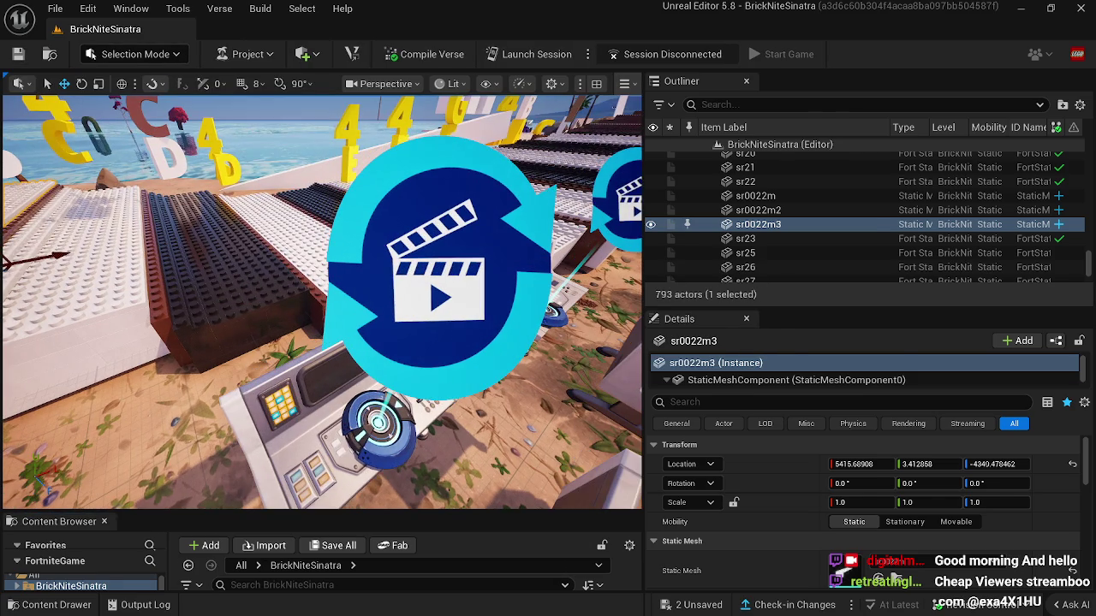
Step: Select all the Cinematic Sequence Devices and hide them from the viewport
left_click(278, 400)
left_click(374, 369)
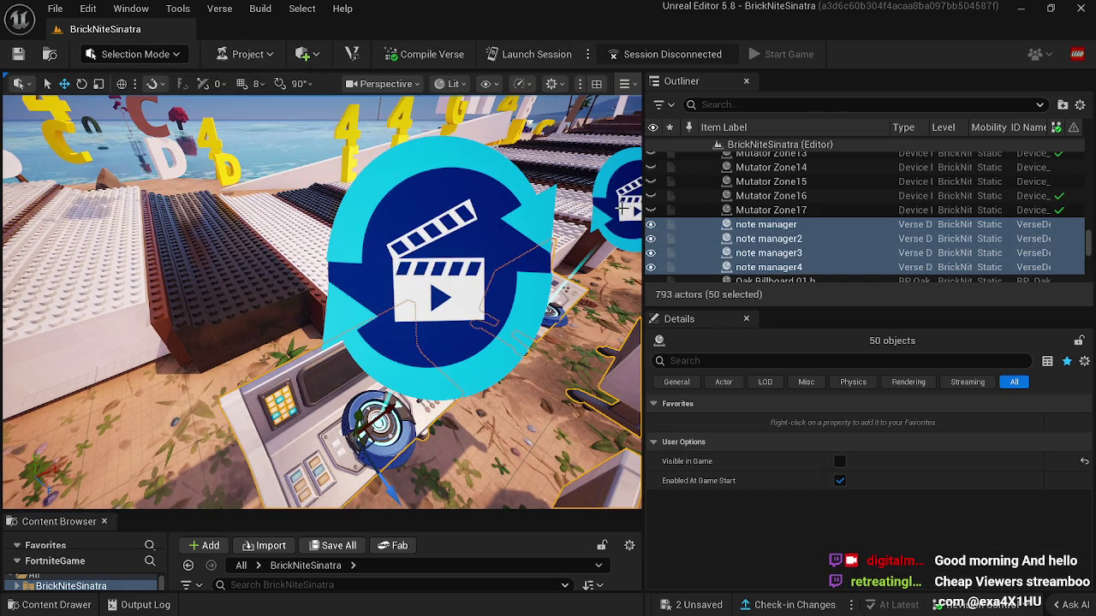
scroll(398, 274, "up", 2)
left_click(398, 274)
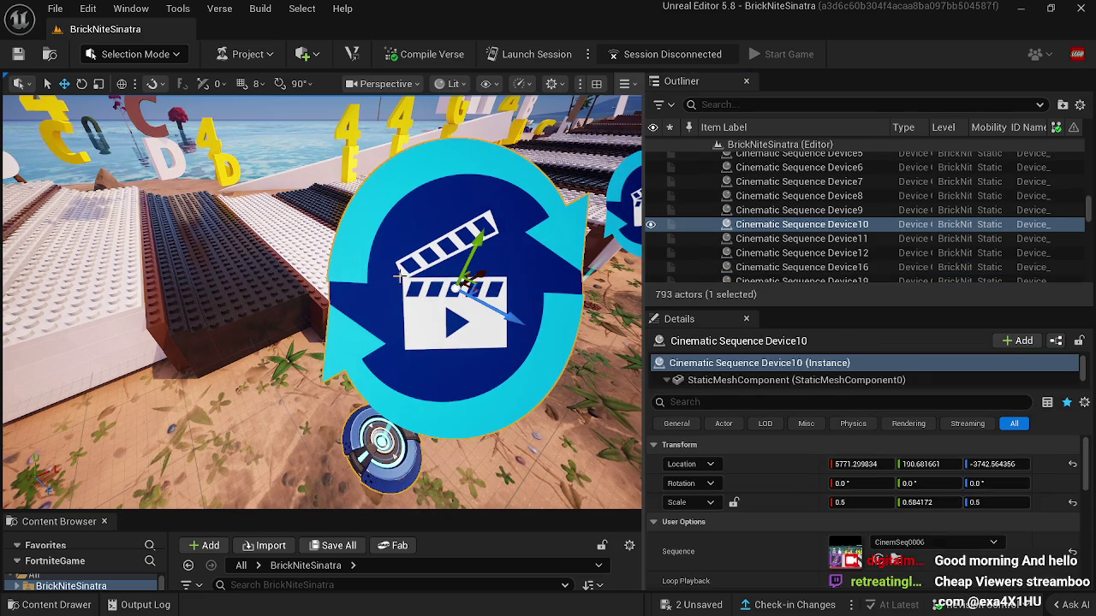
key("ctrl+shift+a")
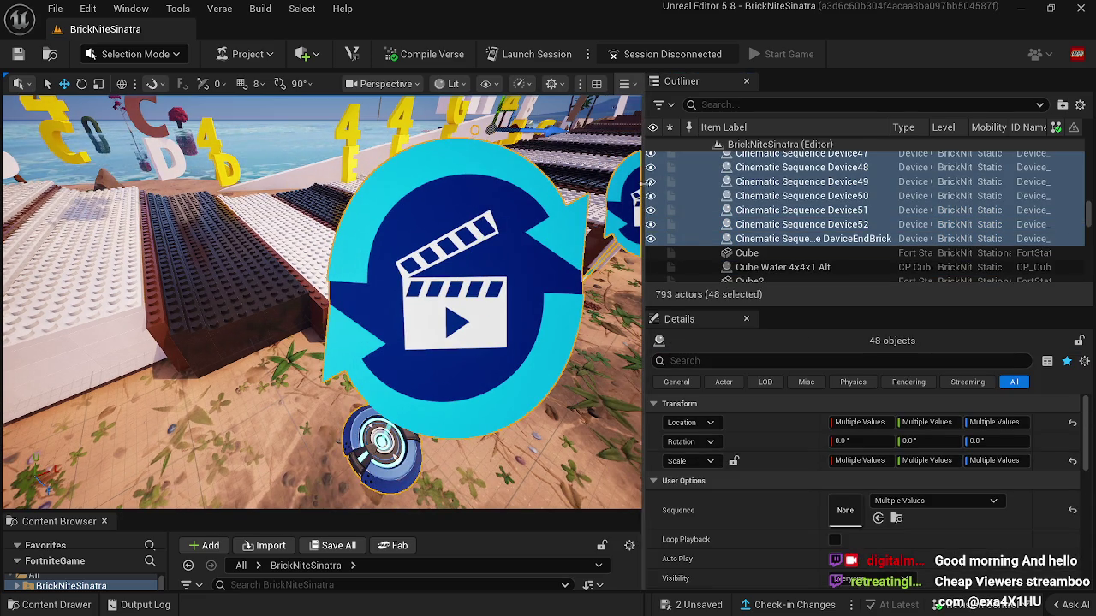
key("h")
Step: Enter Landscape Mode and flatten the sand near the ramp base
left_click(134, 54)
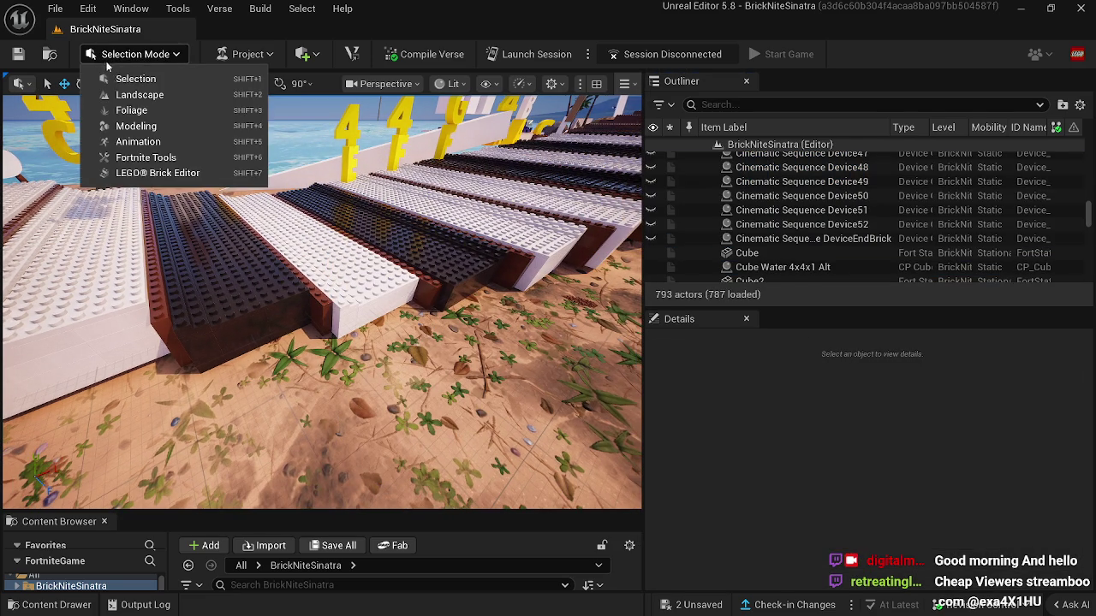
left_click(128, 95)
mouse_move(315, 271)
left_mouse_down()
mouse_move(439, 391)
mouse_move(268, 354)
left_mouse_up()
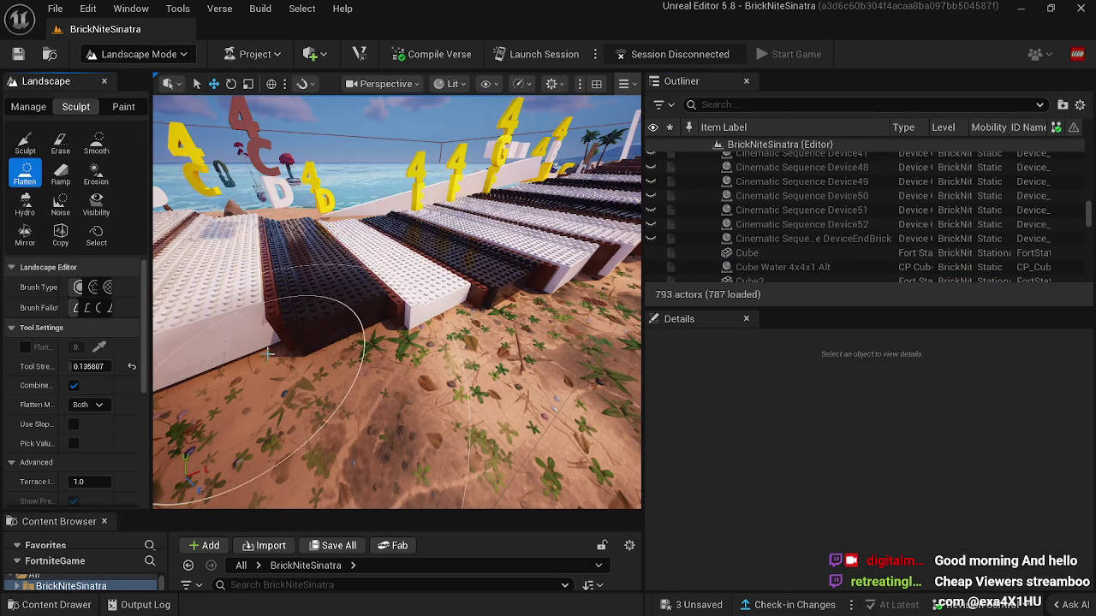
Step: Raise the sand in front of the piano-key ramp with the Sculpt tool
left_click(25, 141)
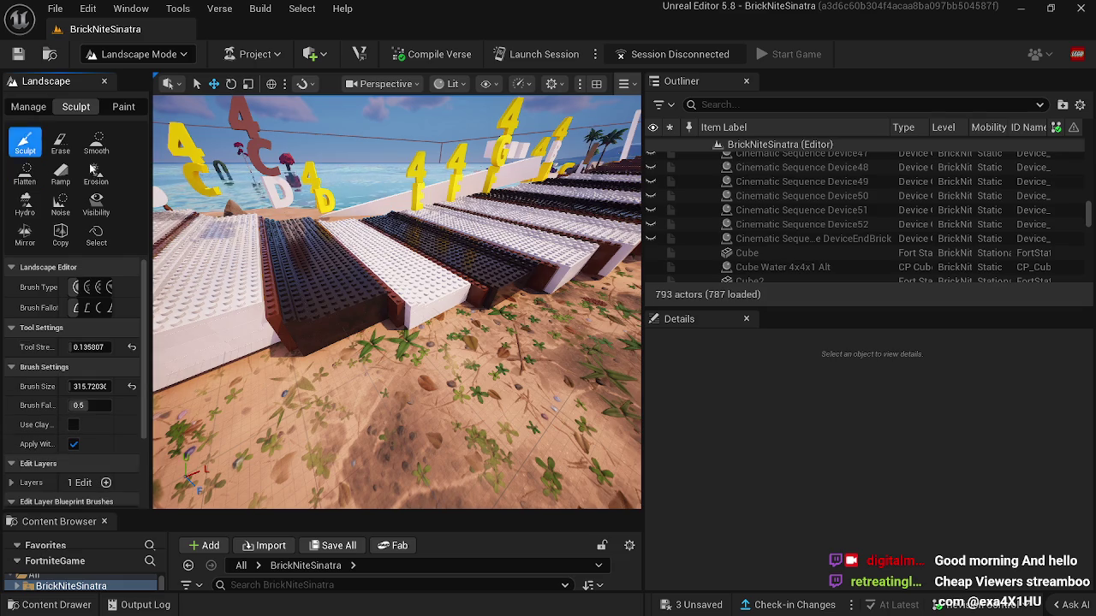
key("a")
key("a")
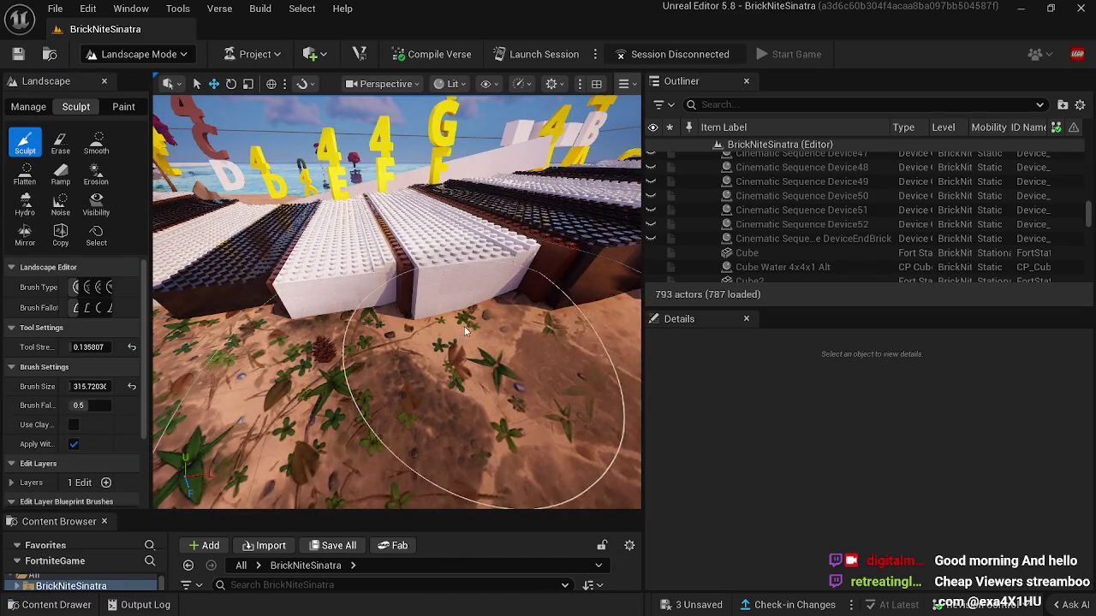
key("w")
key("d")
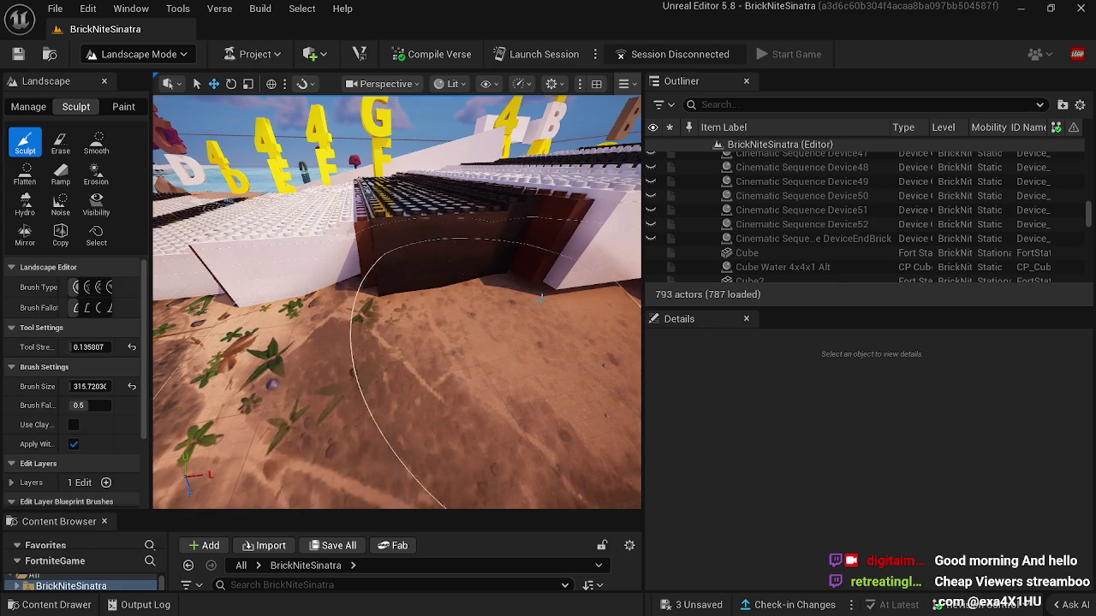
key("a")
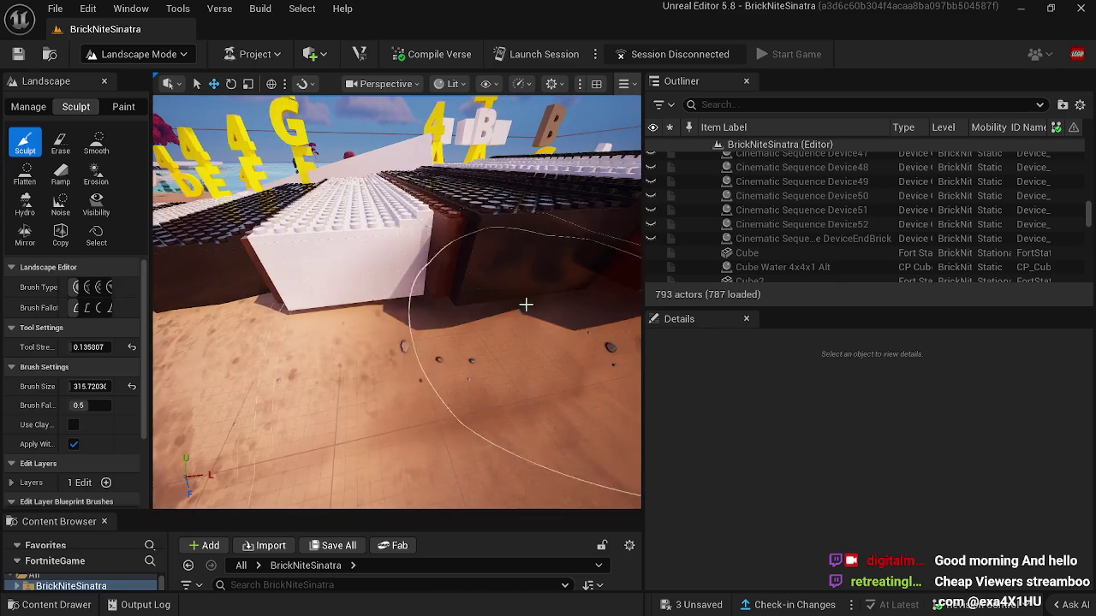
key("w")
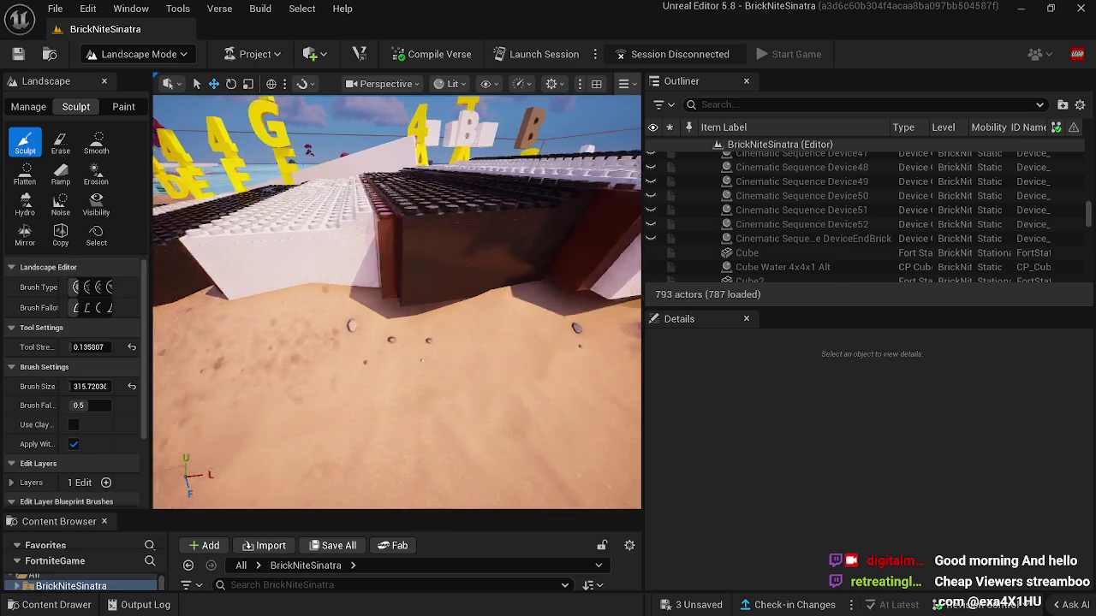
key("s")
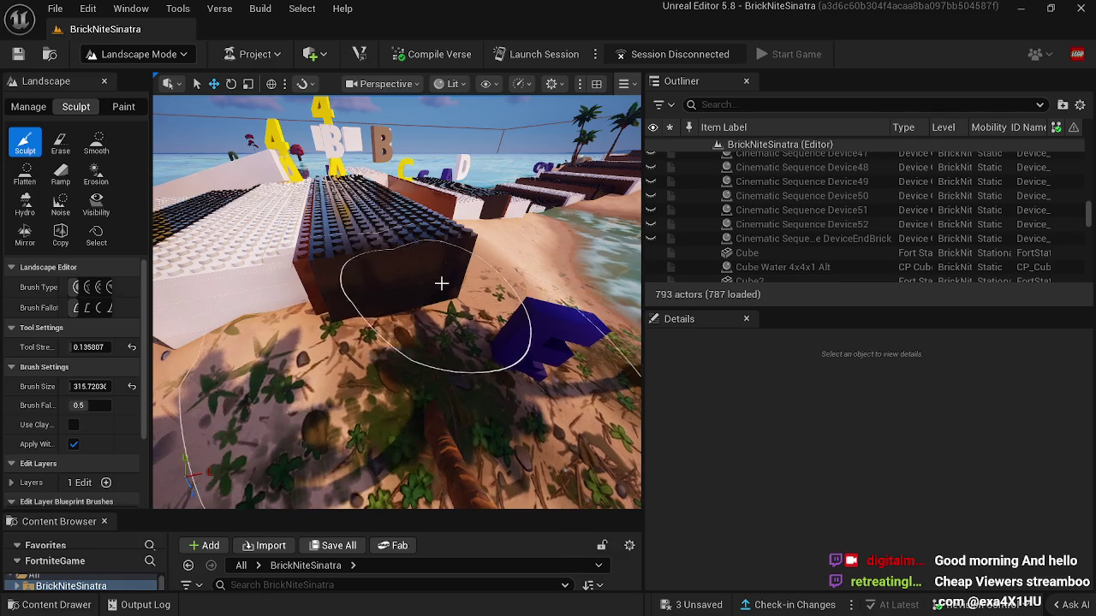
key("w")
key("s")
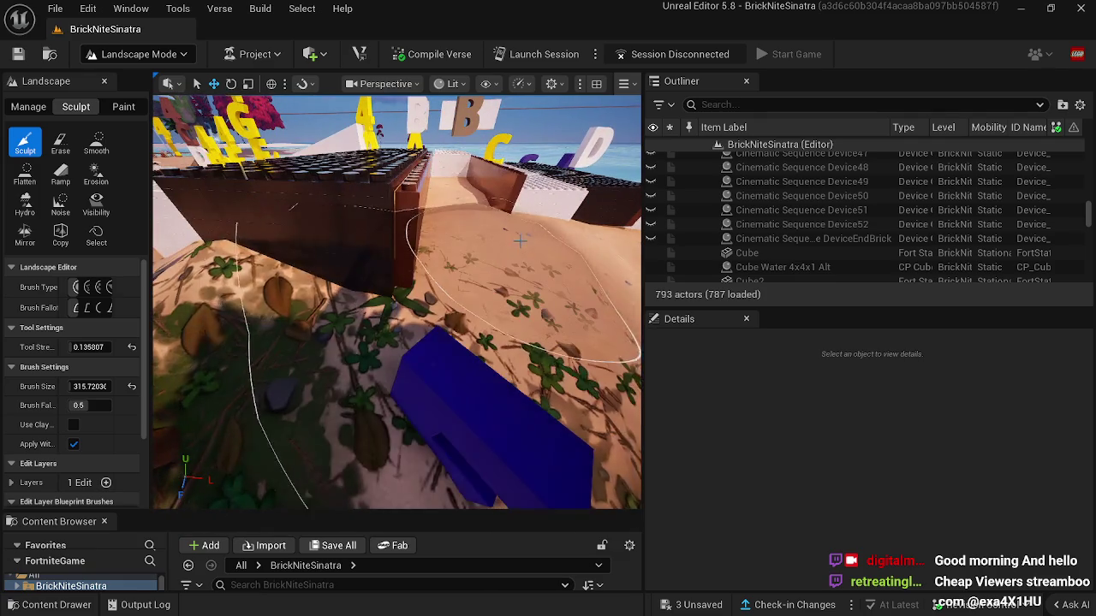
key("s")
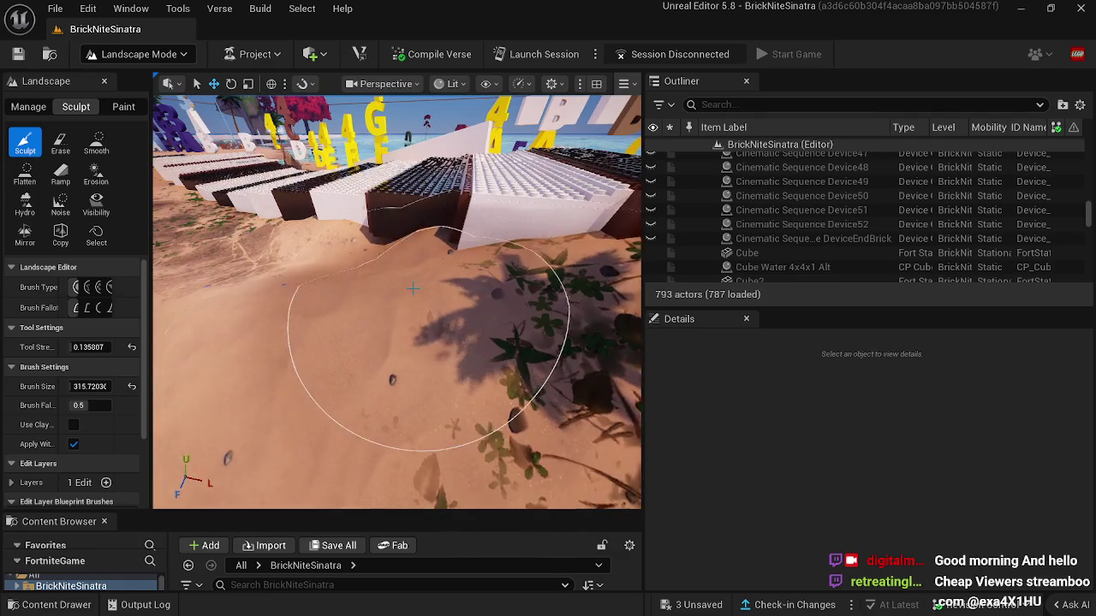
mouse_move(368, 295)
left_mouse_down()
mouse_move(380, 418)
mouse_move(252, 453)
mouse_move(460, 379)
mouse_move(421, 306)
mouse_move(318, 254)
left_mouse_up()
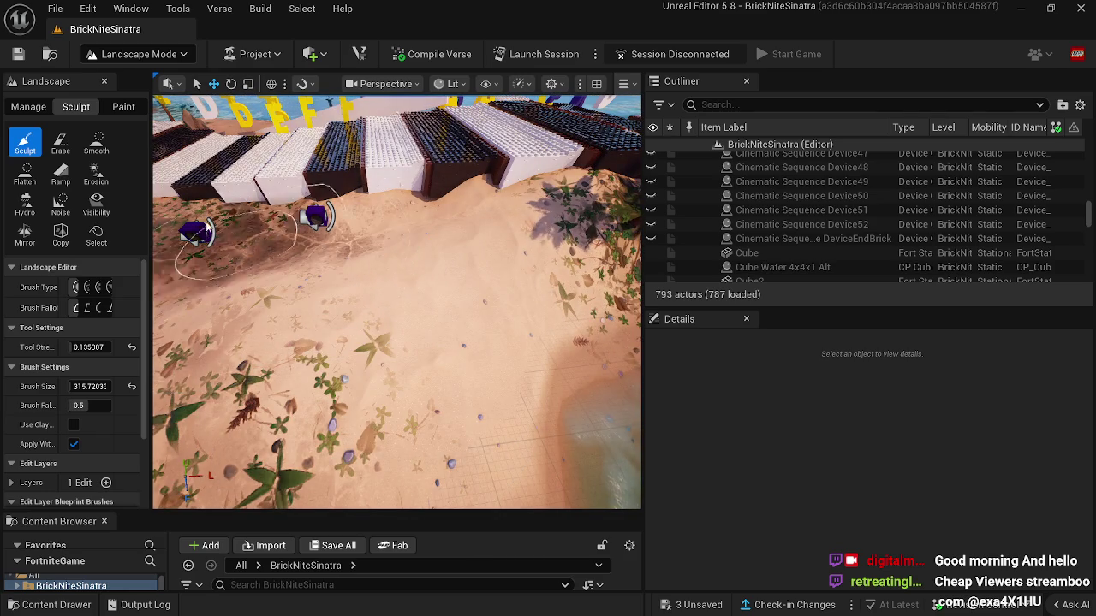
Step: Smooth the sculpted sand in front of the ramp against the bricks
left_click(96, 143)
mouse_move(425, 182)
left_mouse_down()
mouse_move(505, 197)
mouse_move(519, 218)
mouse_move(329, 305)
mouse_move(323, 335)
mouse_move(317, 196)
mouse_move(245, 208)
mouse_move(212, 228)
mouse_move(368, 283)
mouse_move(391, 403)
mouse_move(354, 306)
mouse_move(452, 367)
mouse_move(469, 415)
mouse_move(455, 395)
mouse_move(379, 372)
mouse_move(376, 402)
mouse_move(396, 403)
mouse_move(372, 393)
left_mouse_up()
right_click(360, 394)
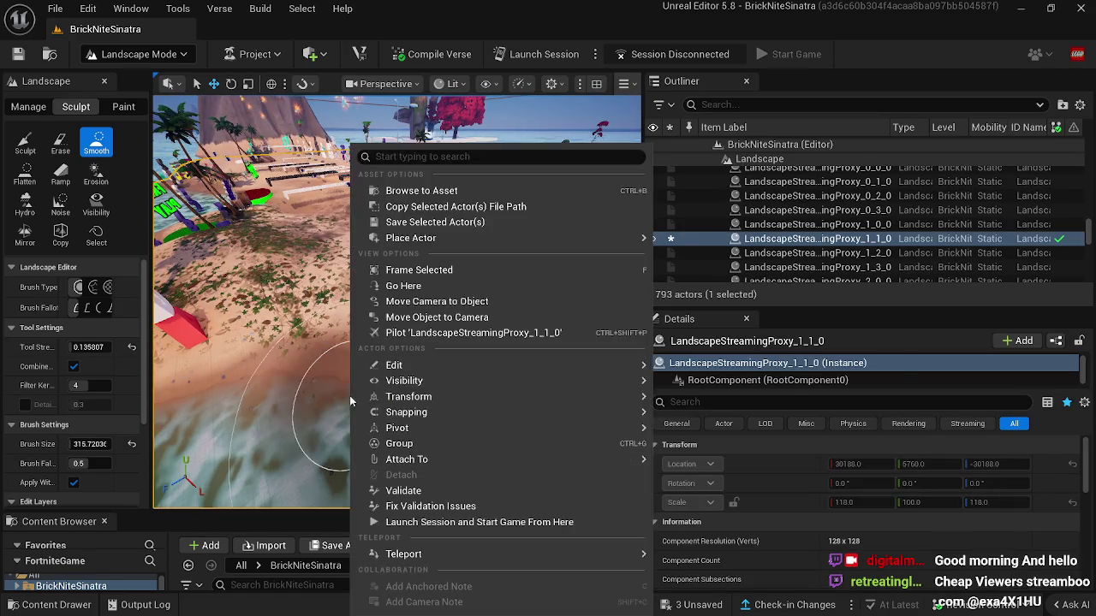
Step: Flatten the shoreline terrain, then sculpt it up into shallower sand
left_click(288, 362)
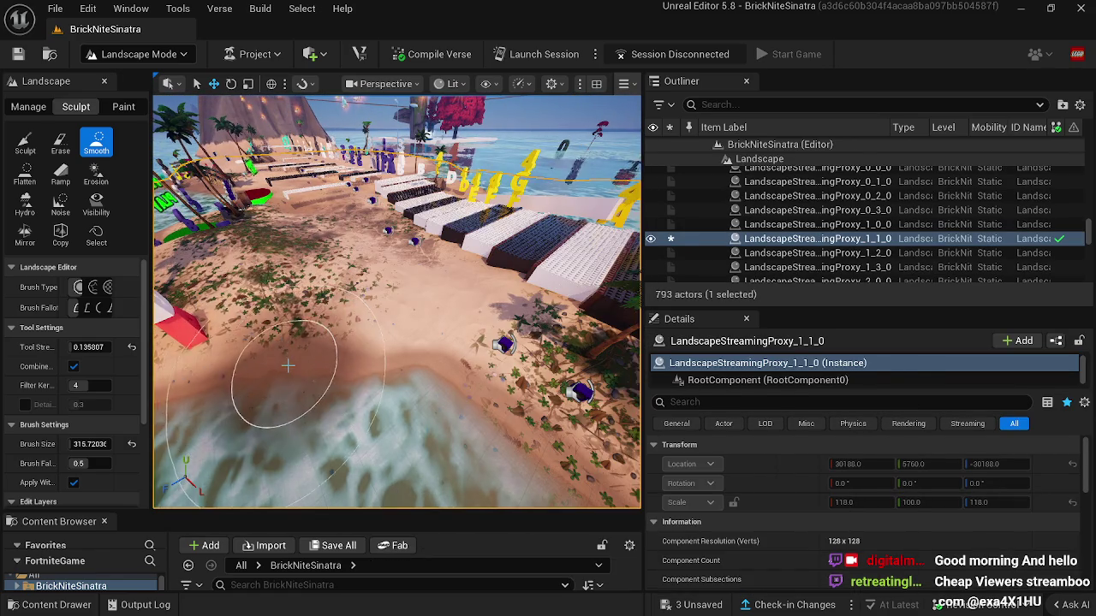
left_click(41, 182)
left_click_drag(403, 403, 408, 322)
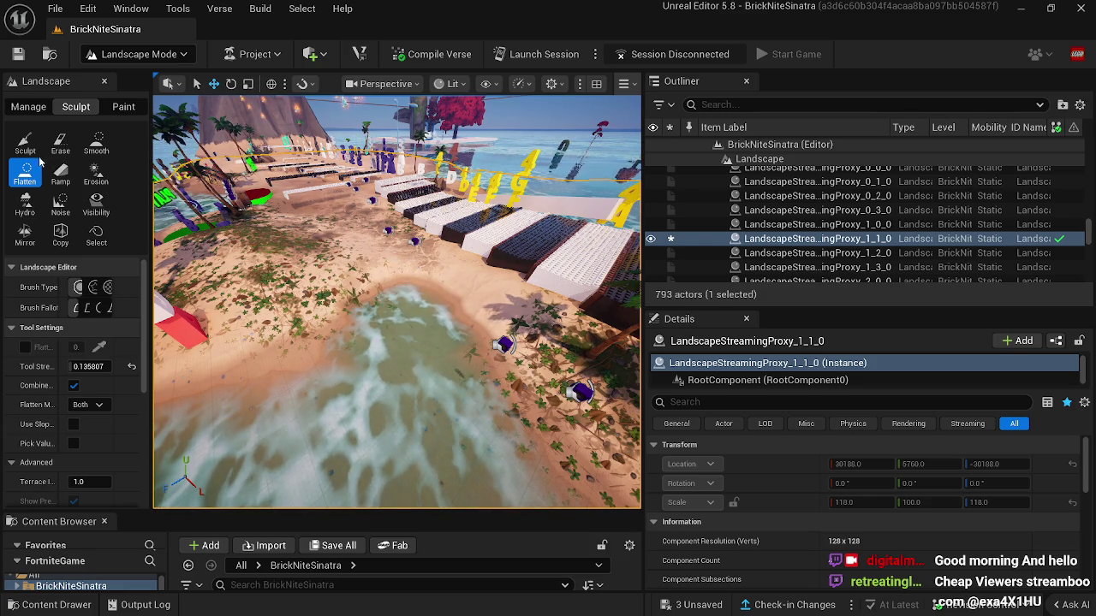
left_click(24, 143)
mouse_move(352, 313)
left_mouse_down()
mouse_move(339, 342)
mouse_move(477, 401)
mouse_move(505, 467)
mouse_move(367, 409)
left_mouse_up()
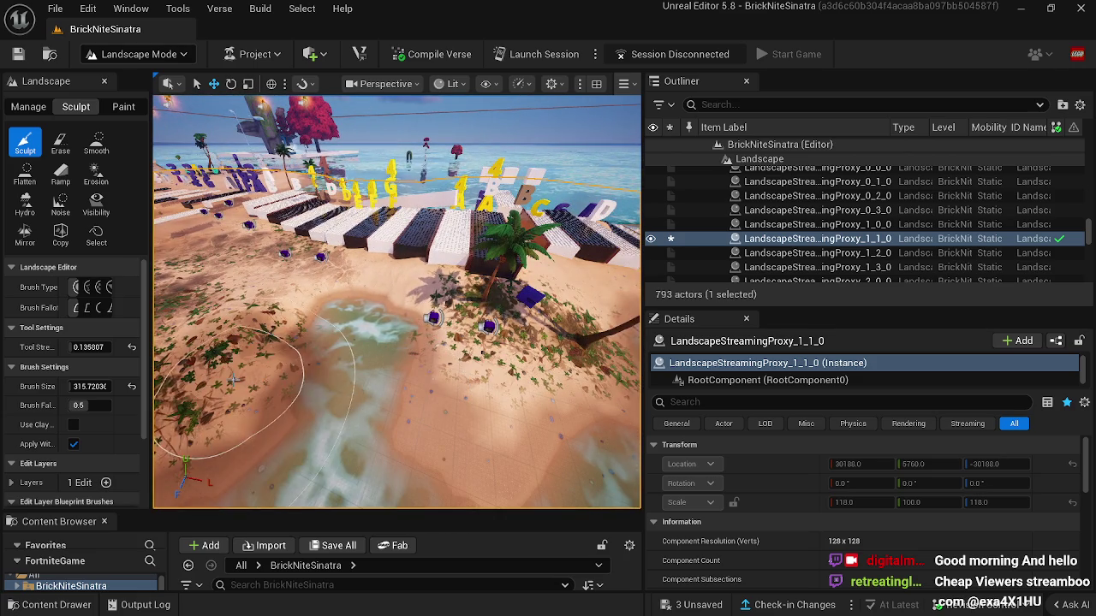
Step: Smooth the wet area in the lower left and save the landscape changes
left_click(26, 175)
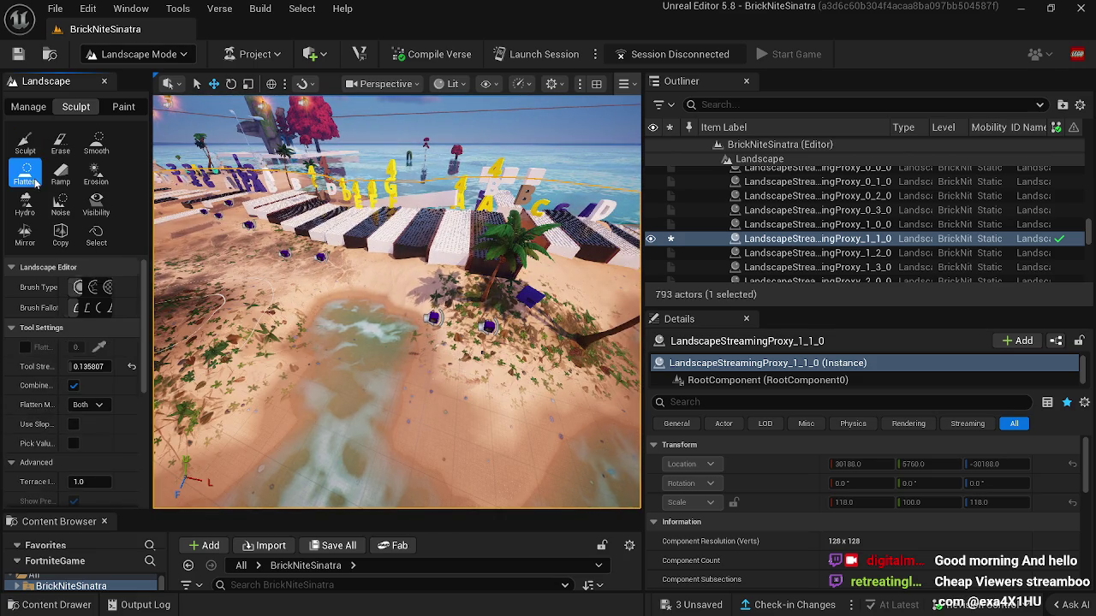
left_click(60, 141)
left_click(96, 141)
mouse_move(293, 373)
left_mouse_down()
mouse_move(248, 445)
mouse_move(403, 362)
mouse_move(505, 391)
mouse_move(533, 416)
mouse_move(564, 380)
mouse_move(556, 284)
left_mouse_up()
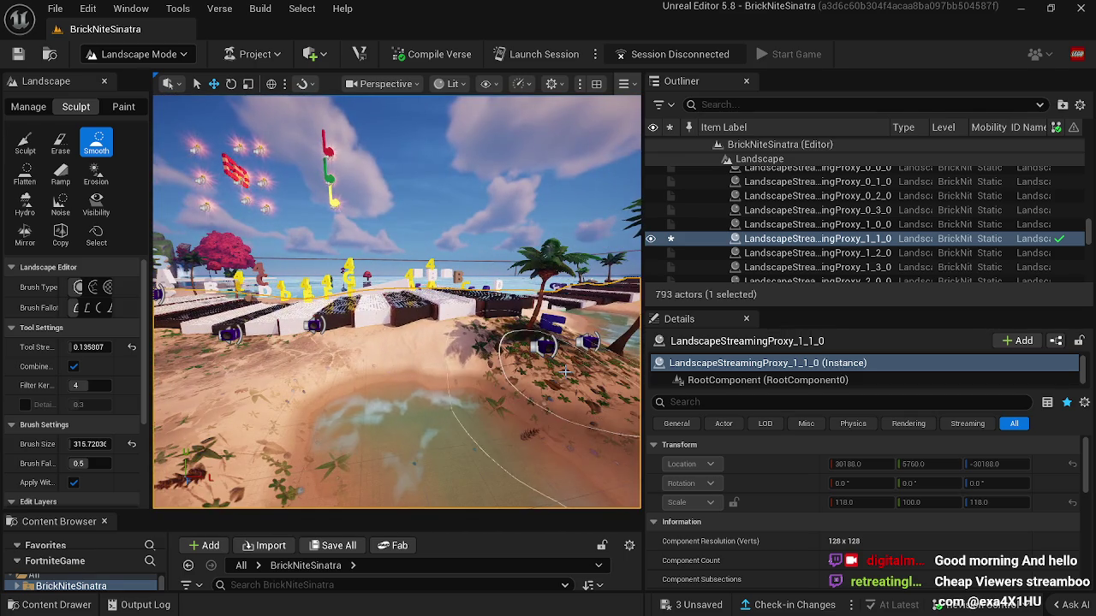
left_click(19, 54)
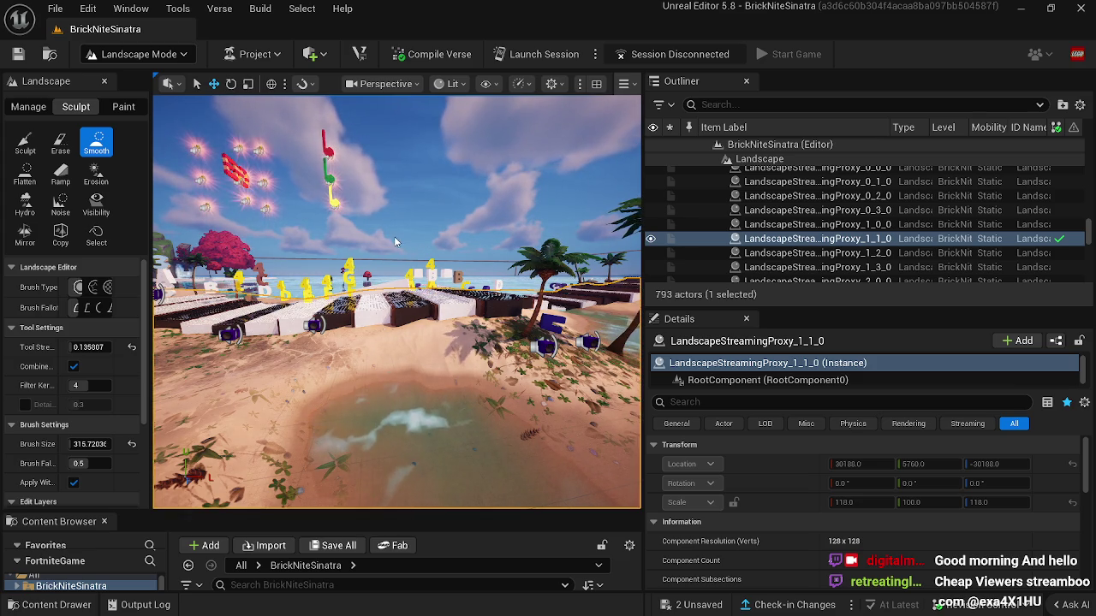
Step: Raise the sand around the right block near the piano-key pier with Sculpt
mouse_move(460, 98)
left_mouse_down()
mouse_move(465, 452)
mouse_move(467, 342)
left_mouse_up()
mouse_move(389, 317)
left_mouse_down()
mouse_move(364, 321)
mouse_move(389, 316)
mouse_move(364, 320)
mouse_move(388, 329)
left_mouse_up()
left_click(25, 143)
mouse_move(469, 275)
left_mouse_down()
mouse_move(378, 278)
mouse_move(343, 267)
mouse_move(351, 252)
mouse_move(428, 256)
mouse_move(385, 266)
mouse_move(402, 261)
mouse_move(360, 256)
mouse_move(445, 257)
mouse_move(440, 331)
mouse_move(387, 313)
mouse_move(408, 315)
mouse_move(323, 377)
left_mouse_up()
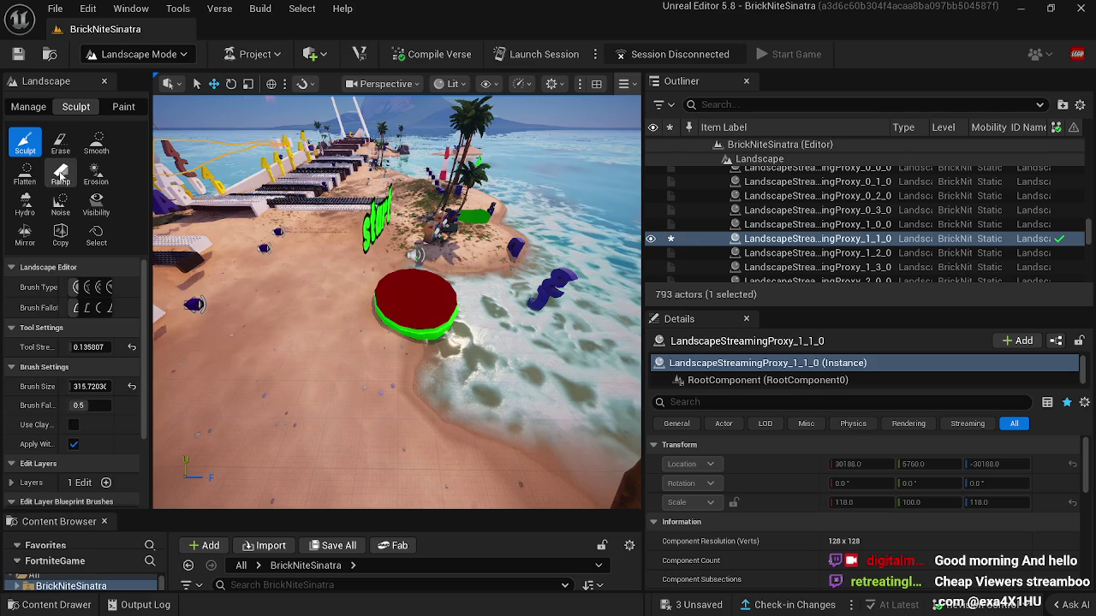
Step: Flatten the beach beside the red pad and near the brick rows
left_click(25, 175)
mouse_move(401, 346)
left_mouse_down()
mouse_move(411, 364)
mouse_move(385, 377)
mouse_move(223, 354)
left_mouse_up()
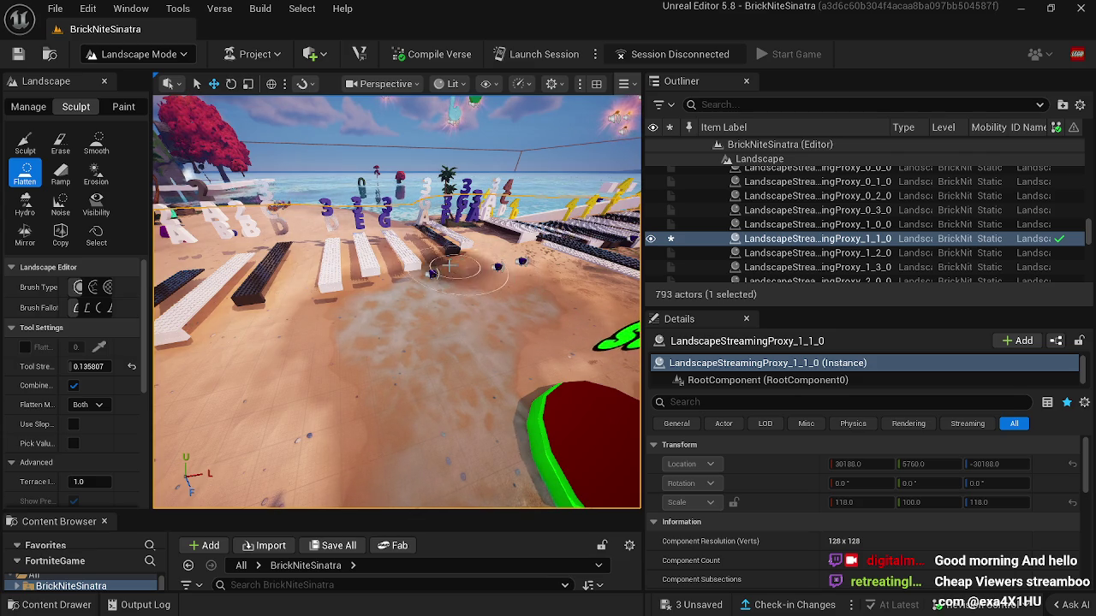
mouse_move(411, 360)
left_mouse_down()
mouse_move(342, 384)
mouse_move(337, 398)
mouse_move(365, 351)
left_mouse_up()
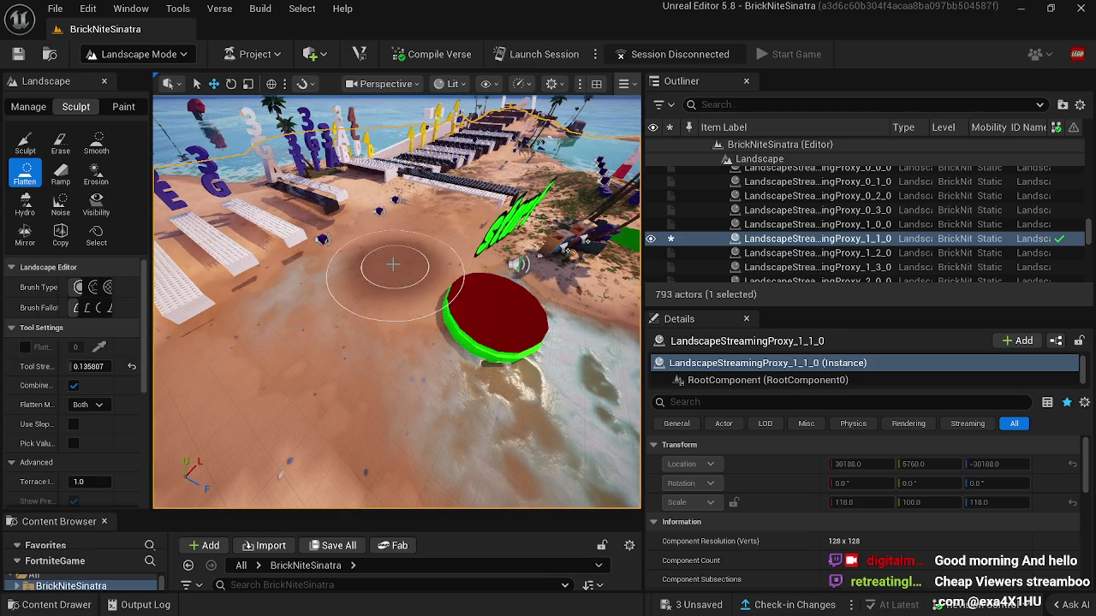
mouse_move(384, 267)
left_mouse_down()
mouse_move(453, 267)
mouse_move(402, 286)
mouse_move(404, 267)
left_mouse_up()
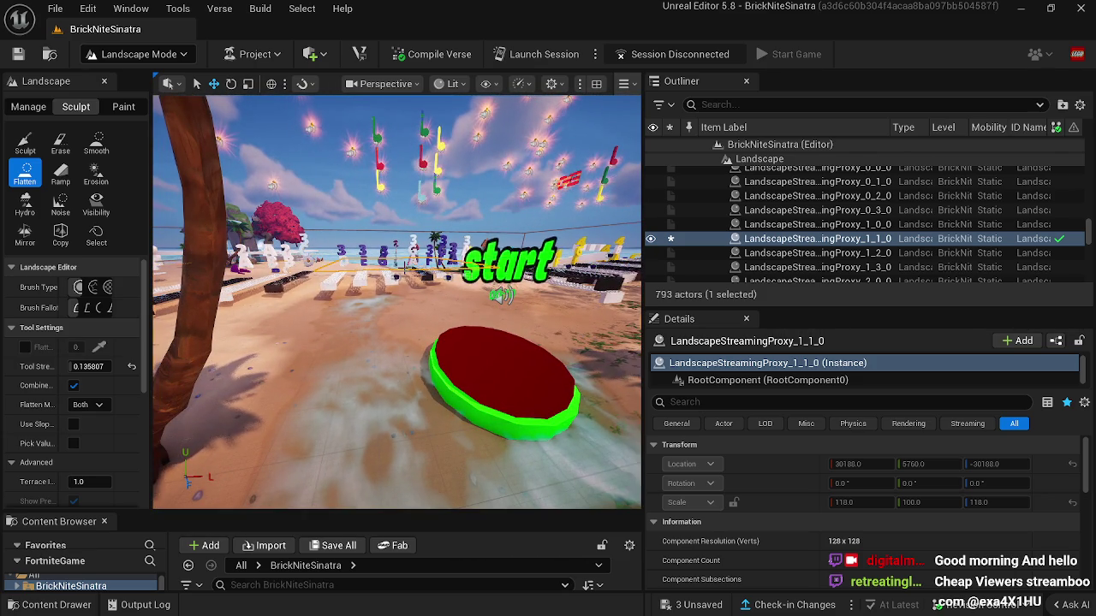
Step: Switch from Landscape Mode back to Selection Mode
left_click(136, 54)
left_click(135, 79)
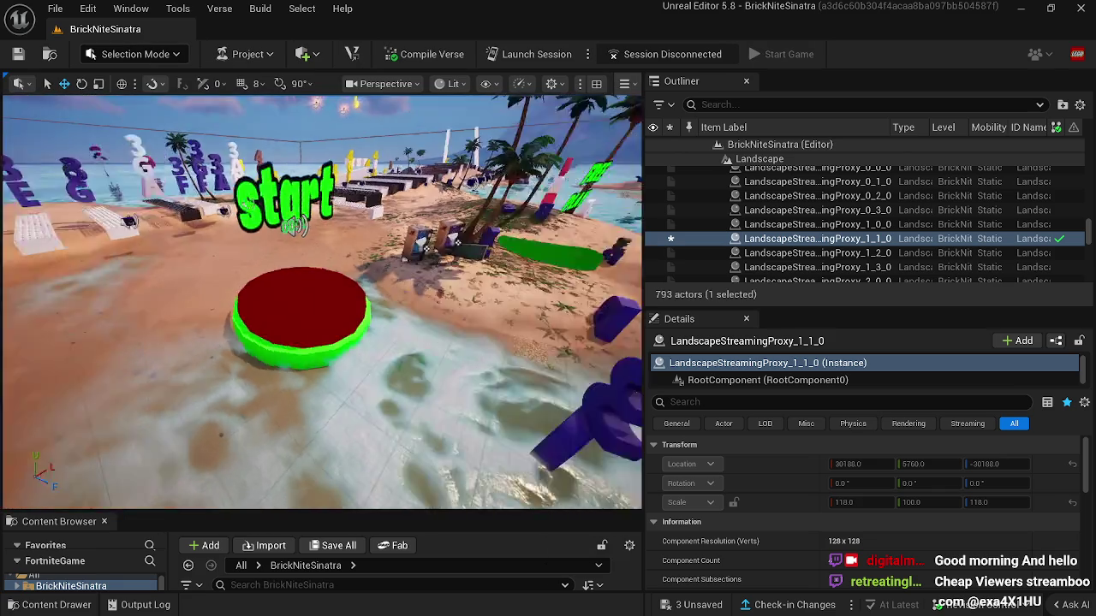
key("a")
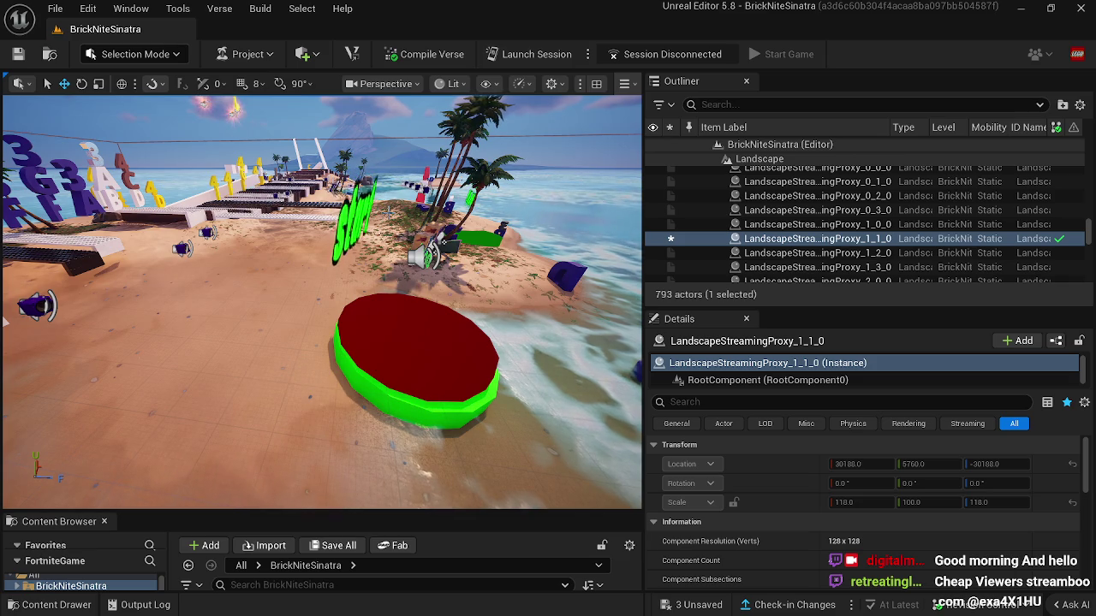
key("w")
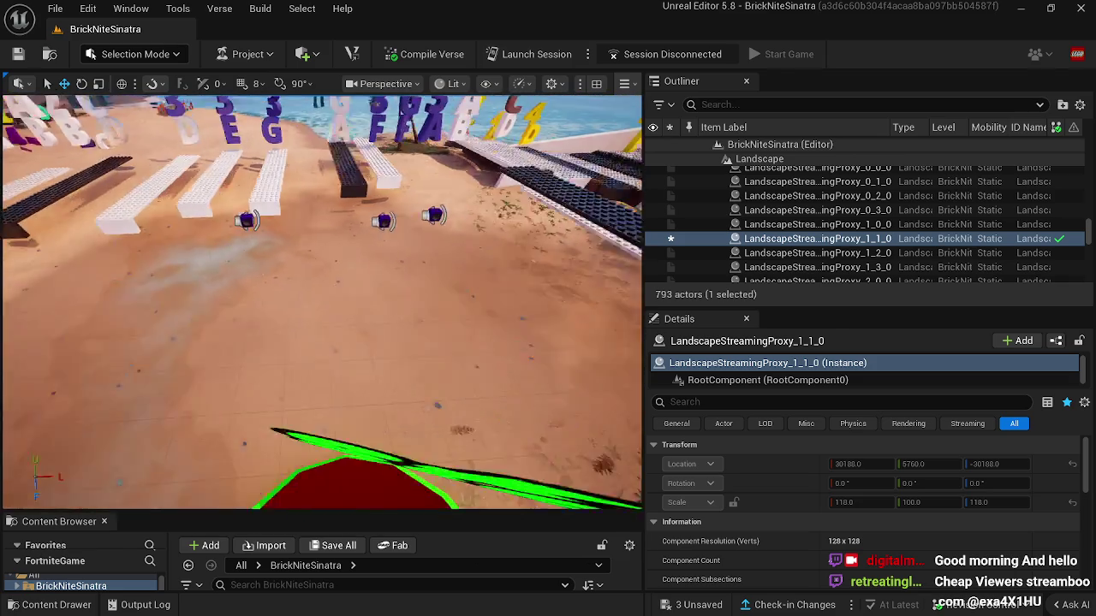
Step: Delete the loose black strip kiu6 and the loose white strip from the sand
left_click(340, 282)
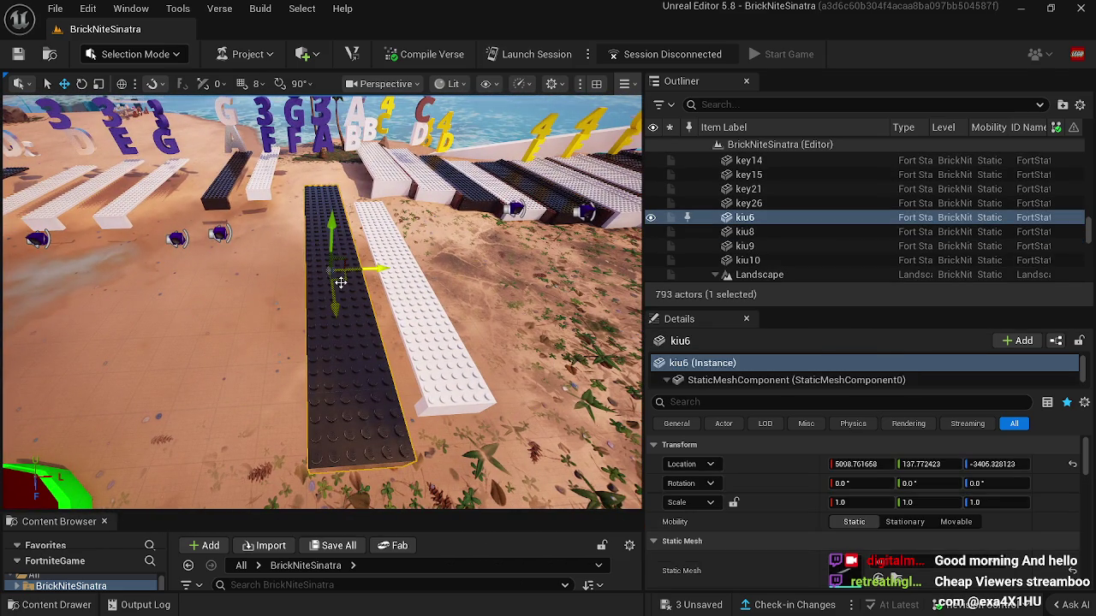
key("Delete")
left_click(409, 281)
key("Delete")
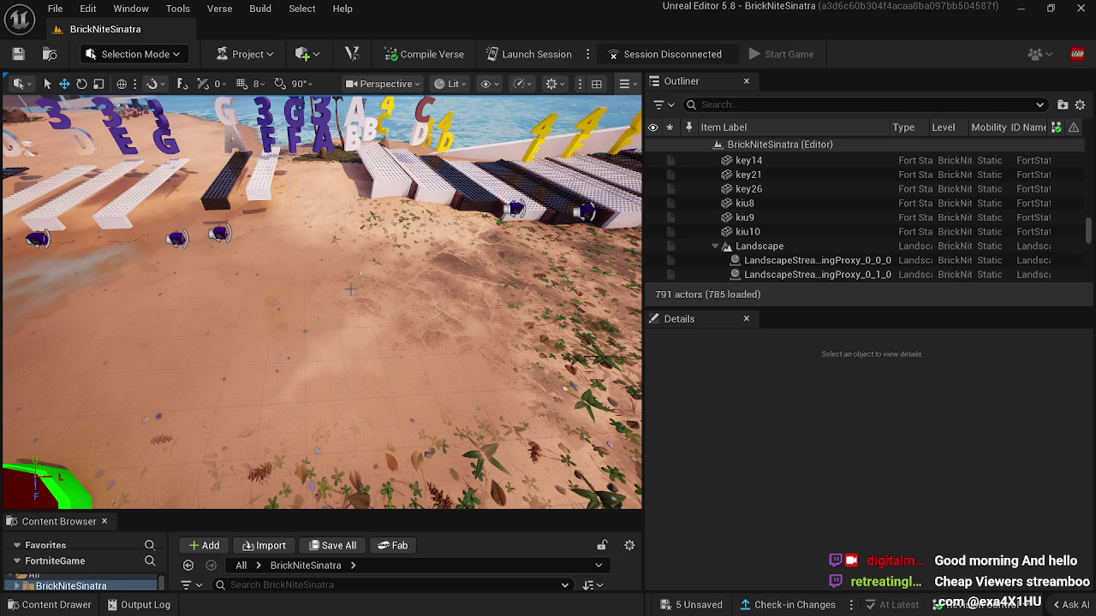
key("s")
mouse_move(374, 251)
left_mouse_down()
mouse_move(387, 212)
mouse_move(374, 251)
left_mouse_up()
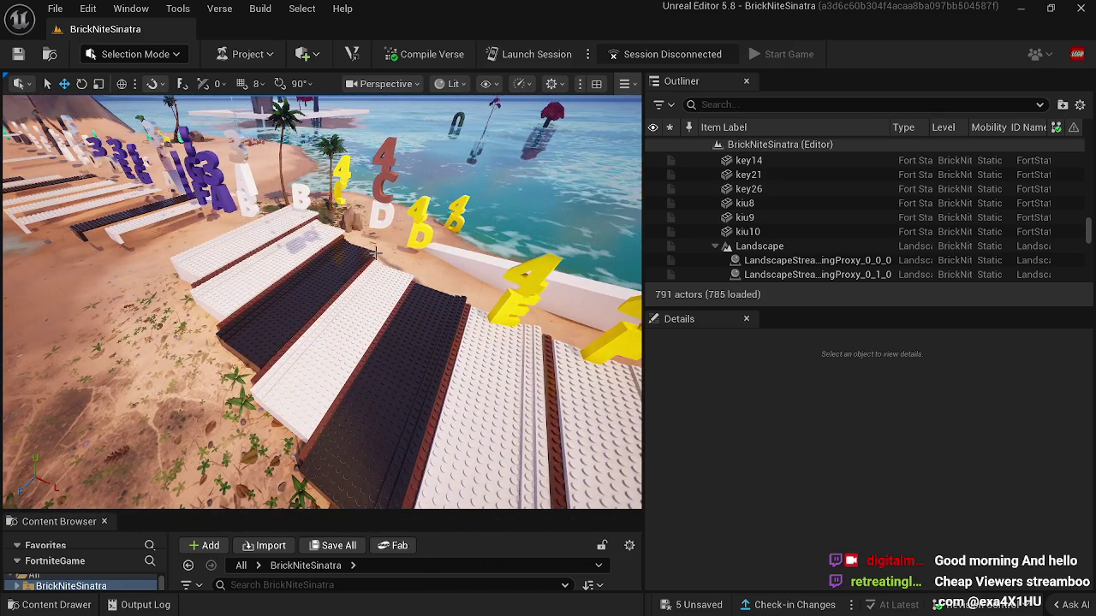
Step: Try selecting various letters, including Alphabet Cx7, the C and the brown 4
left_click(339, 187)
left_click_drag(333, 198, 323, 186)
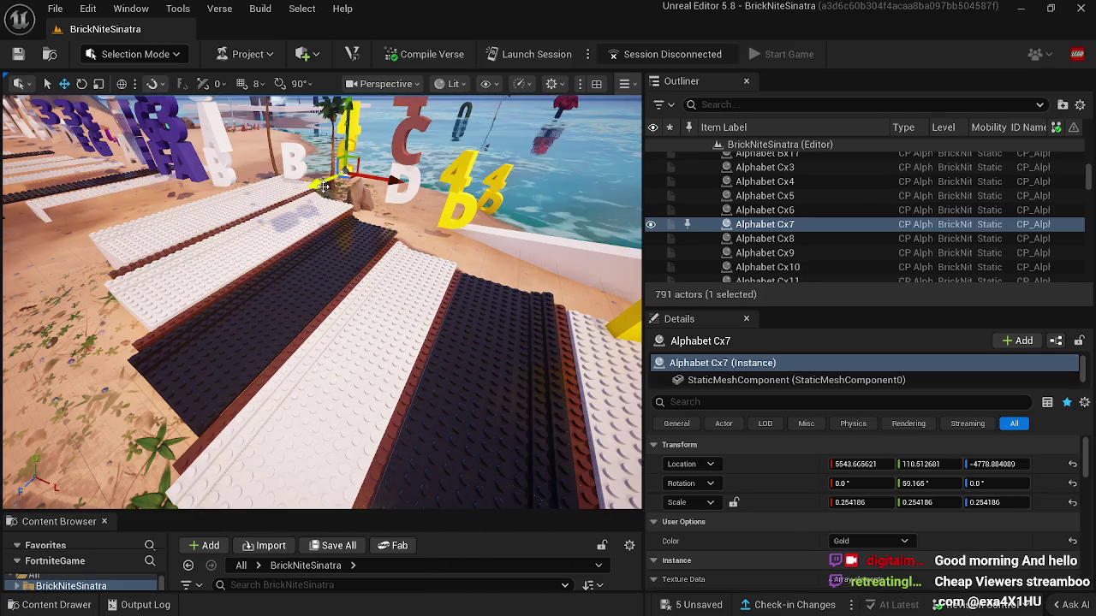
left_click(353, 135, "ctrl")
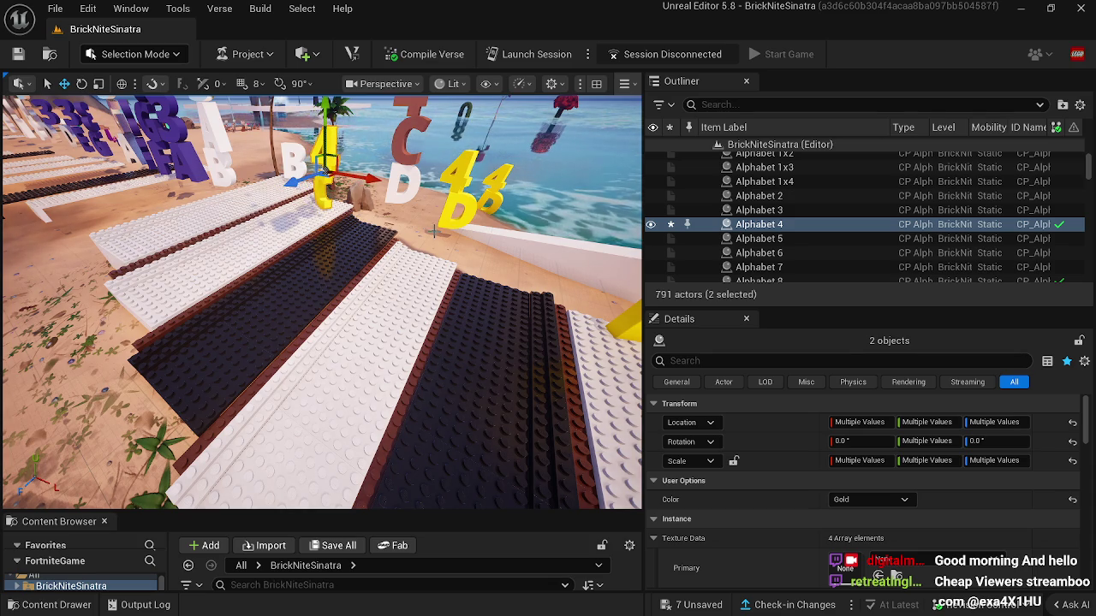
scroll(434, 230, "down", 5)
left_click(408, 238)
left_click(412, 198, "ctrl")
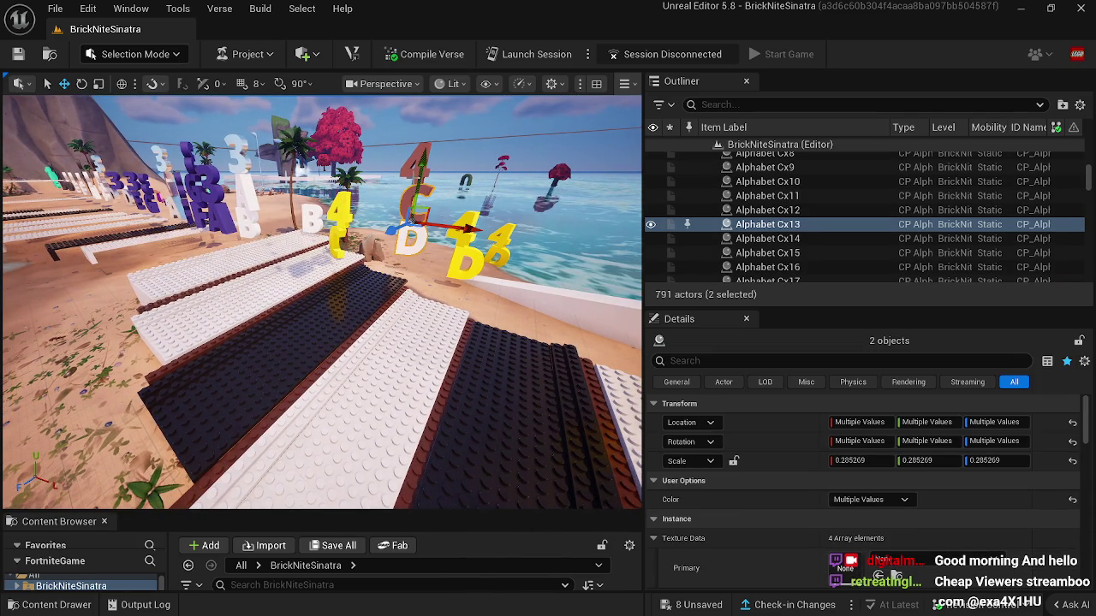
left_click(419, 160, "ctrl")
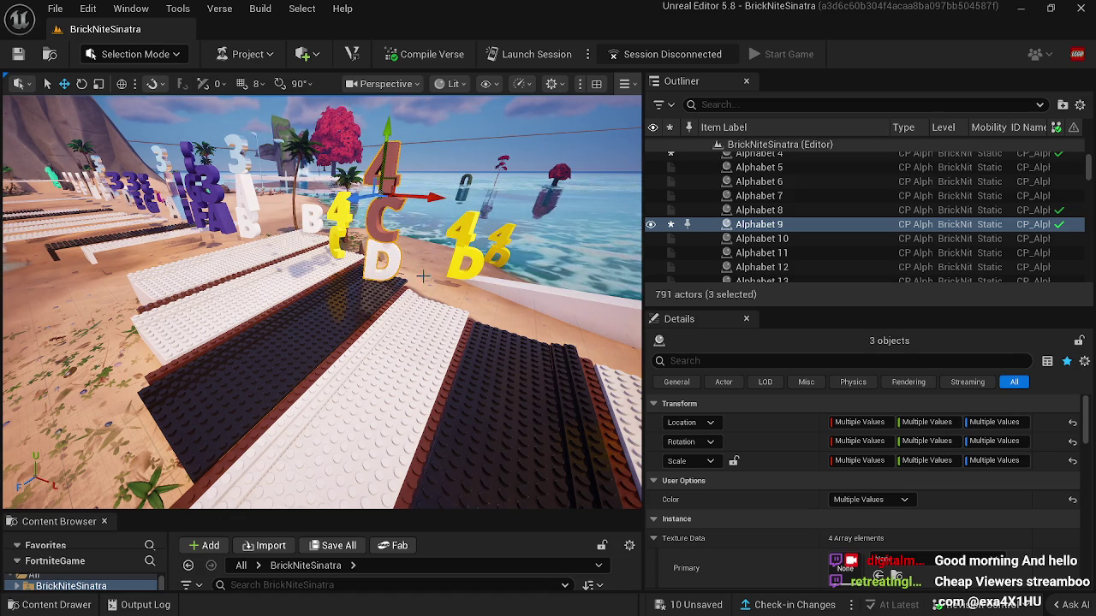
Step: Select the yellow 4 and D and lower them beside the brick keys
left_click(463, 247)
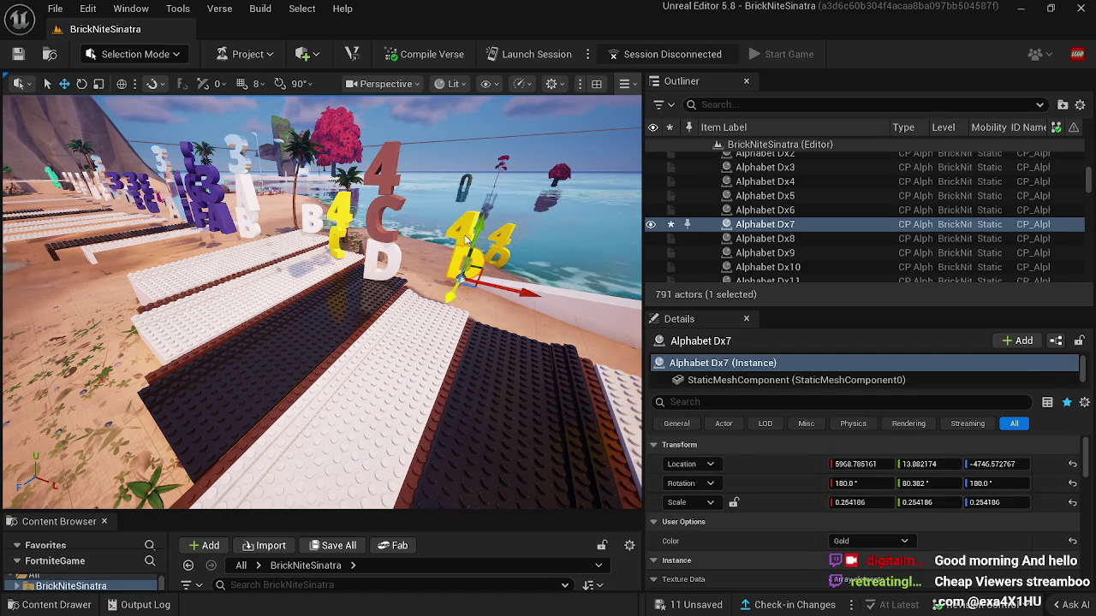
left_click(464, 240, "ctrl")
left_click_drag(445, 260, 422, 285)
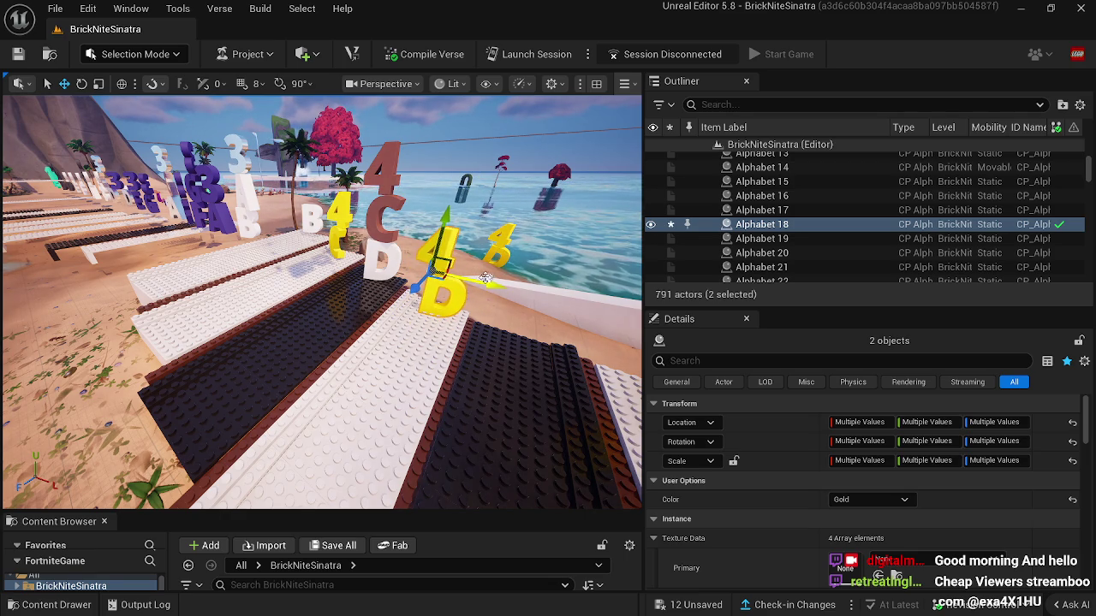
mouse_move(380, 333)
left_mouse_down()
mouse_move(337, 237)
mouse_move(325, 247)
mouse_move(368, 247)
mouse_move(343, 257)
mouse_move(321, 377)
left_mouse_up()
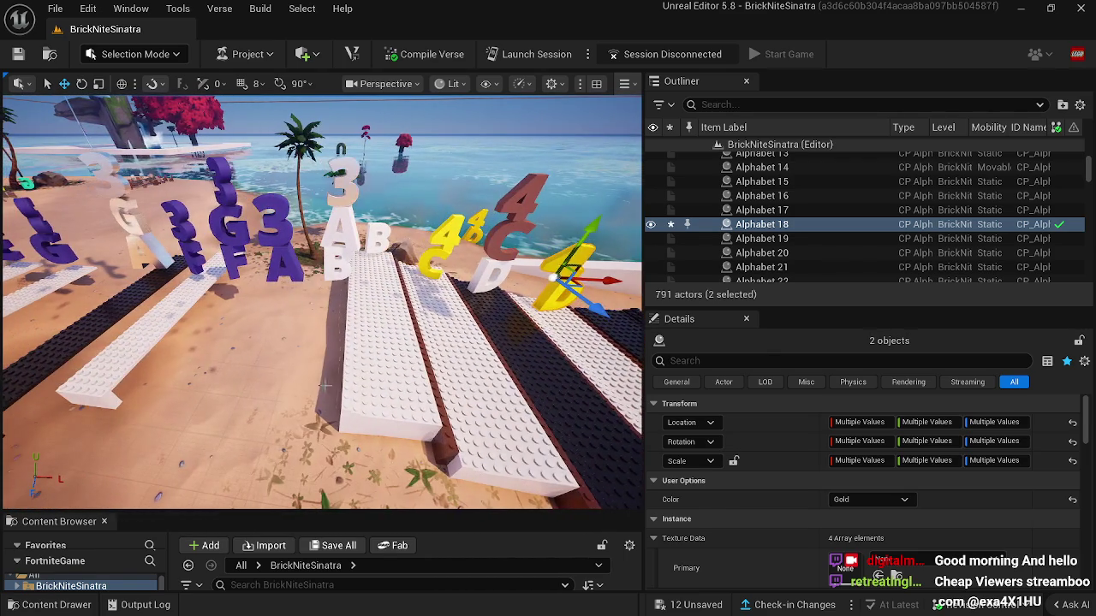
left_click(321, 383)
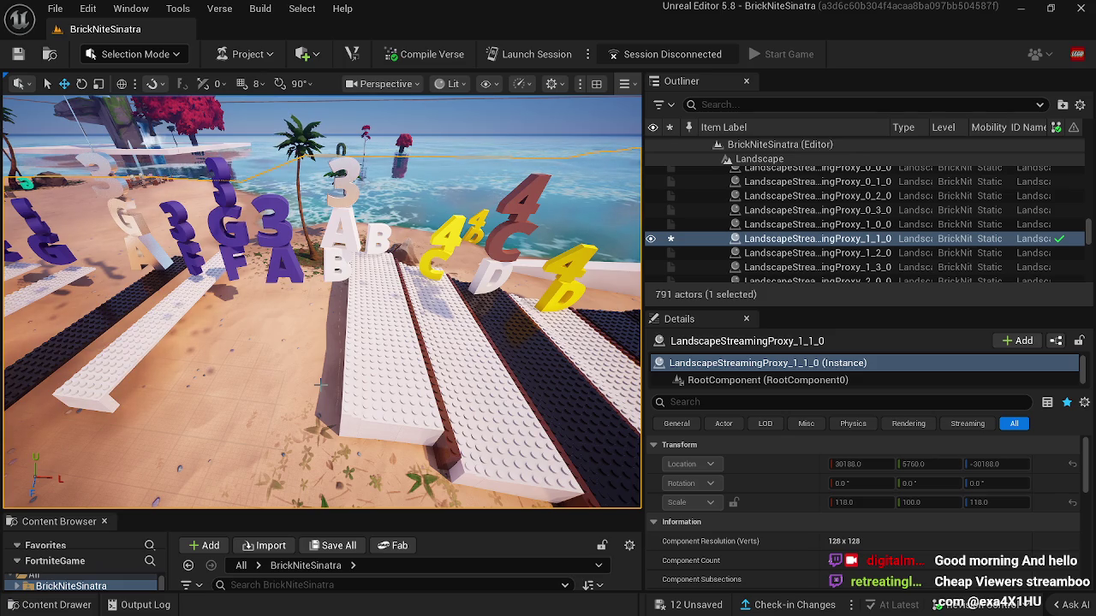
mouse_move(349, 361)
left_mouse_down()
mouse_move(441, 368)
mouse_move(339, 363)
left_mouse_up()
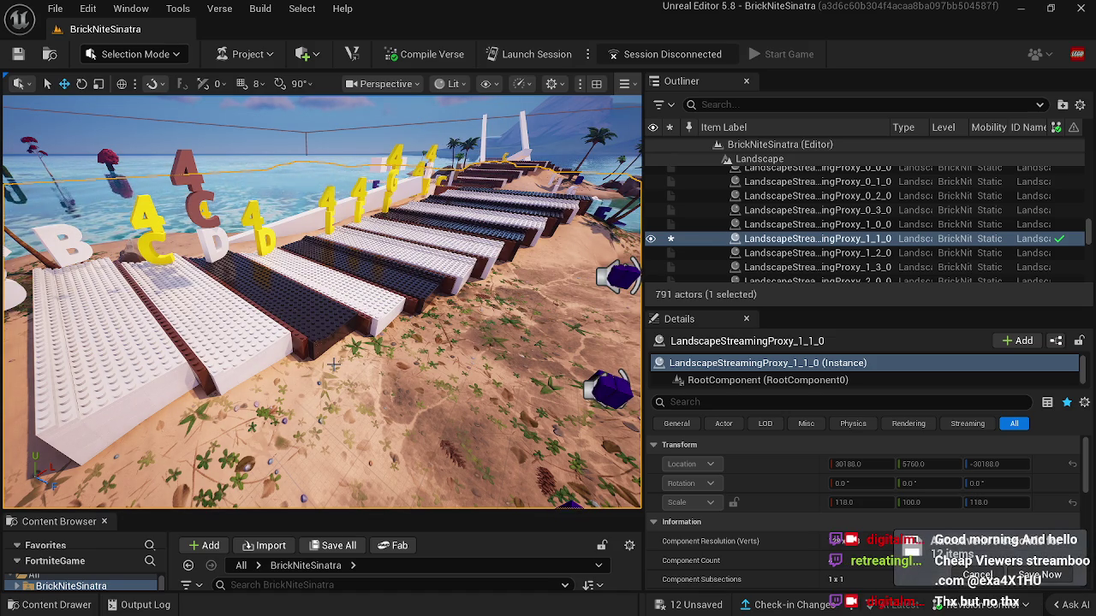
left_click_drag(407, 377, 409, 377)
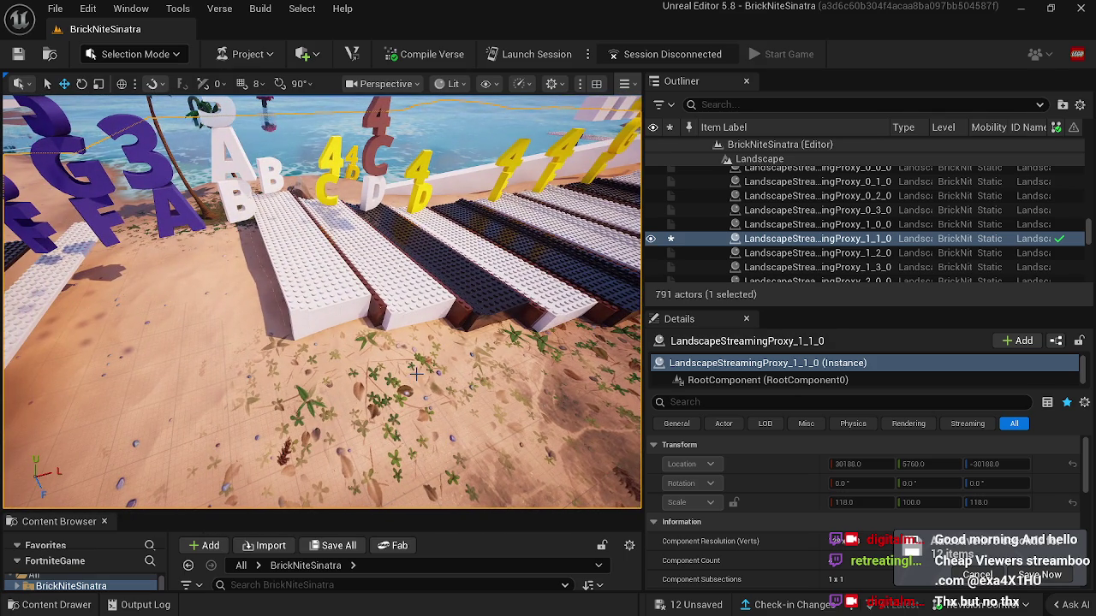
left_click_drag(466, 291, 467, 291)
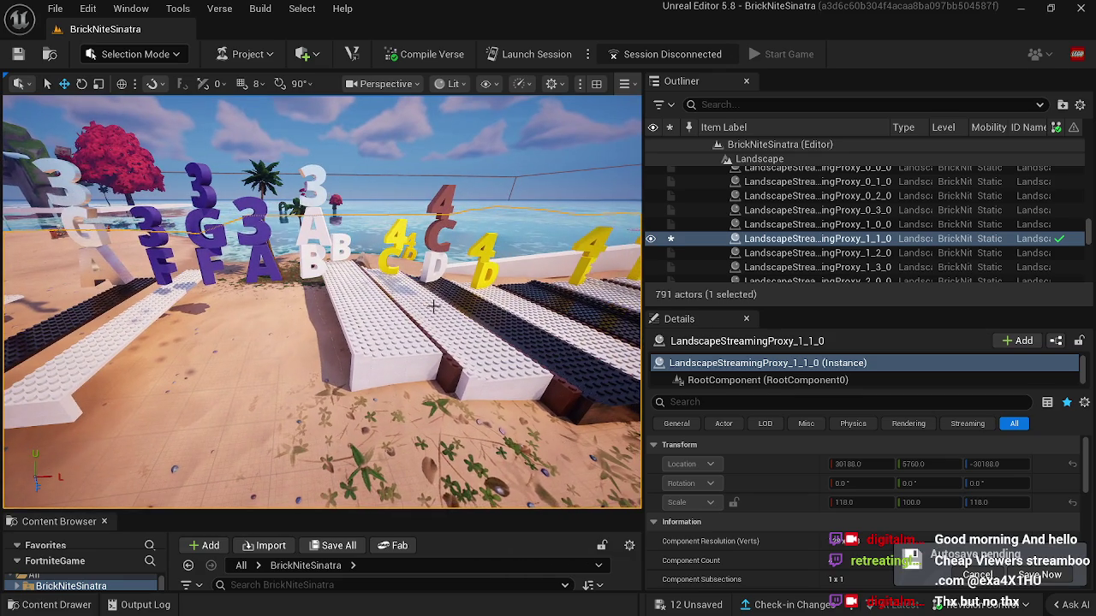
left_click(423, 350)
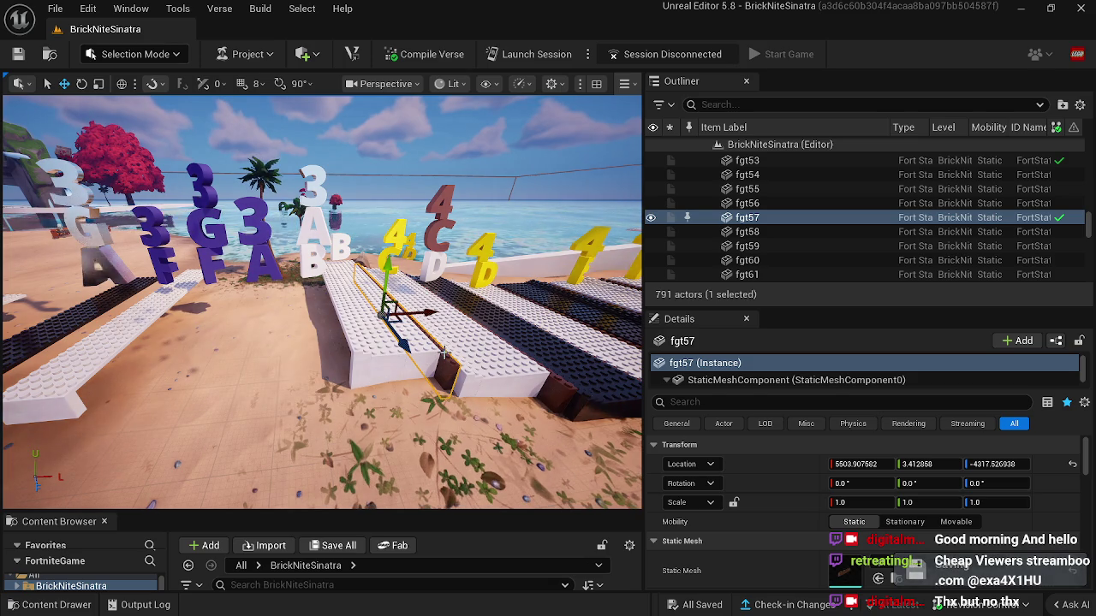
Step: Duplicate the white key brick fgt57 and undo a trial move along X
key("ctrl+d")
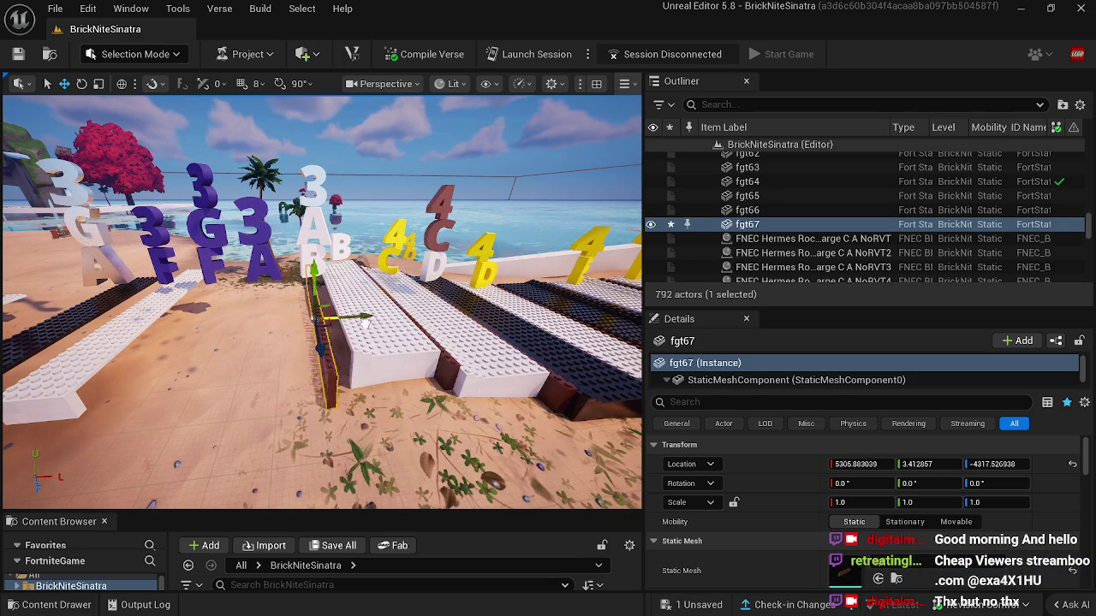
left_click(427, 322)
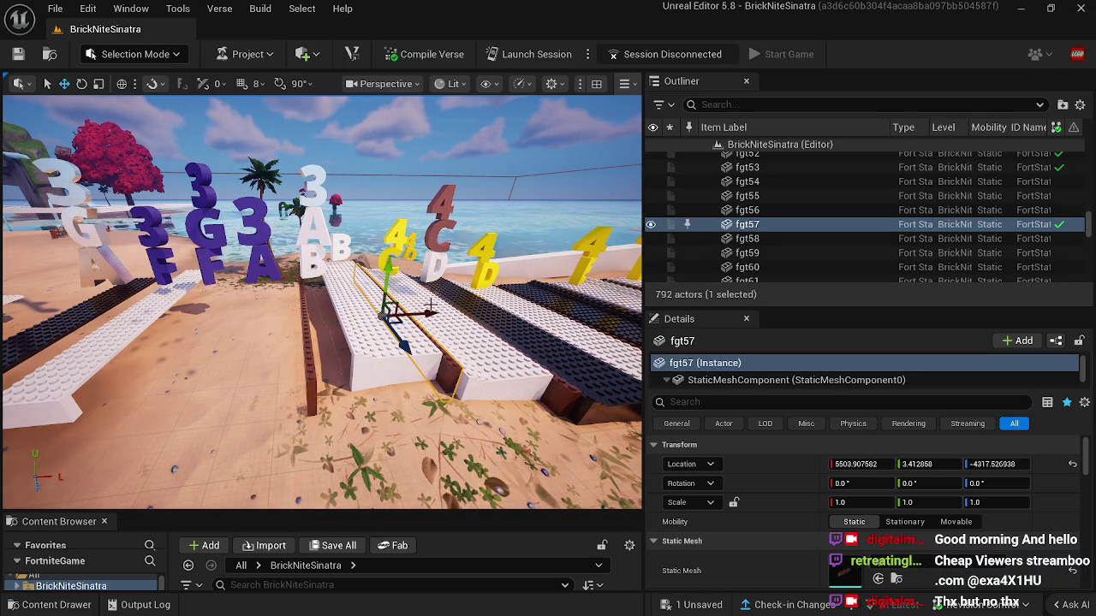
left_click_drag(427, 321, 389, 313)
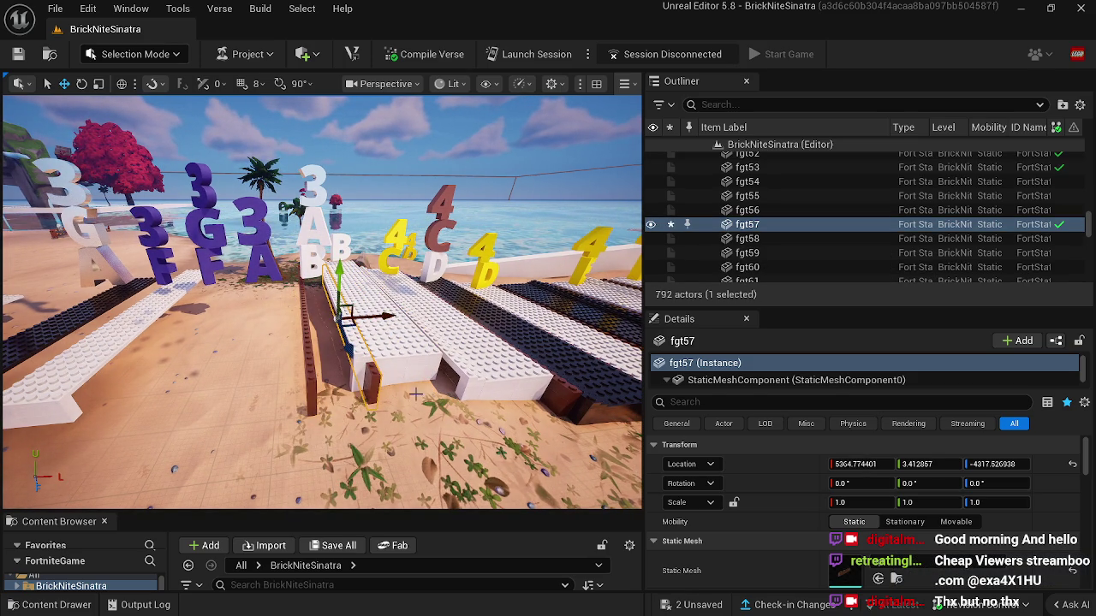
key("ctrl+z")
left_click(405, 444)
Step: Duplicate the dark key strip sr003 and shift the copy left into the gap
mouse_move(405, 443)
left_mouse_down()
mouse_move(405, 398)
mouse_move(445, 395)
left_mouse_up()
left_click(425, 365)
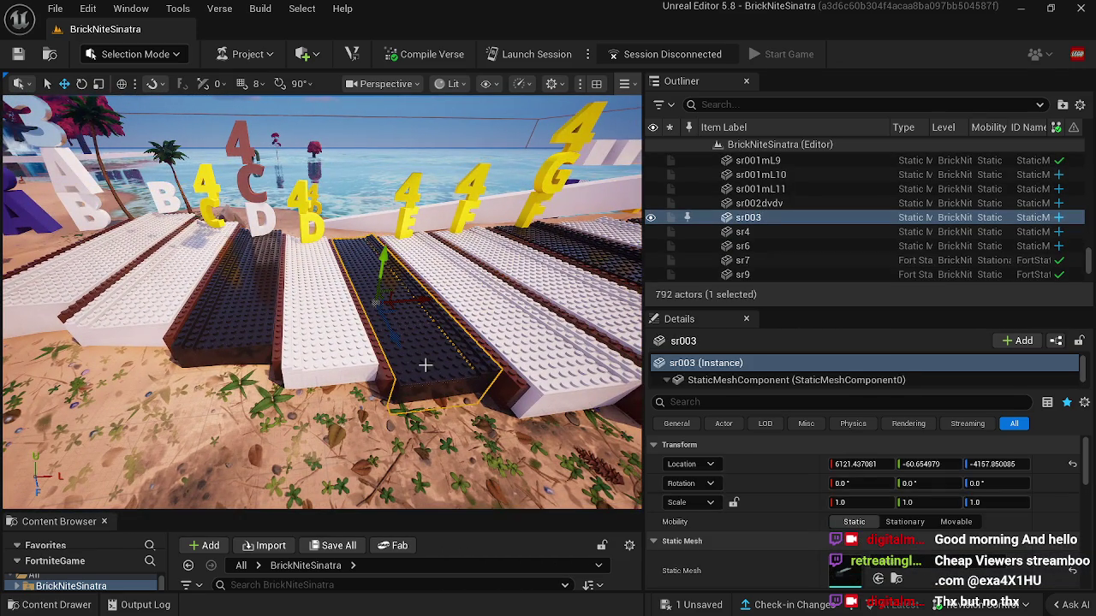
key("ctrl+d")
mouse_move(416, 305)
left_mouse_down()
mouse_move(394, 296)
mouse_move(122, 316)
left_mouse_up()
key("f")
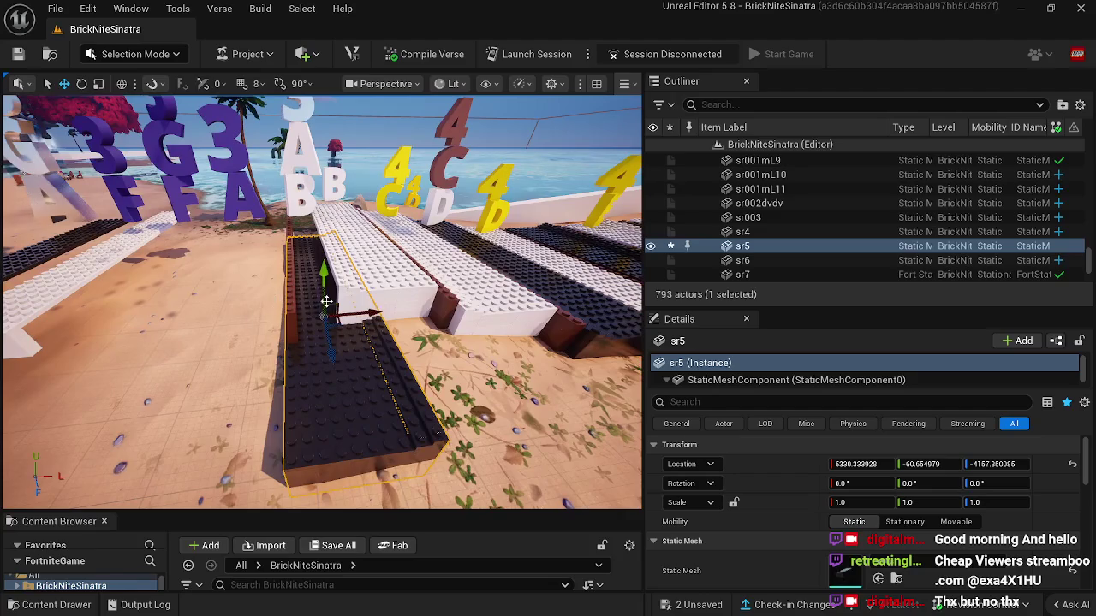
mouse_move(366, 313)
left_mouse_down()
mouse_move(291, 306)
mouse_move(304, 372)
mouse_move(265, 360)
mouse_move(359, 353)
left_mouse_up()
left_click(304, 372)
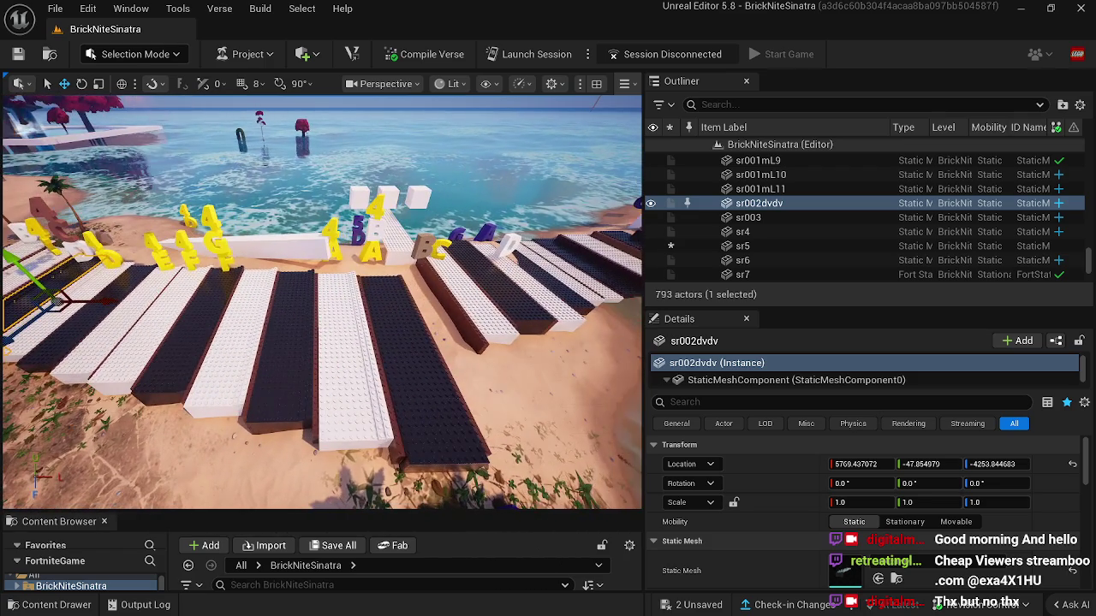
Step: Duplicate strip sr002dvdv and move the copy to the right-hand rows along the beach
key("ctrl+d")
mouse_move(103, 299)
left_mouse_down()
mouse_move(479, 319)
mouse_move(511, 334)
mouse_move(565, 395)
left_mouse_up()
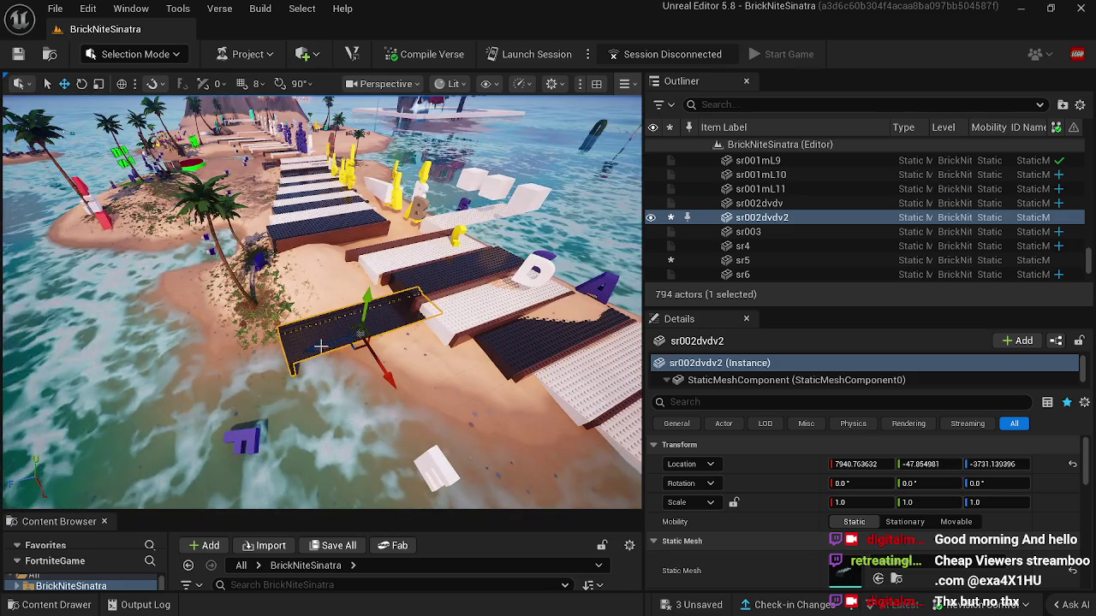
left_click_drag(320, 345, 272, 354)
left_click_drag(443, 383, 458, 381)
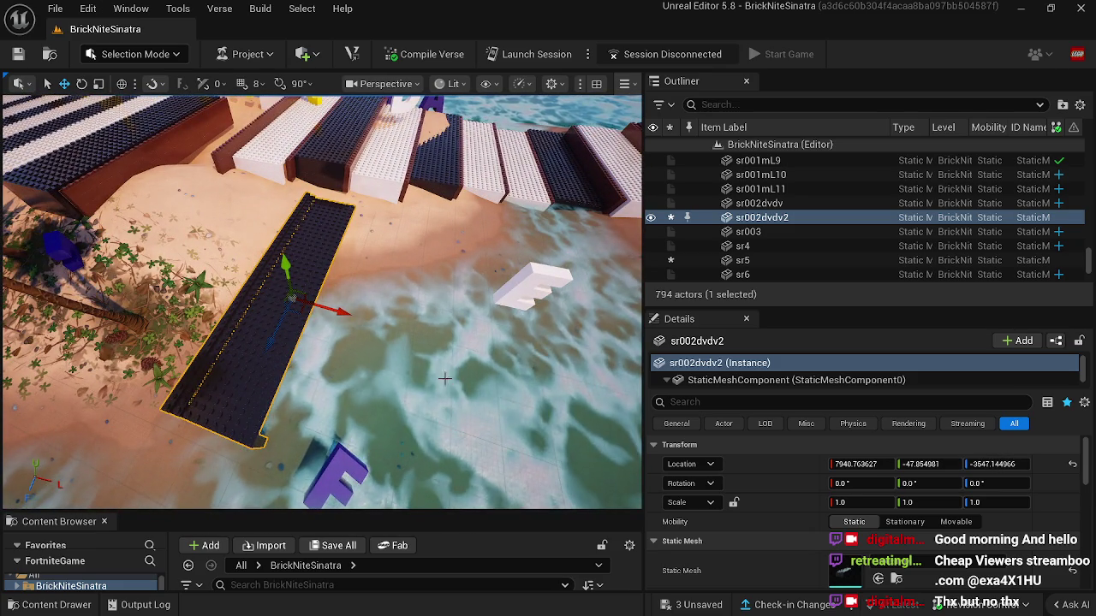
Step: Duplicate the strip again and place the copy sr002dvdv3 beside the first
key("ctrl+d")
left_click_drag(341, 310, 476, 323)
mouse_move(346, 349)
left_mouse_down()
mouse_move(368, 338)
mouse_move(325, 318)
left_mouse_up()
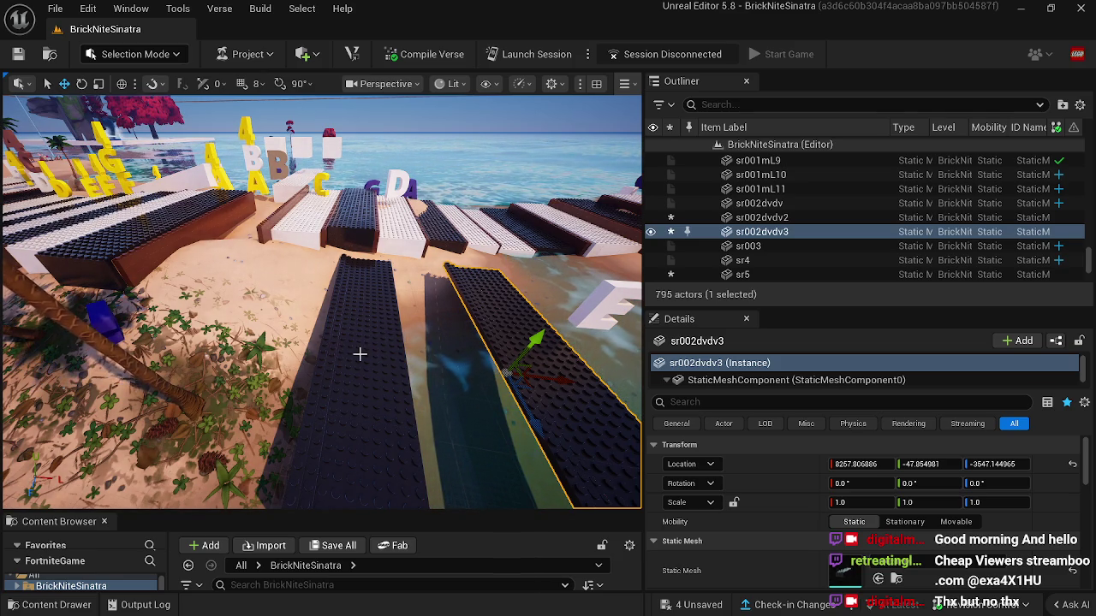
mouse_move(281, 274)
left_mouse_down()
mouse_move(260, 294)
mouse_move(212, 294)
mouse_move(279, 276)
left_mouse_up()
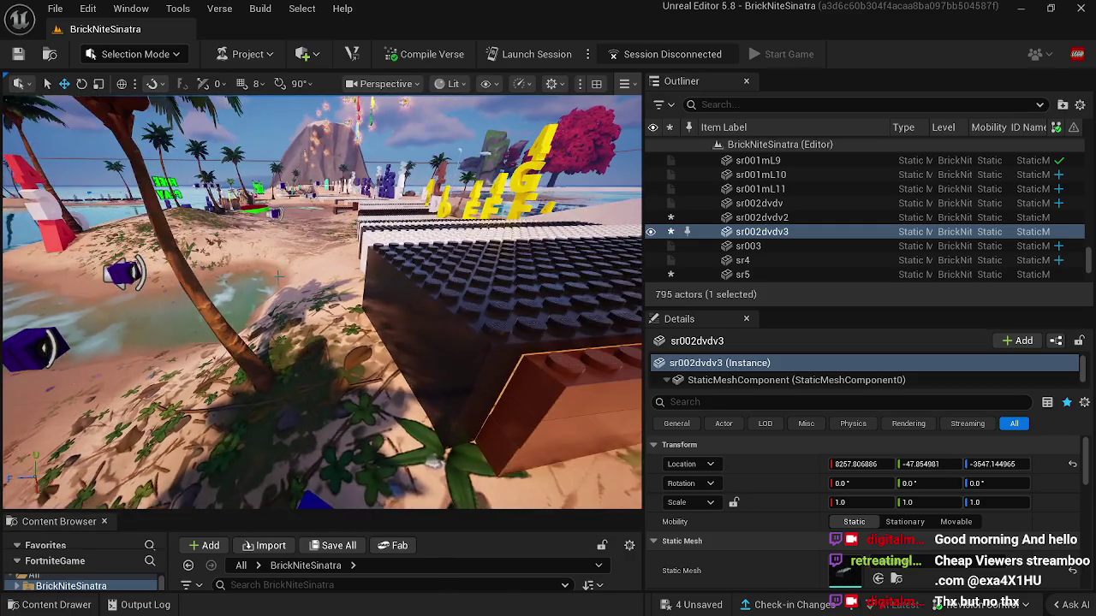
left_click(345, 346)
left_click_drag(359, 354, 325, 354)
Step: In LEGO Brick Editor mode, nudge brick block fgt20 slightly down-left
left_click(135, 54)
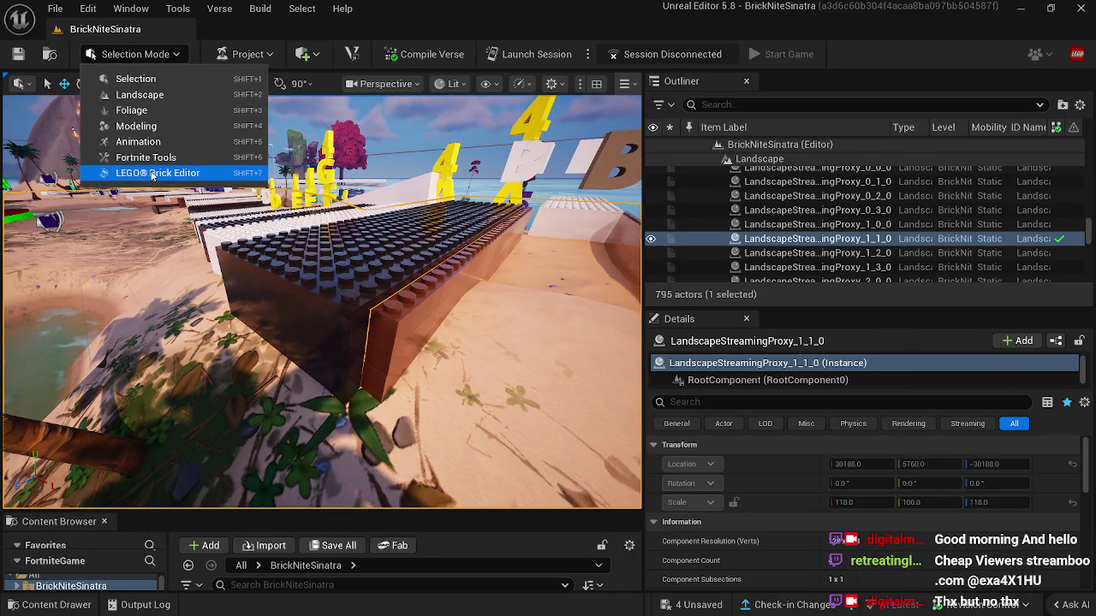
left_click(158, 173)
left_click(435, 321)
left_click_drag(437, 324, 416, 327)
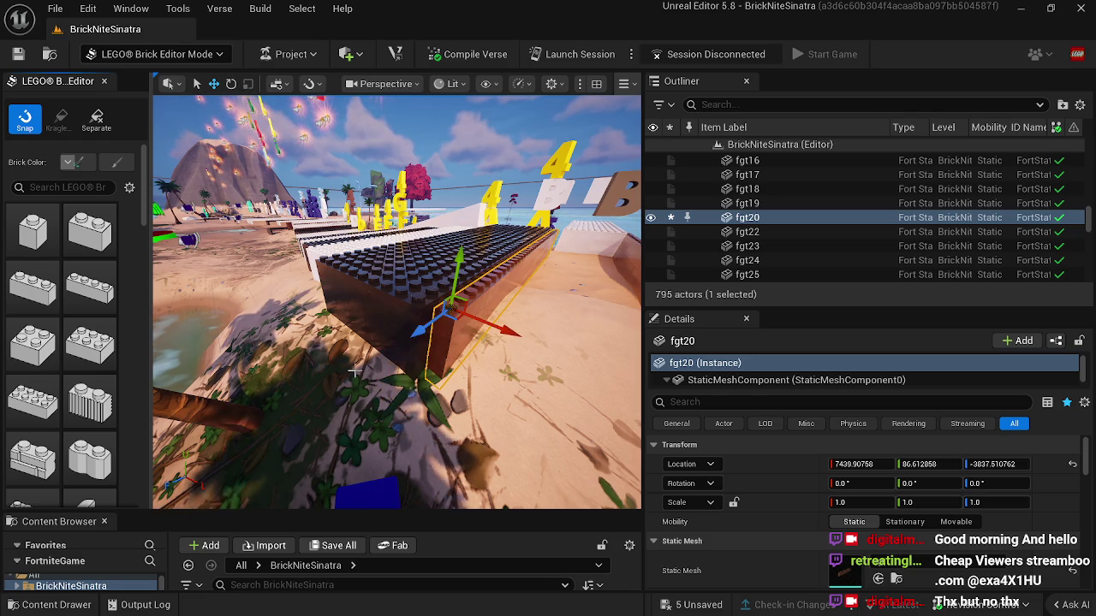
Step: Return to Selection Mode with nothing selected and a wide beach view
left_click(133, 60)
left_click(135, 78)
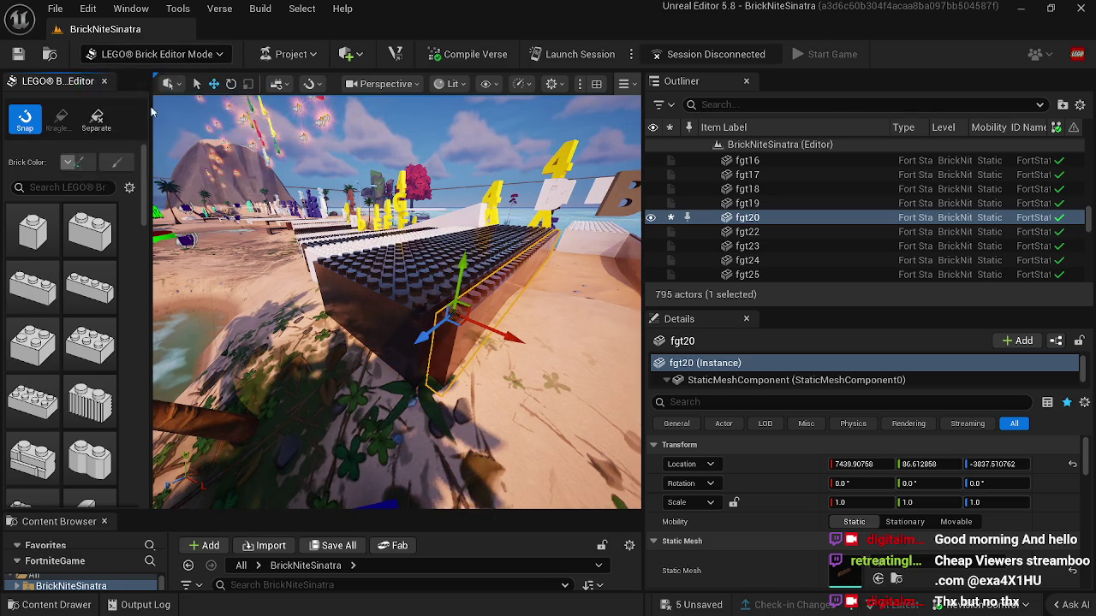
left_click(202, 354)
mouse_move(202, 354)
left_mouse_down()
mouse_move(244, 343)
mouse_move(242, 372)
left_mouse_up()
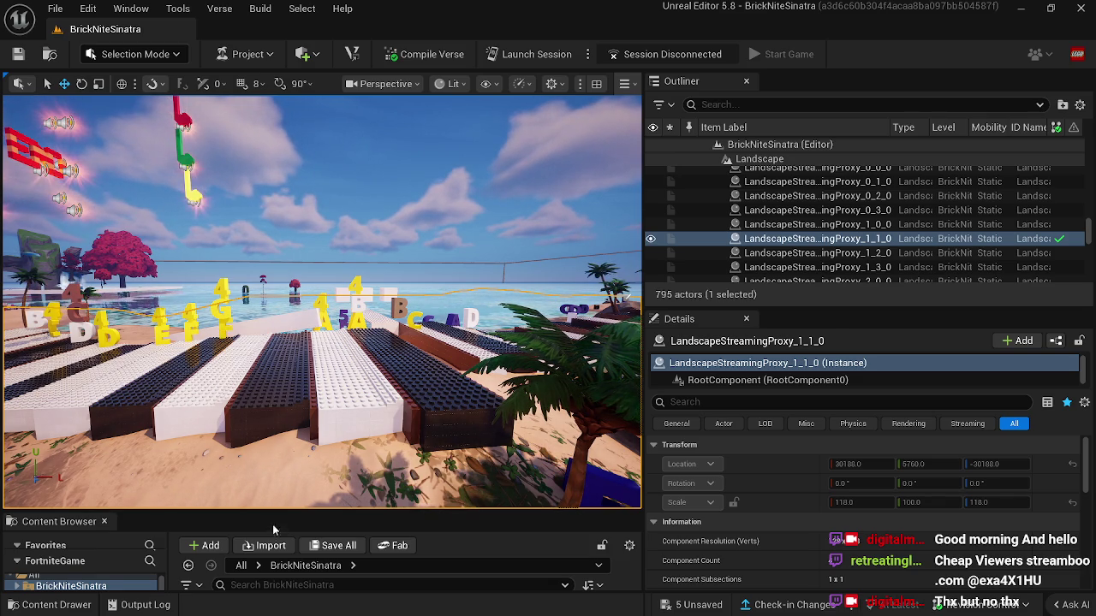
Step: Start the YouTube end-card video 'Exit Strategy – Jepe', then bring UEFN back maximized
left_click(1050, 7)
left_click(865, 92)
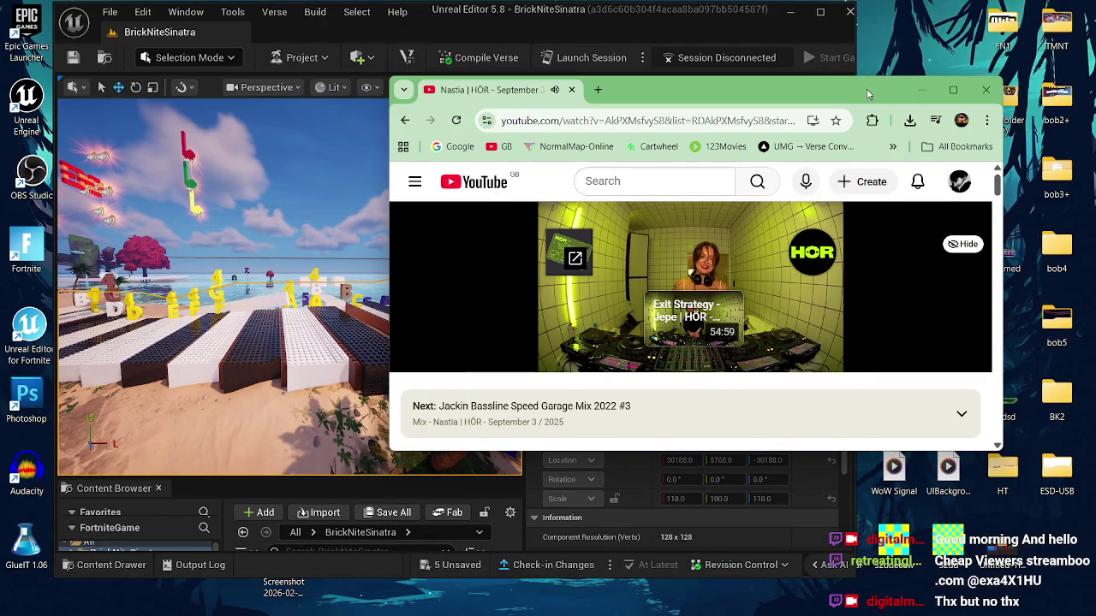
left_click(673, 313)
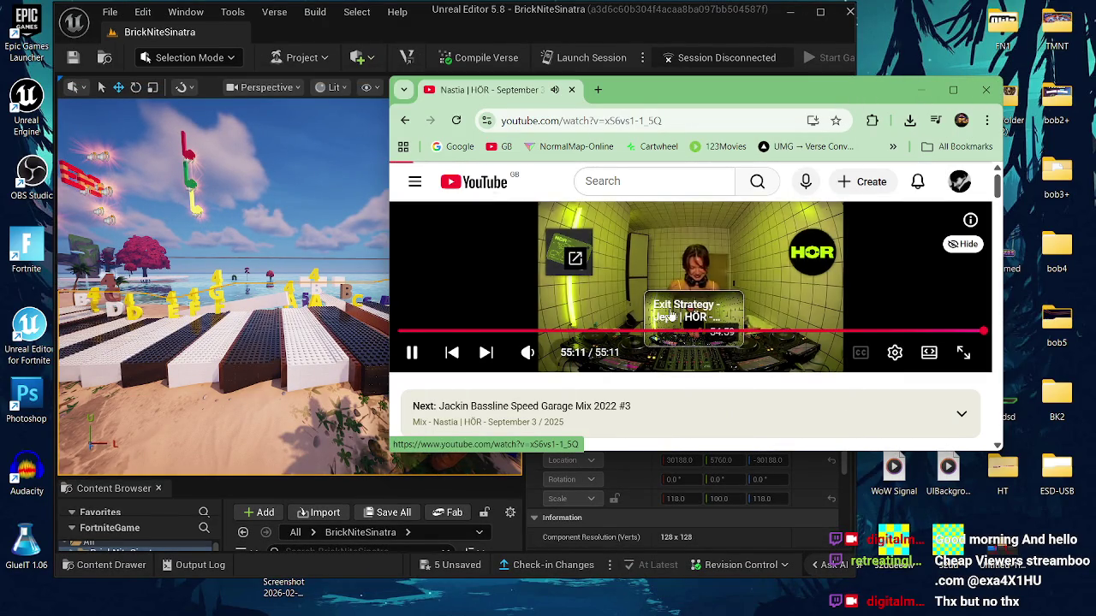
left_click(580, 25)
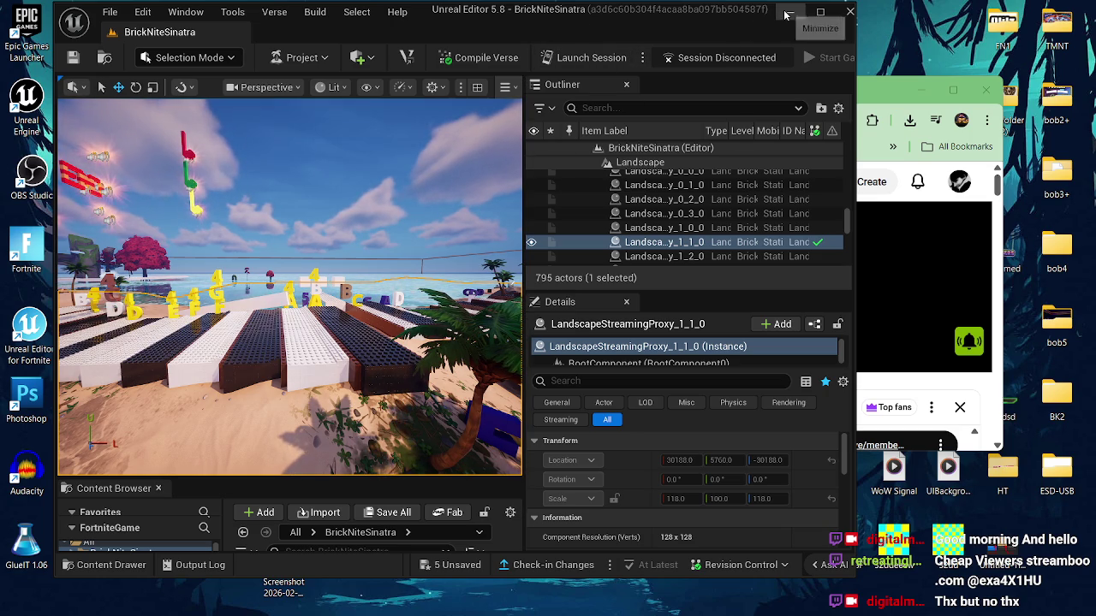
left_click(819, 14)
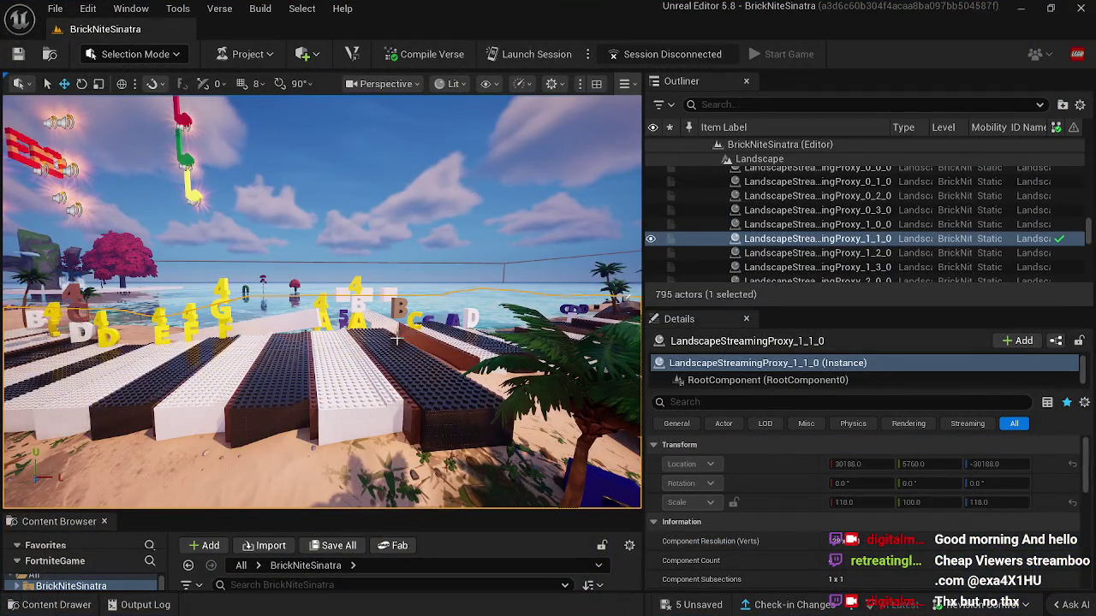
Step: In LEGO Brick Editor mode, drag the white strip sr001m7 toward the centre and delete it
left_click_drag(321, 299, 321, 343)
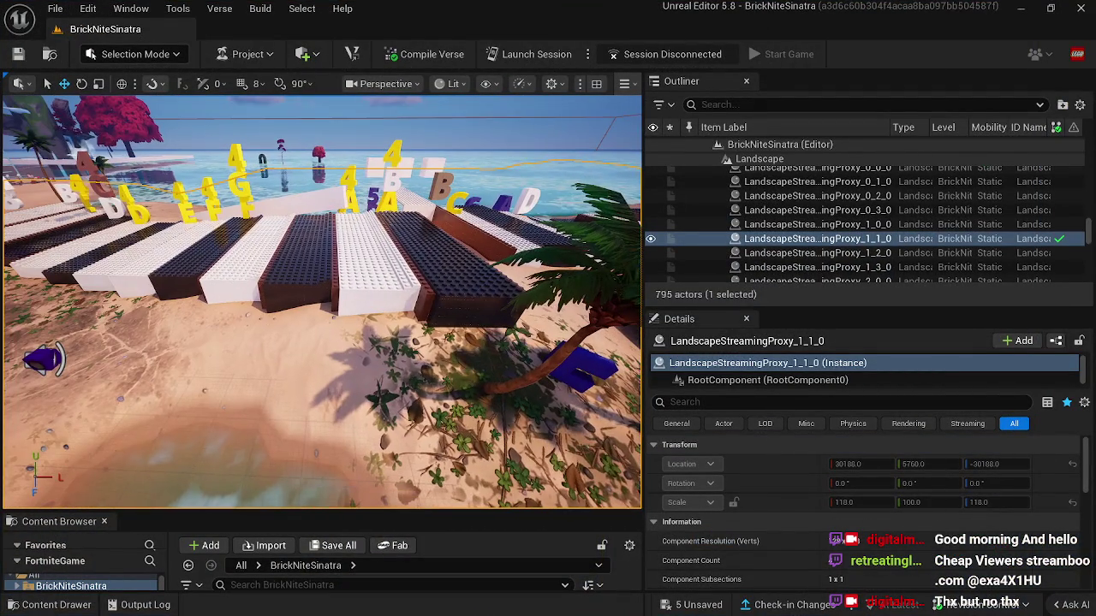
left_click_drag(321, 299, 278, 231)
key("d")
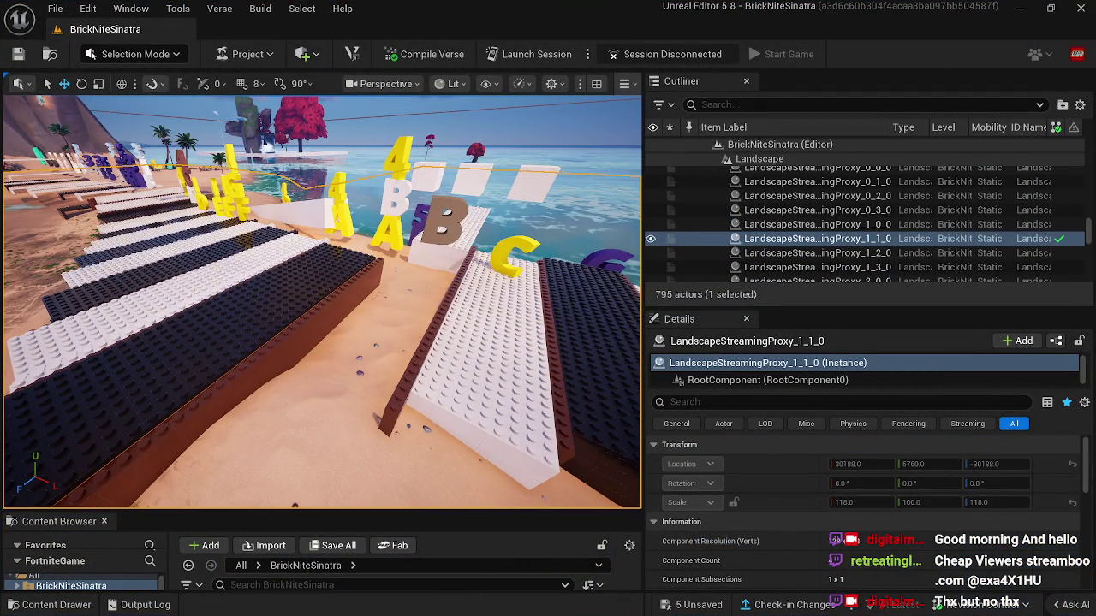
left_click_drag(363, 303, 529, 256)
left_click(531, 255)
left_click(133, 54)
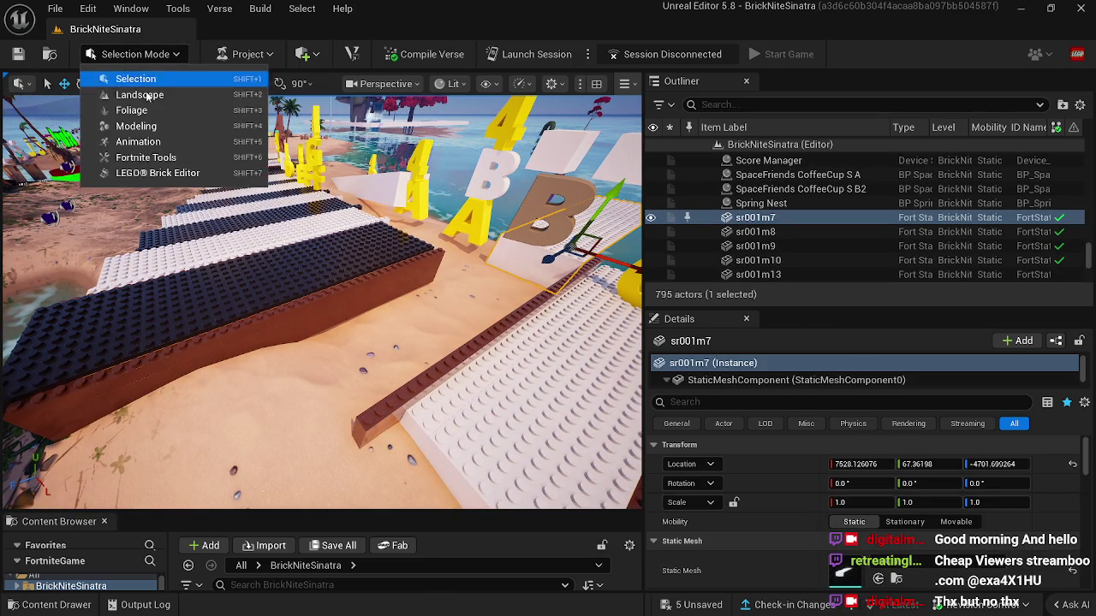
left_click(158, 173)
mouse_move(561, 274)
left_mouse_down()
mouse_move(440, 342)
mouse_move(428, 366)
mouse_move(419, 342)
mouse_move(402, 360)
mouse_move(394, 351)
mouse_move(411, 325)
mouse_move(373, 342)
left_mouse_up()
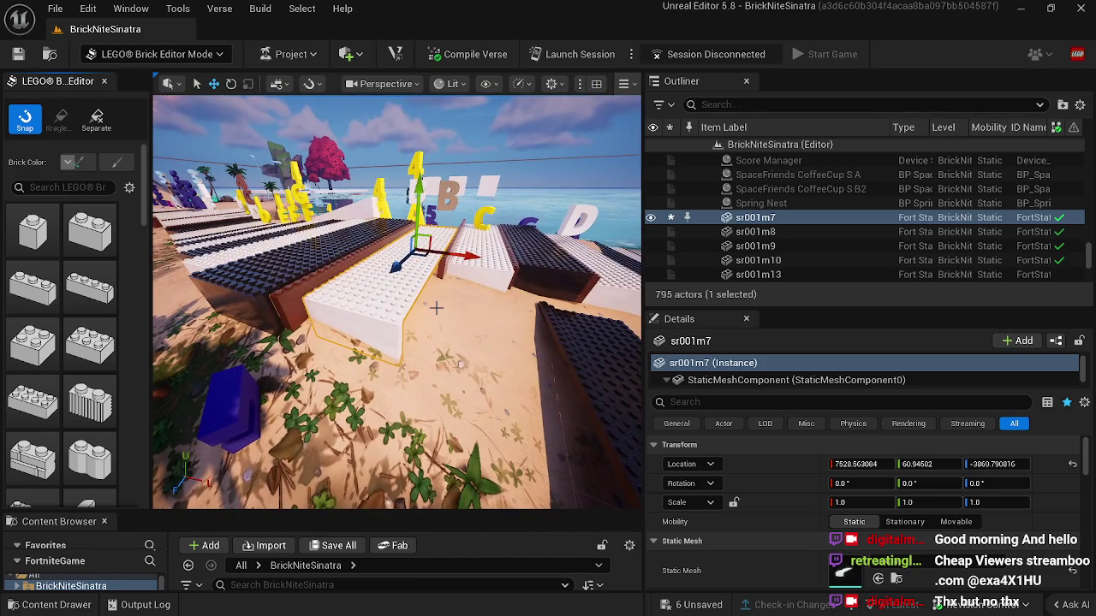
key("Delete")
Step: Delete the loose white bricks sr001m9 and sr001m8, then select strip sr0022m2
mouse_move(444, 293)
left_mouse_down()
mouse_move(431, 293)
mouse_move(445, 294)
left_mouse_up()
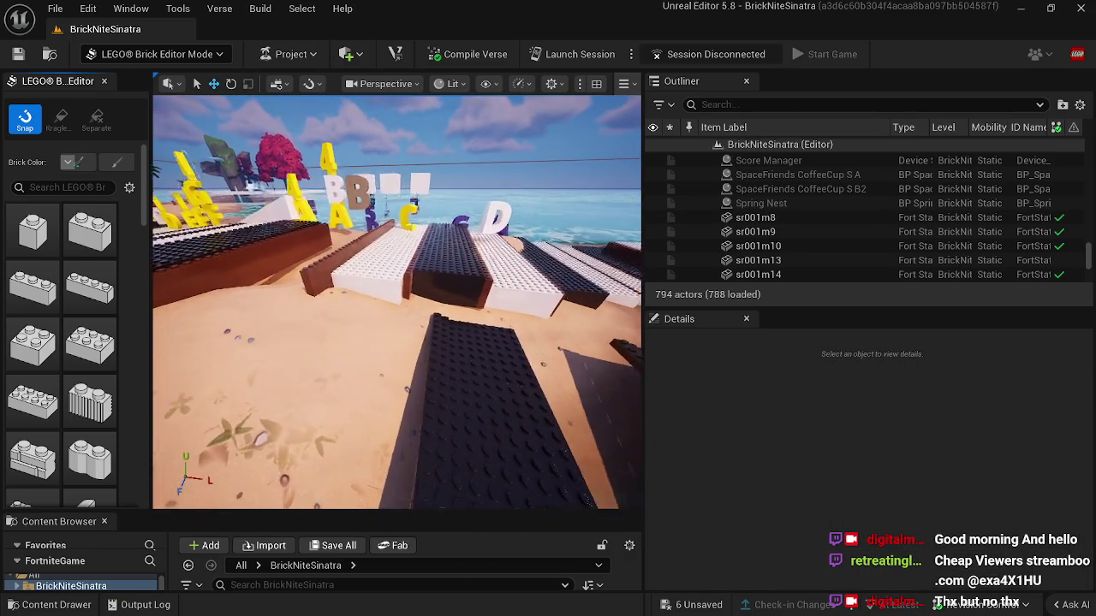
left_click(447, 281)
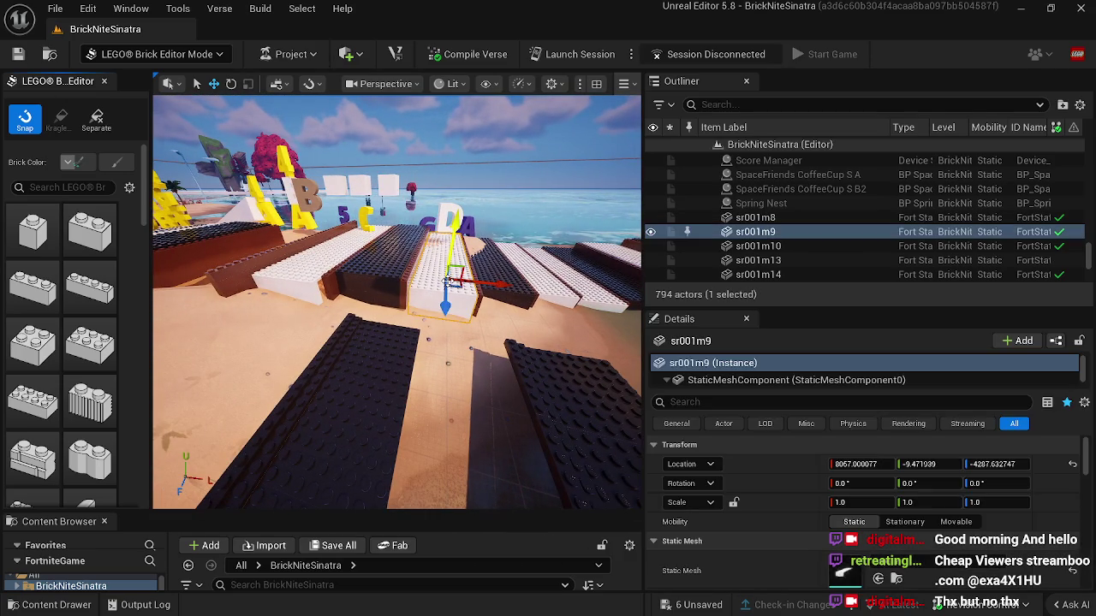
key("Delete")
left_click(312, 282)
key("Delete")
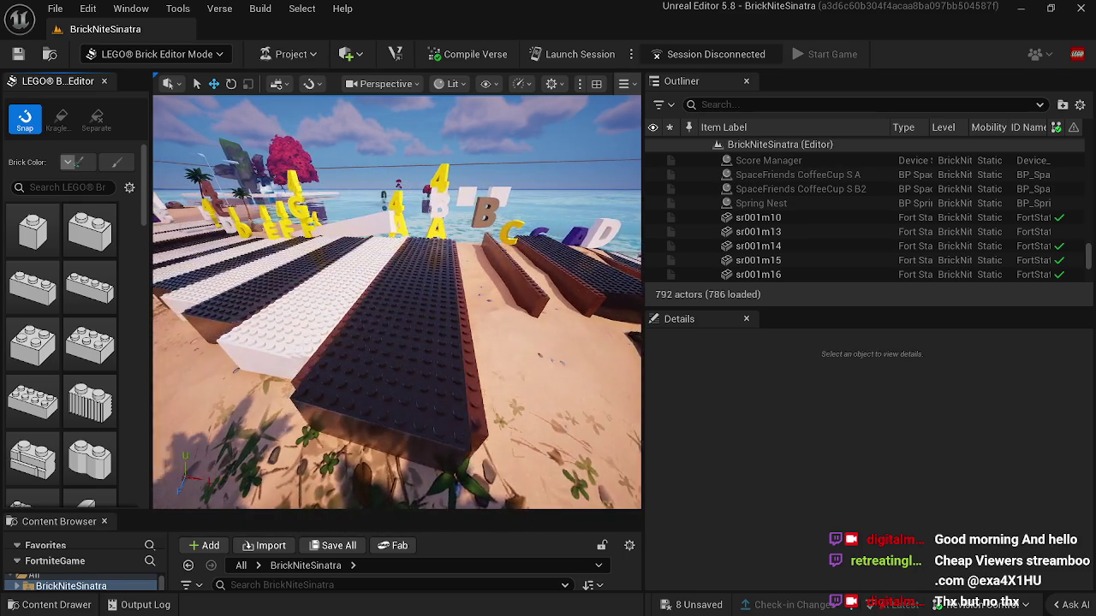
mouse_move(317, 304)
left_mouse_down()
mouse_move(278, 299)
mouse_move(310, 313)
mouse_move(300, 322)
left_mouse_up()
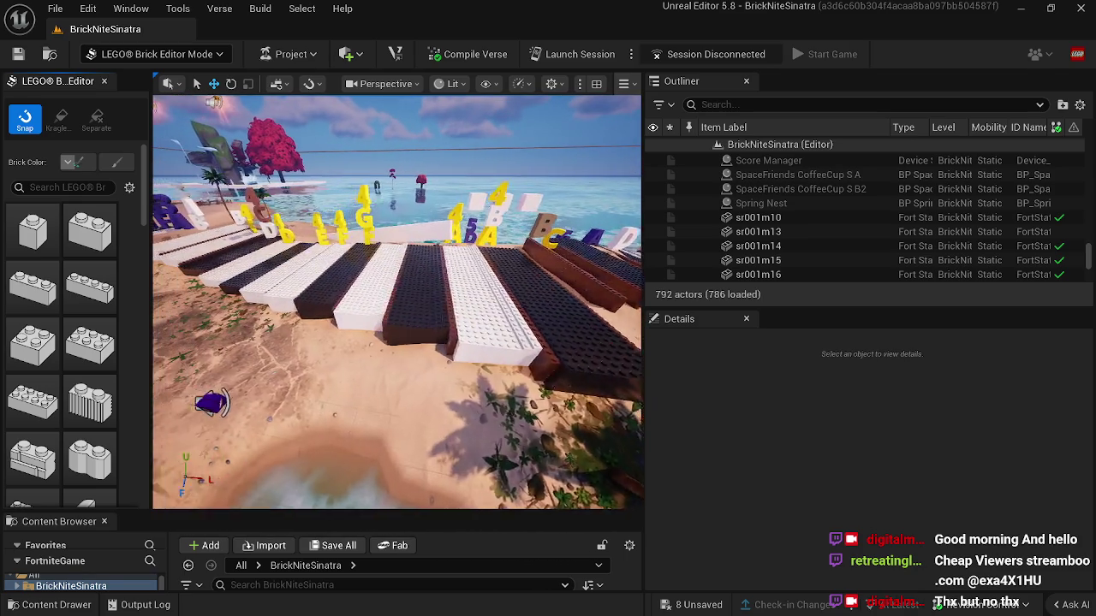
left_click(216, 255)
mouse_move(216, 255)
left_mouse_down()
mouse_move(211, 244)
mouse_move(266, 282)
mouse_move(289, 258)
mouse_move(389, 338)
mouse_move(402, 312)
mouse_move(460, 294)
left_mouse_up()
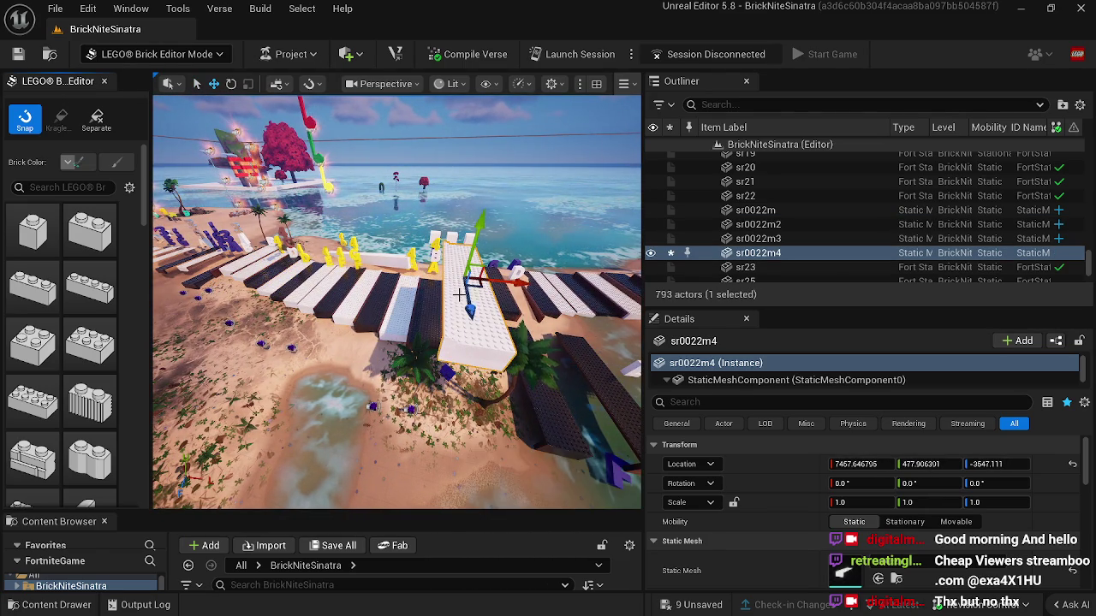
Step: Try moving white brick sr0022m4 forward along the beach, then undo the move
left_click_drag(386, 337, 370, 300)
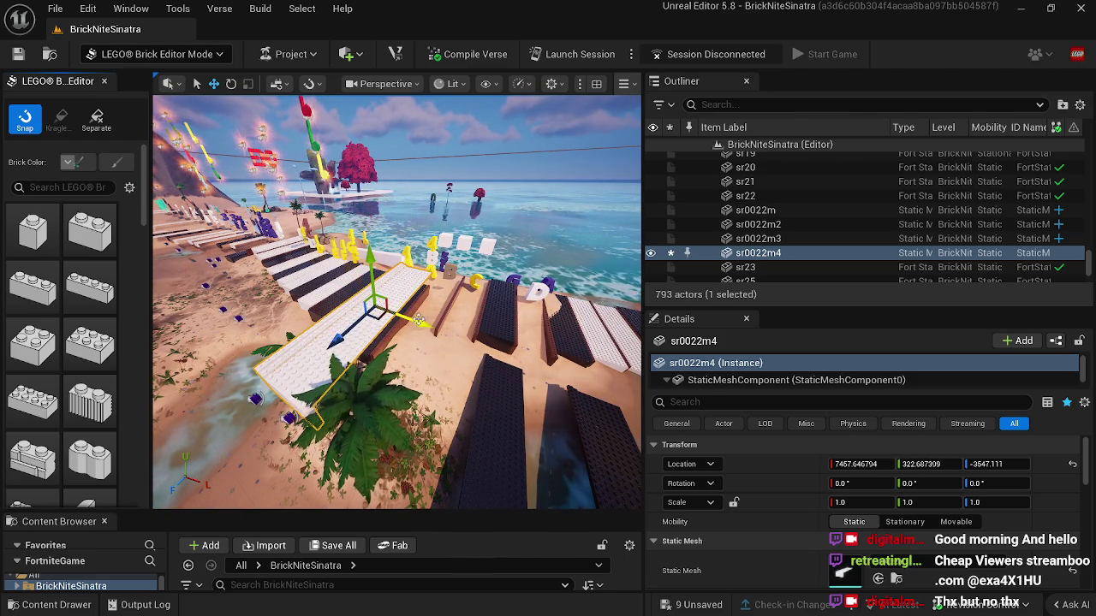
mouse_move(530, 326)
left_mouse_down()
mouse_move(466, 321)
mouse_move(526, 326)
mouse_move(504, 318)
left_mouse_up()
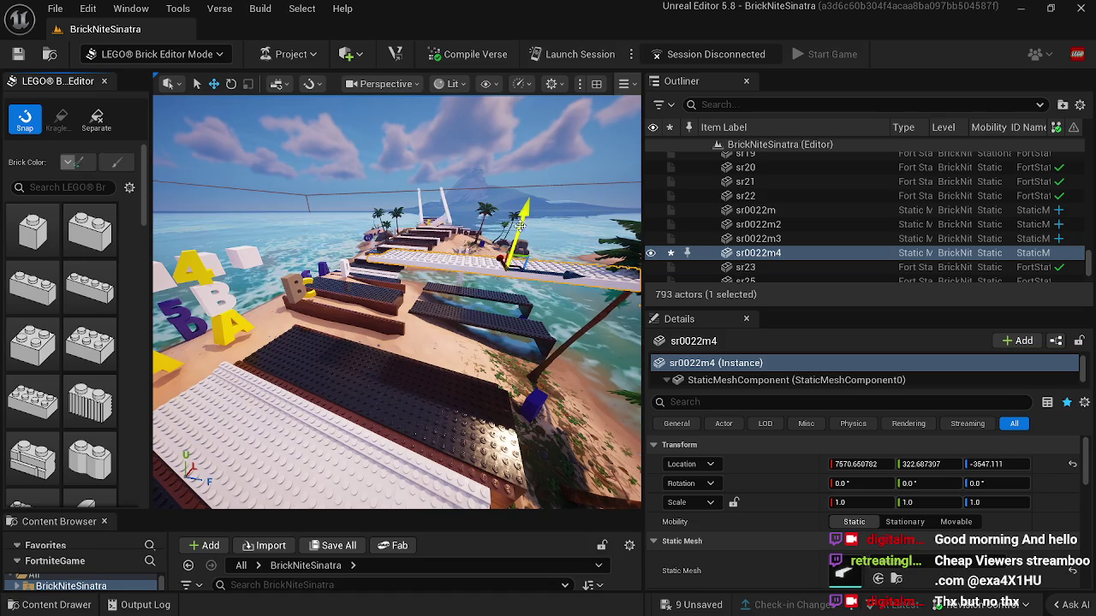
left_click_drag(556, 259, 541, 333)
mouse_move(448, 384)
left_mouse_down()
mouse_move(460, 320)
mouse_move(440, 274)
mouse_move(364, 345)
mouse_move(353, 335)
mouse_move(389, 252)
left_mouse_up()
key("ctrl+z")
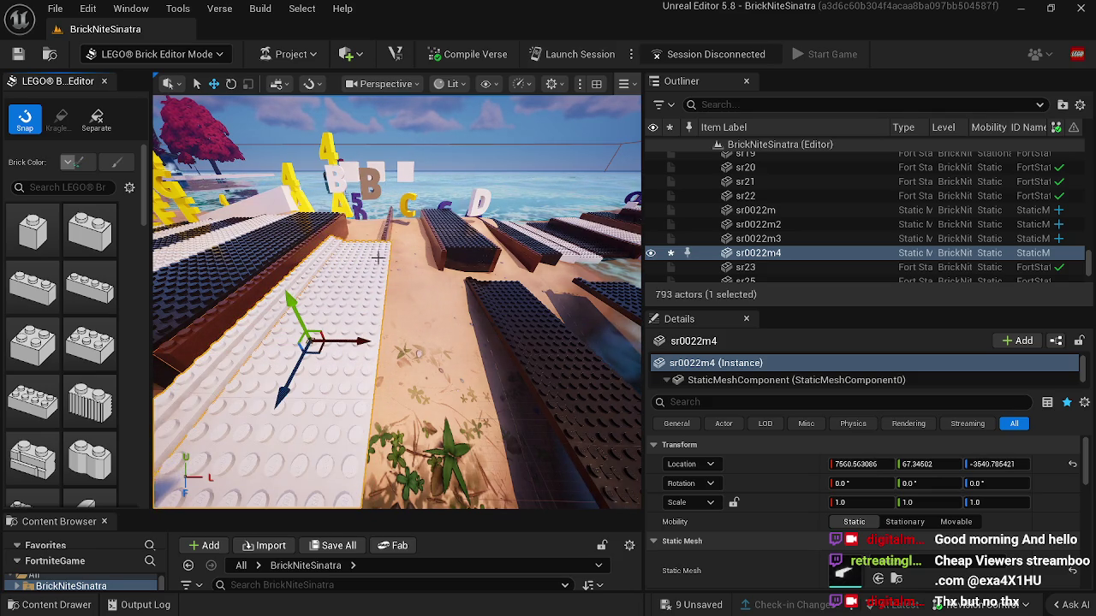
Step: Delete brick fgt19 and lower white brick sr0022m4 along Z, nudging it slightly along X
left_click(418, 351)
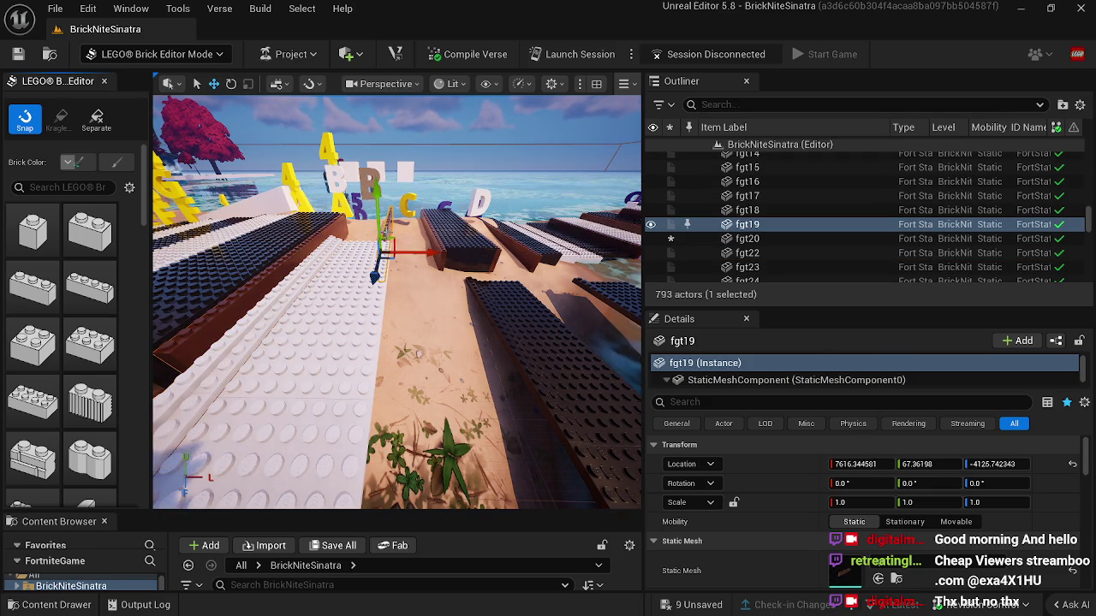
key("Delete")
left_click(349, 292)
left_click_drag(334, 332, 366, 251)
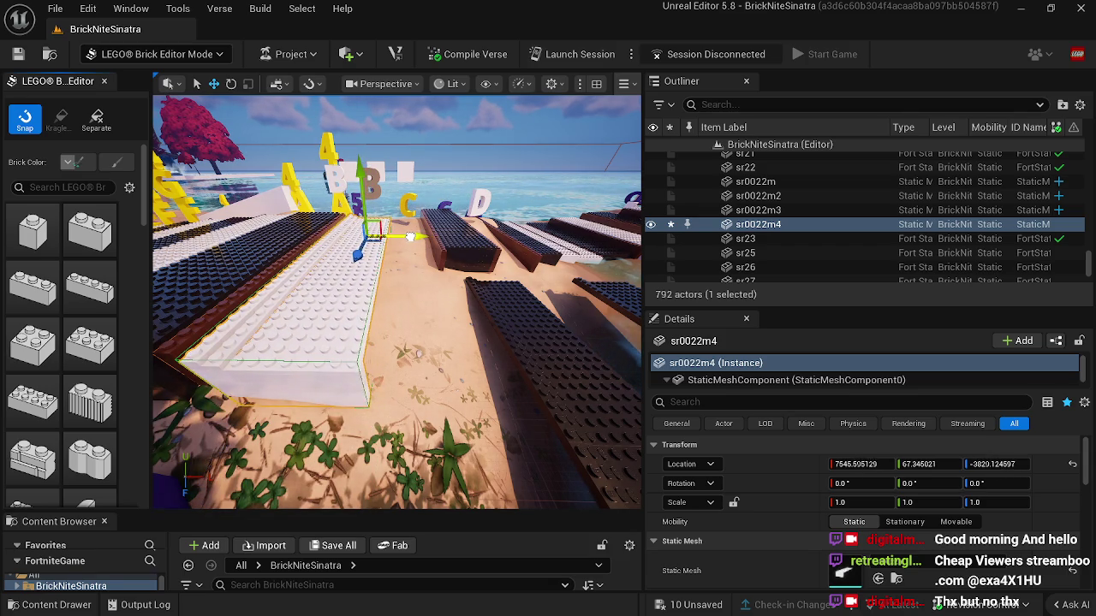
left_click_drag(410, 236, 405, 236)
left_click_drag(348, 259, 342, 206)
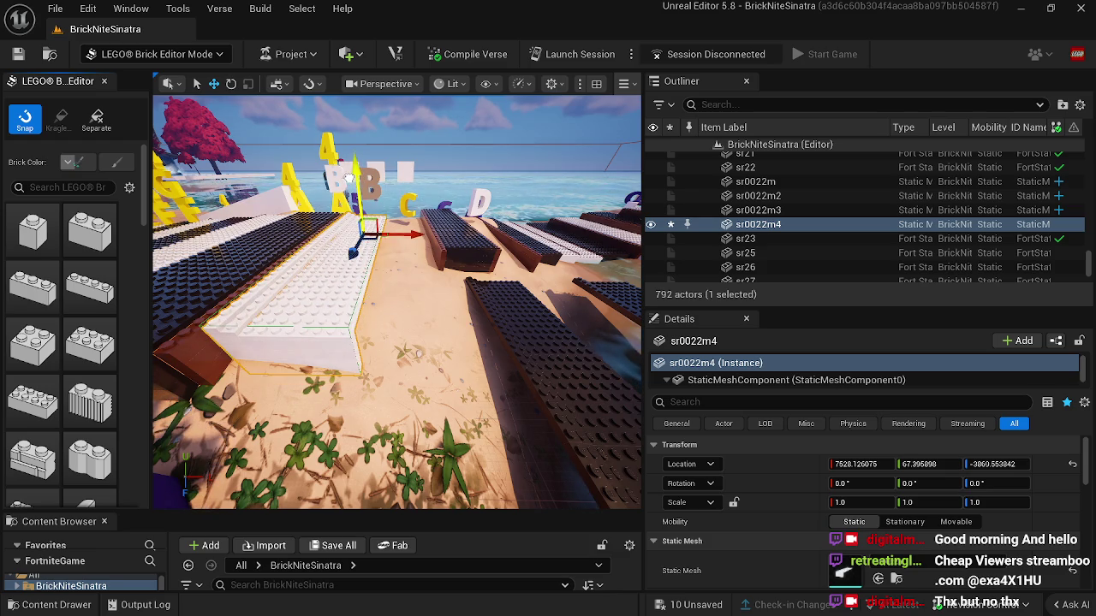
Step: Inspect white brick sr0022m4 from low side angles, then minimize the editor
left_click_drag(260, 265, 260, 266)
left_click(311, 252)
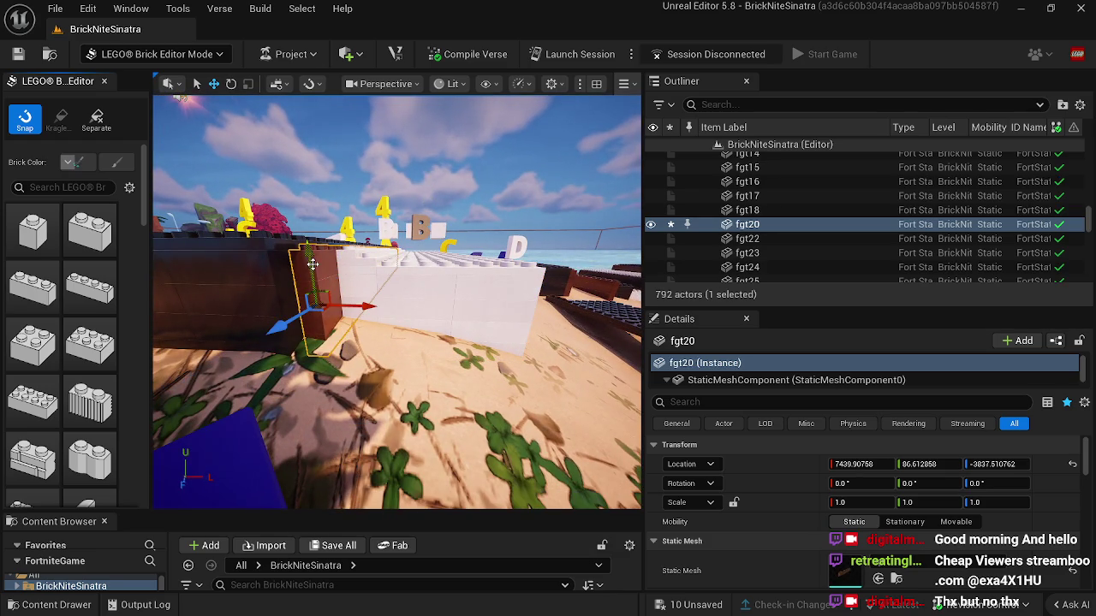
left_click(368, 309)
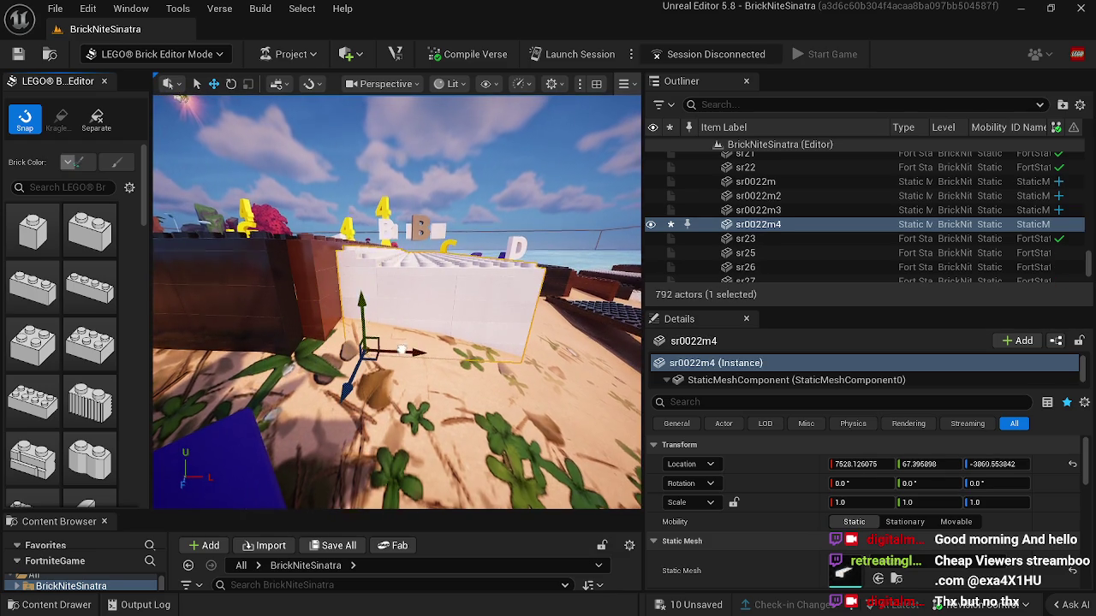
key("f")
left_click_drag(260, 265, 261, 265)
left_click_drag(463, 350, 462, 350)
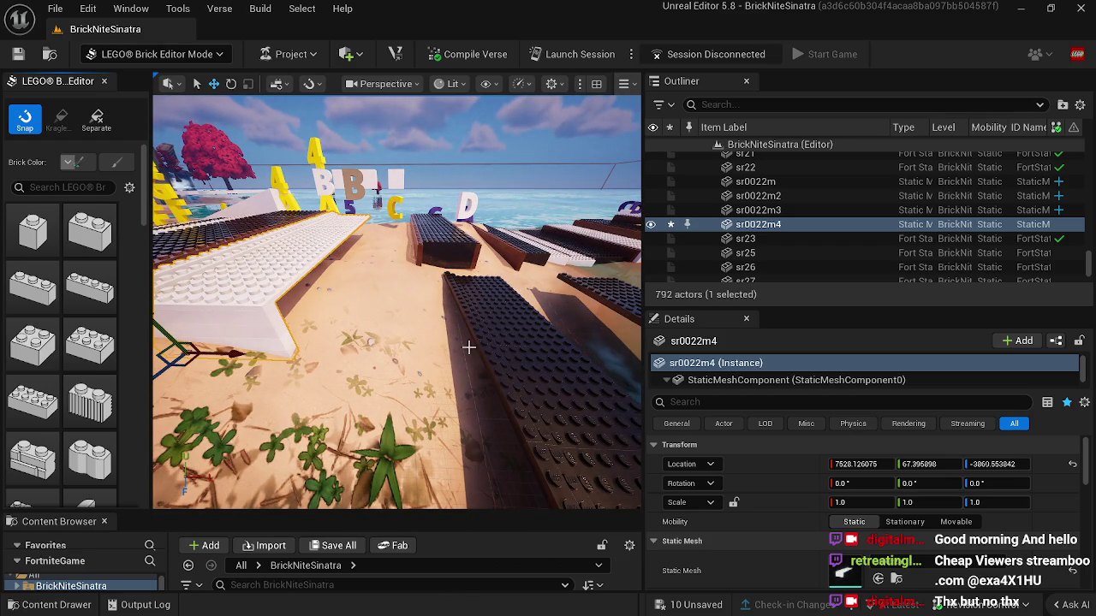
left_click(1020, 9)
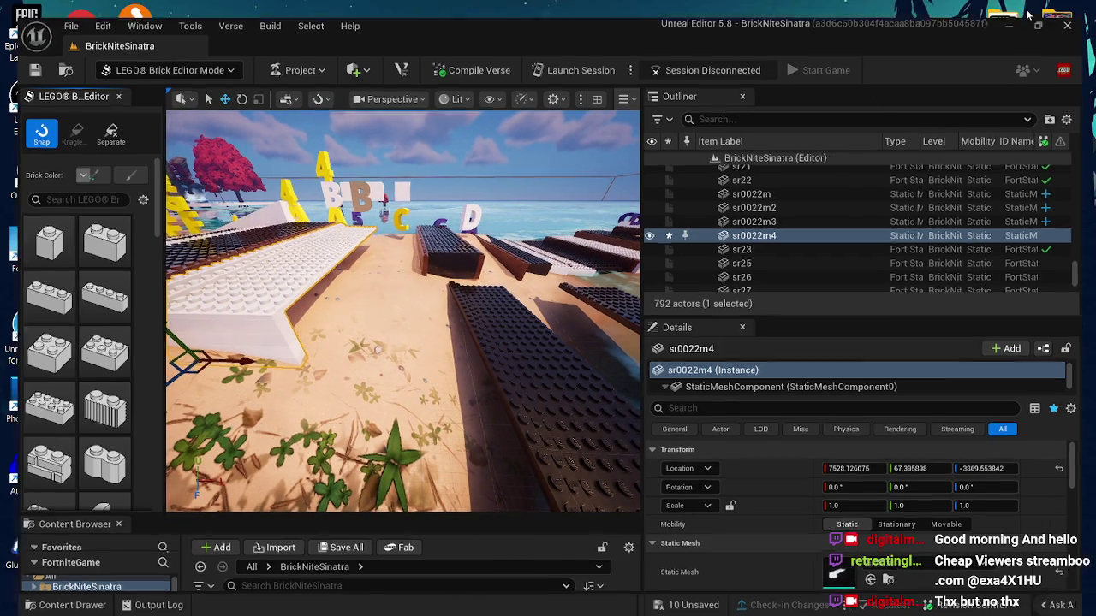
mouse_move(448, 353)
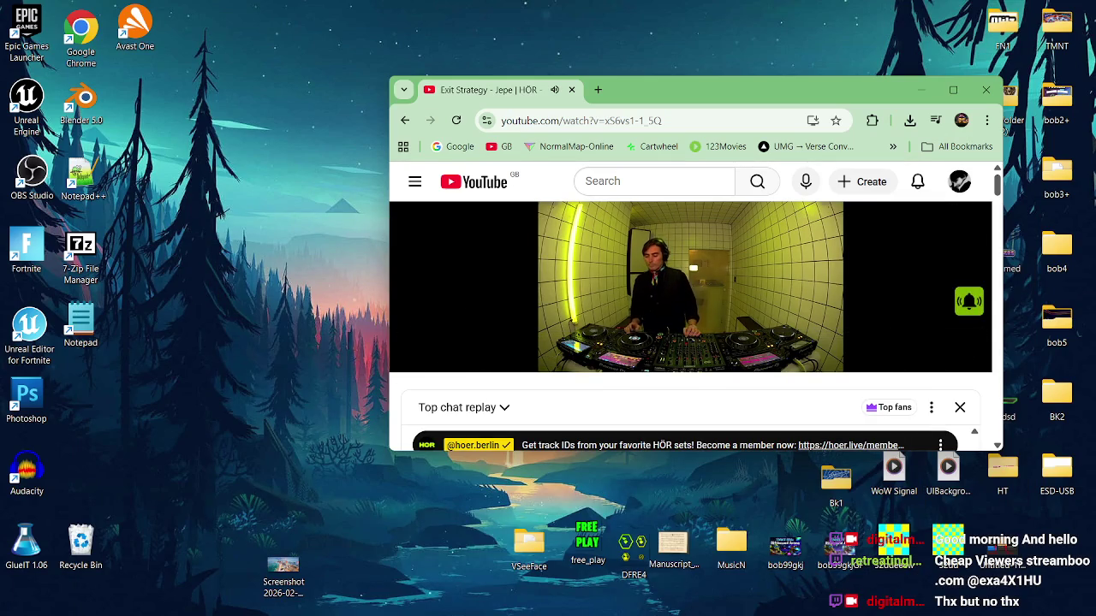
Step: Raise OBS Desktop Audio to -22.6 dB, minimize OBS and return to the Unreal Editor
mouse_move(570, 609)
left_click(626, 600)
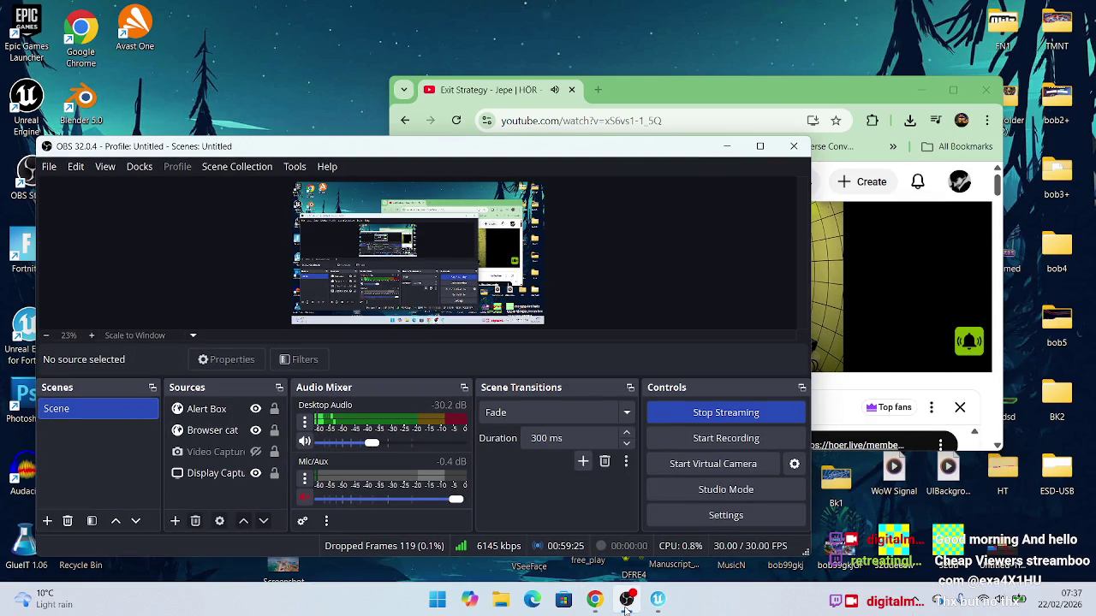
left_click_drag(378, 446, 382, 442)
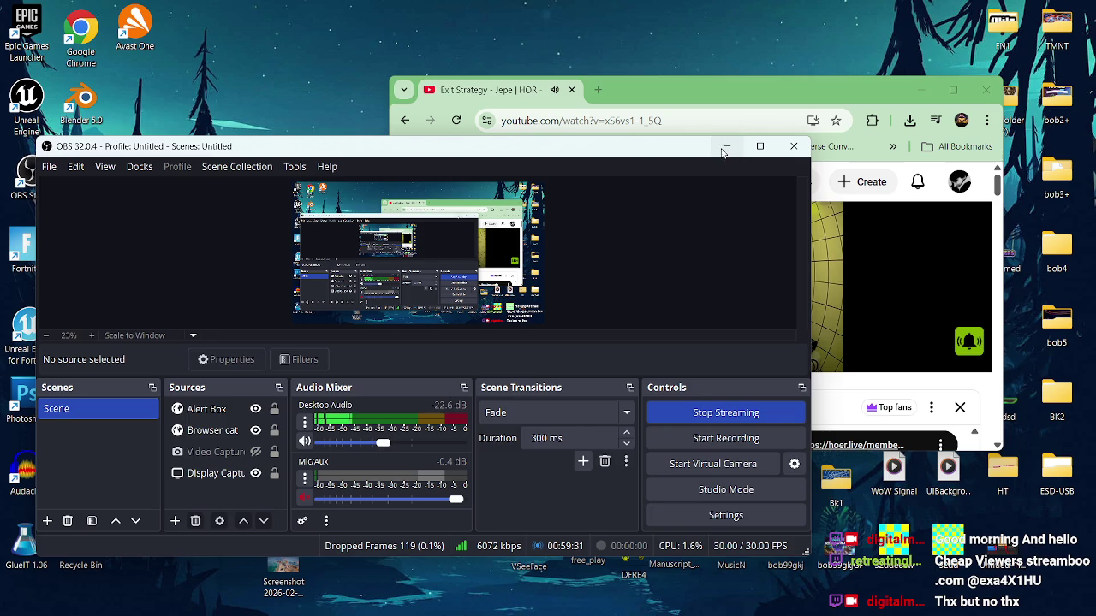
left_click(725, 147)
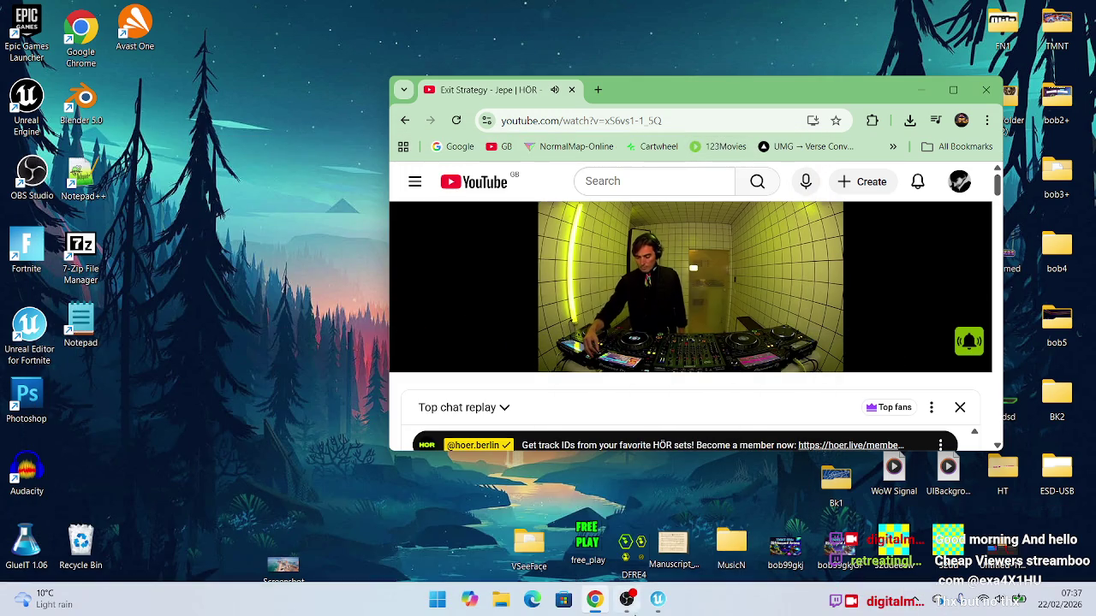
left_click(657, 600)
Step: Shift dark brick fgt23 left along X, adjust its Z, and place long brown brick fgt40 in the gap
mouse_move(388, 364)
left_mouse_down()
mouse_move(388, 346)
mouse_move(321, 346)
mouse_move(321, 332)
left_mouse_up()
left_click(442, 246)
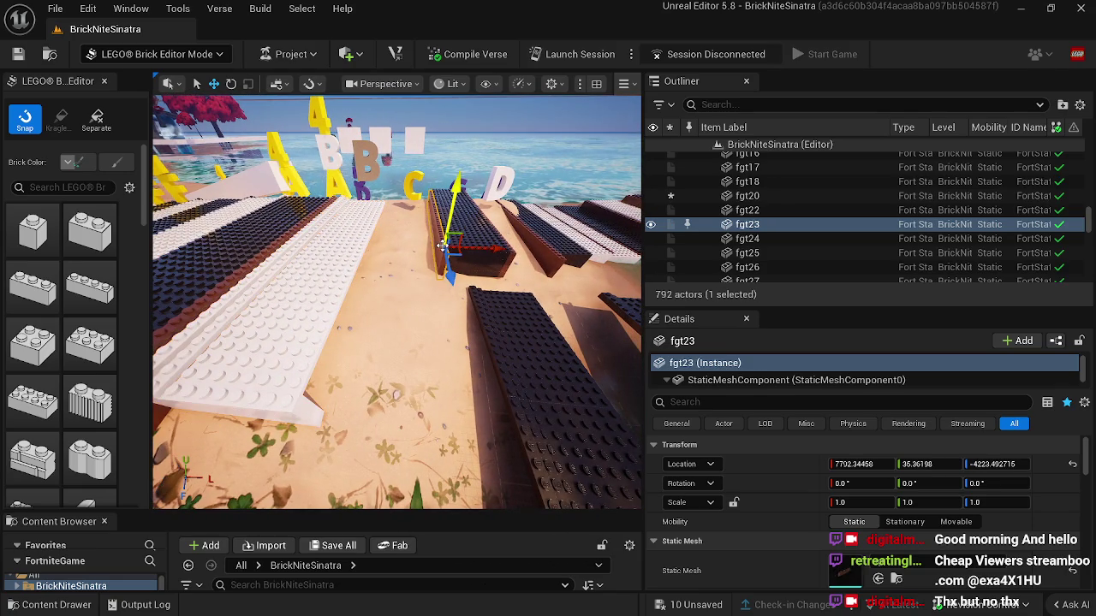
left_click_drag(492, 248, 451, 247)
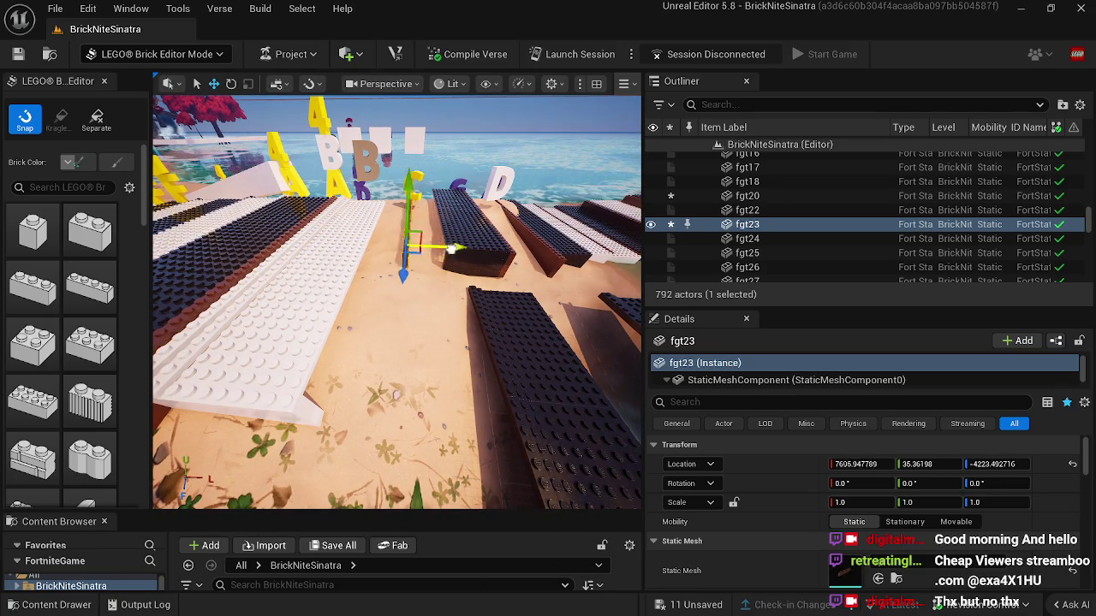
mouse_move(421, 311)
left_mouse_down()
mouse_move(454, 495)
mouse_move(397, 342)
mouse_move(396, 360)
mouse_move(402, 330)
mouse_move(252, 366)
left_mouse_up()
mouse_move(402, 343)
left_mouse_down()
mouse_move(360, 342)
mouse_move(499, 355)
left_mouse_up()
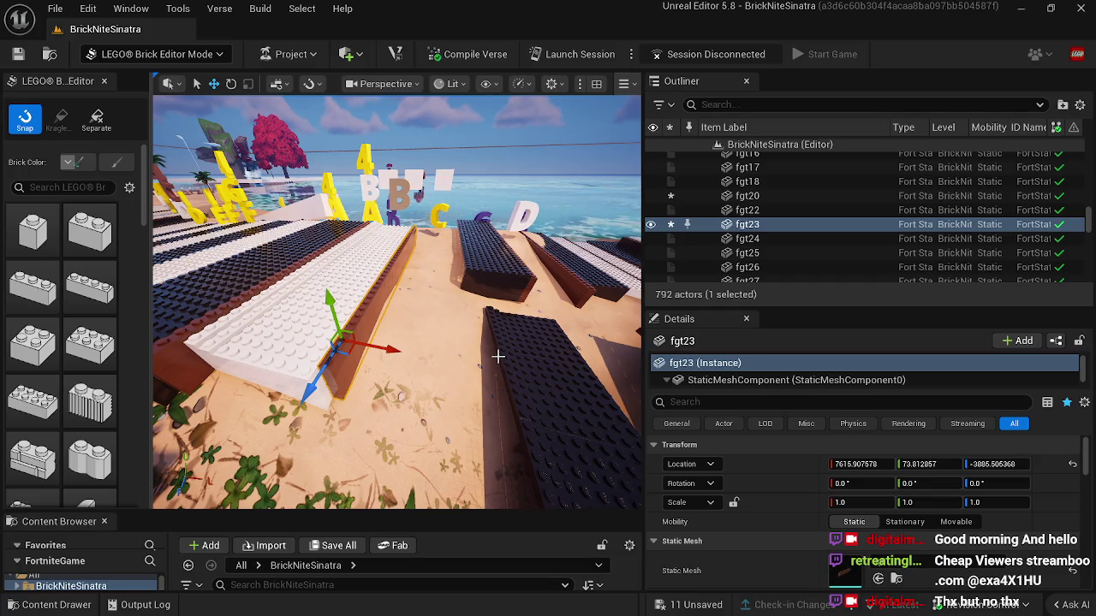
left_click(497, 355)
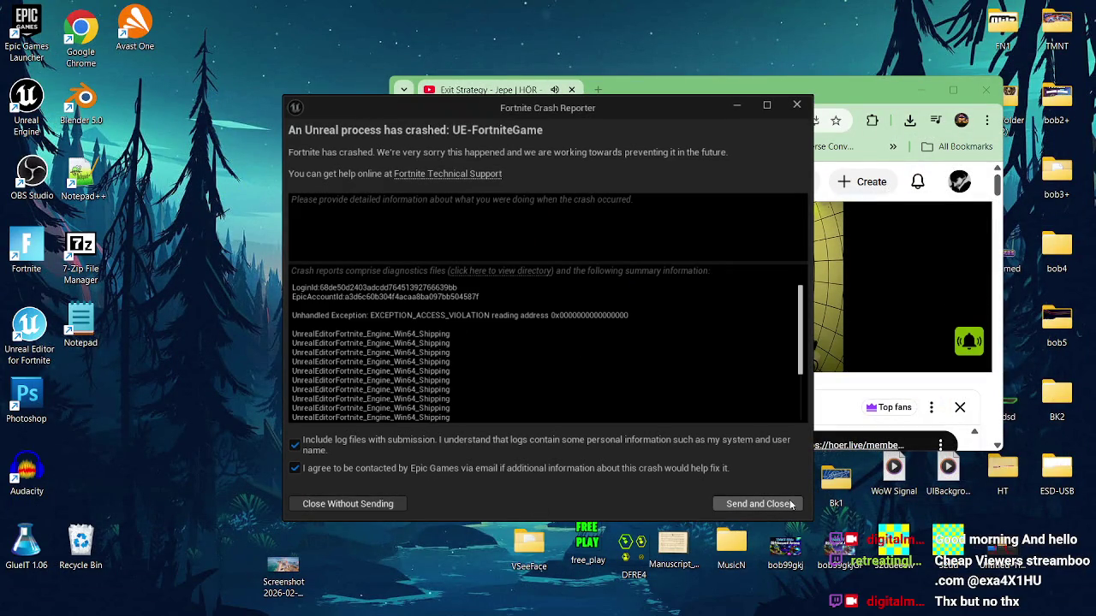
Step: Dismiss the Fortnite crash report and relaunch Unreal Editor for Fortnite from the desktop
left_click(372, 505)
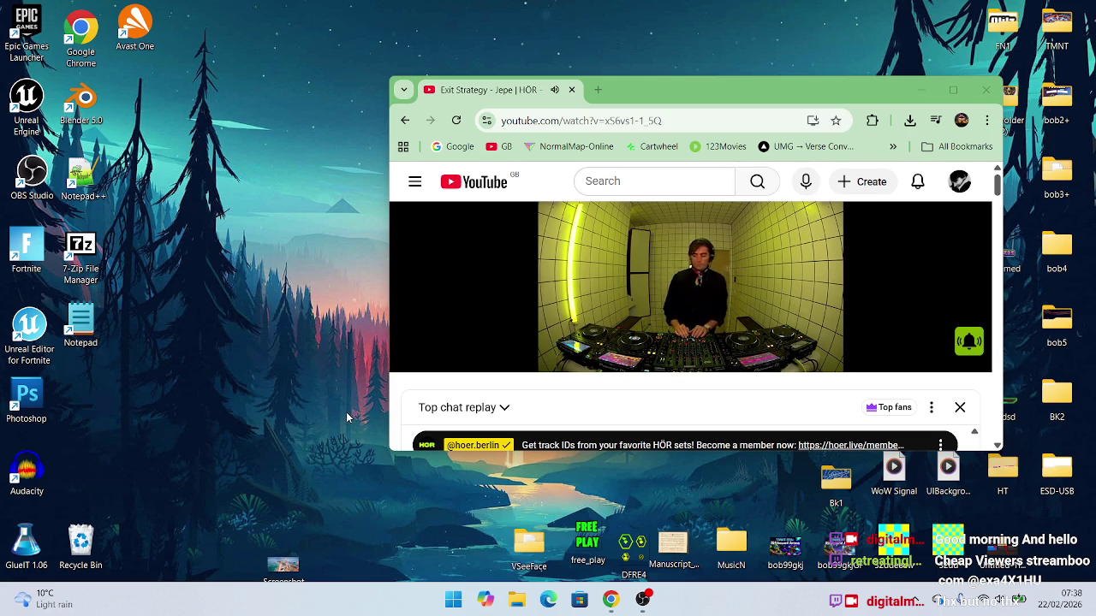
double_click(48, 350)
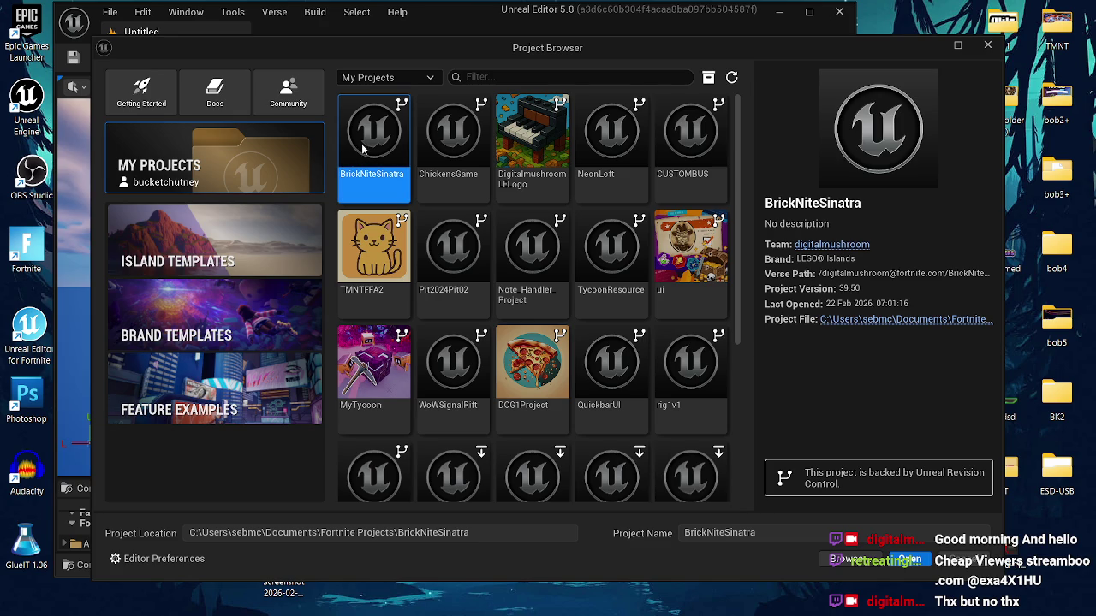
Step: Open the BrickNiteSinatra project from the Project Browser
double_click(362, 149)
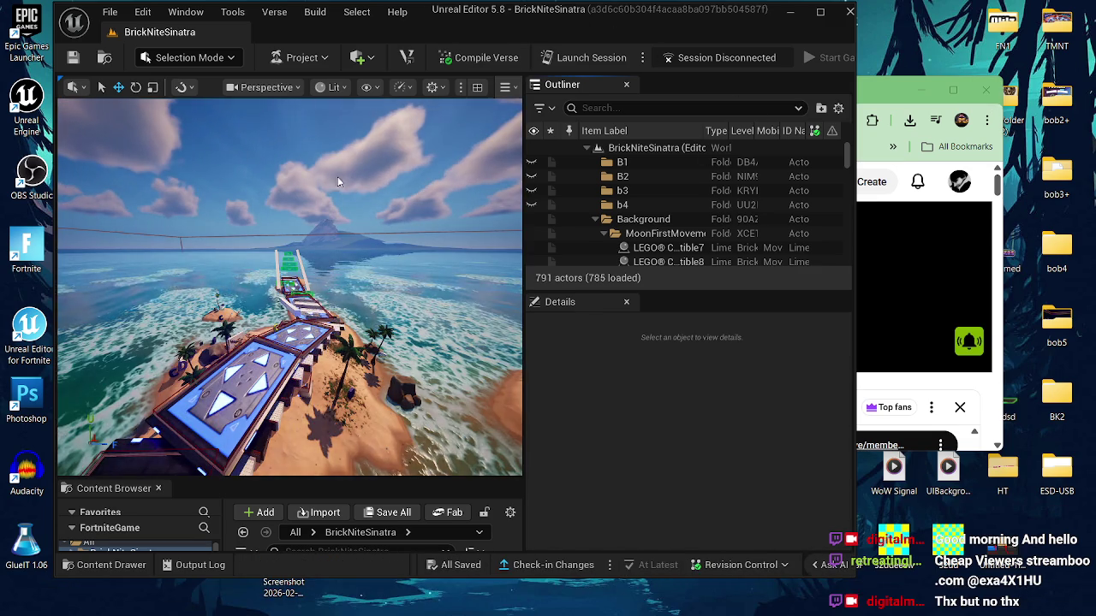
Step: Select the nine Classic Bouncers in the Outliner and hide them
left_click(249, 387)
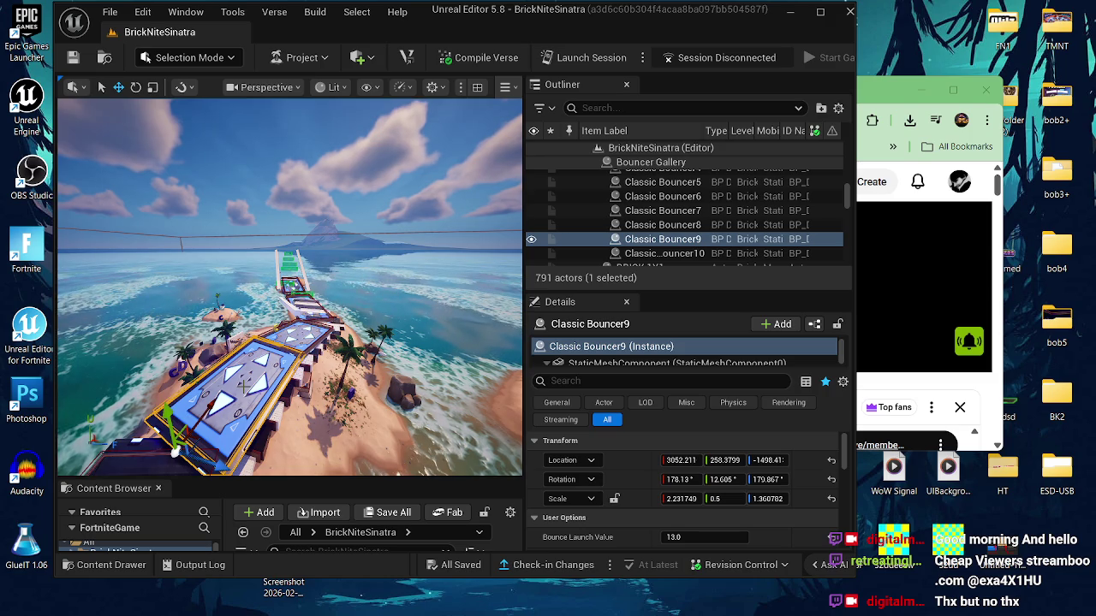
left_click(524, 214, "shift")
left_click(531, 214)
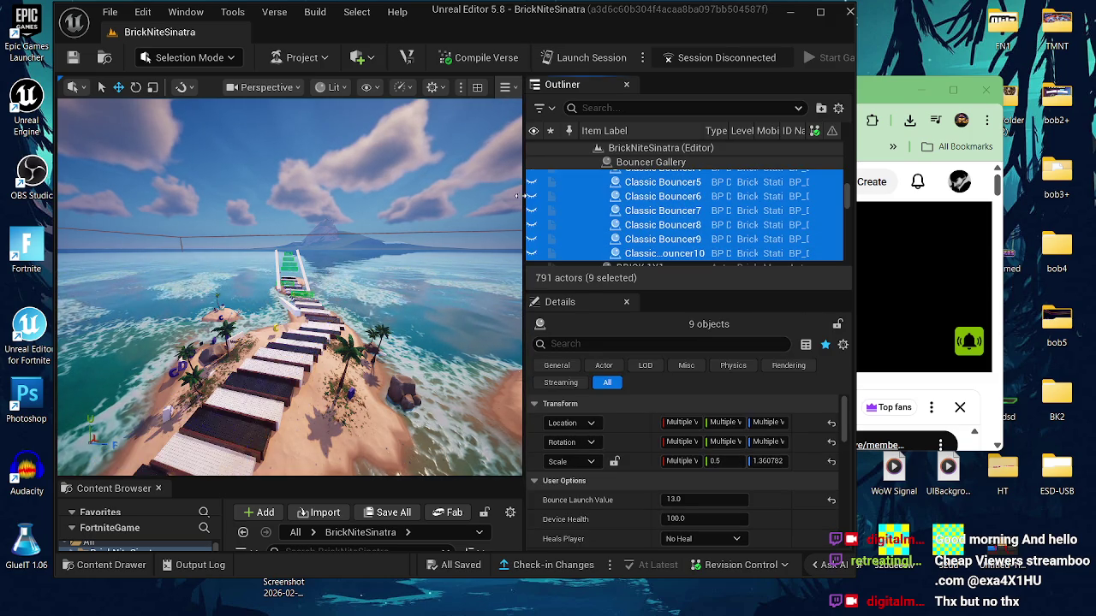
mouse_move(290, 287)
left_mouse_down()
mouse_move(154, 317)
mouse_move(446, 266)
left_mouse_up()
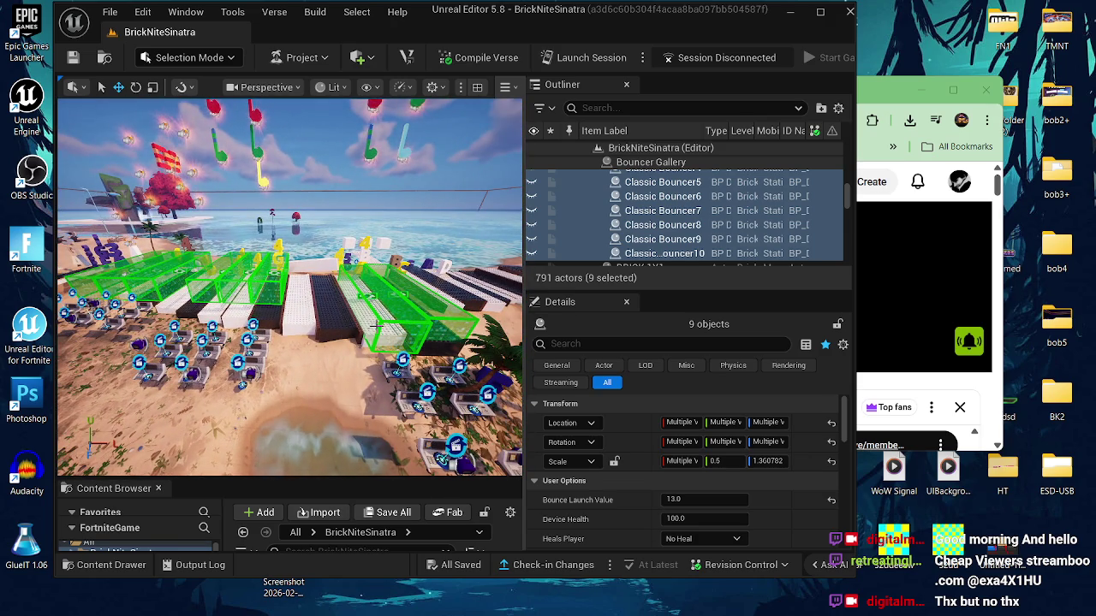
Step: Select all 16 Mutator Zones, 50 note managers and 48 cinematic devices, then the landscape piece
left_click(381, 322)
key("ctrl+shift+a")
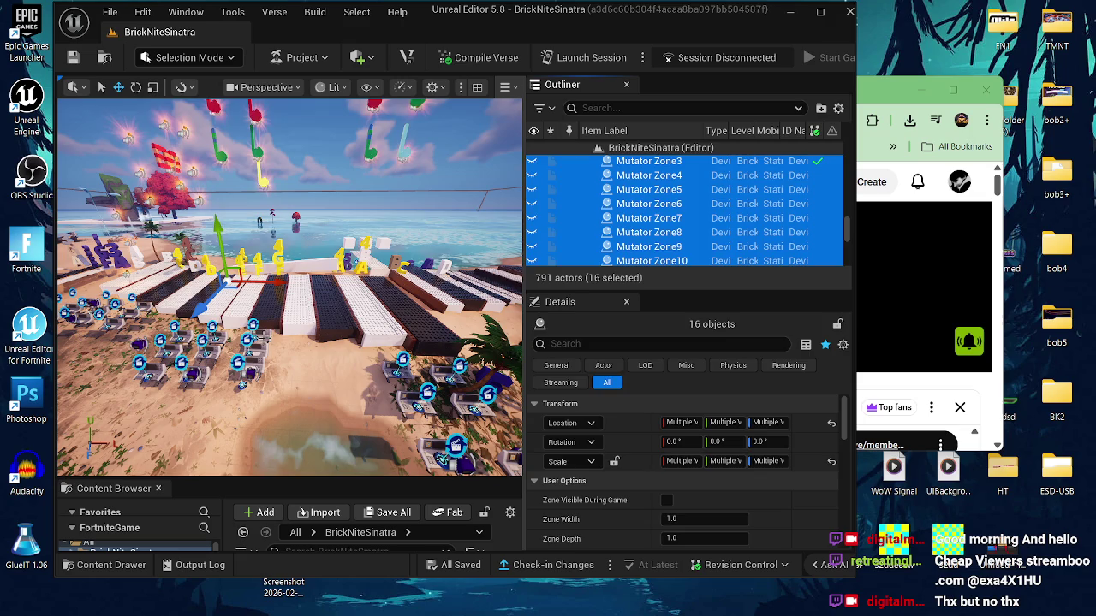
left_click(265, 338)
key("ctrl+shift+a")
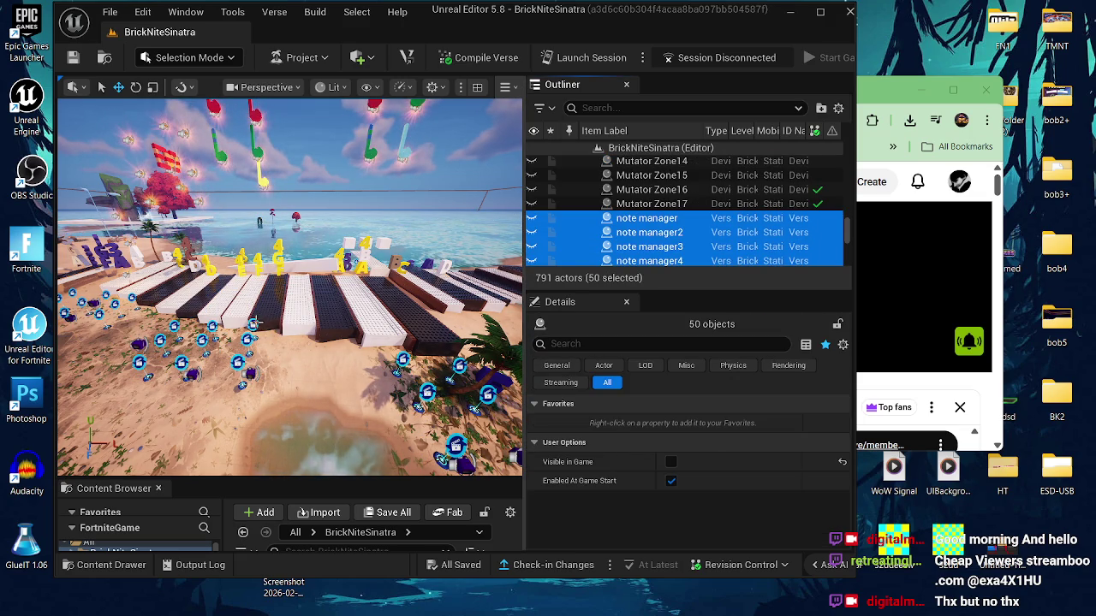
left_click(254, 324)
key("ctrl+shift+a")
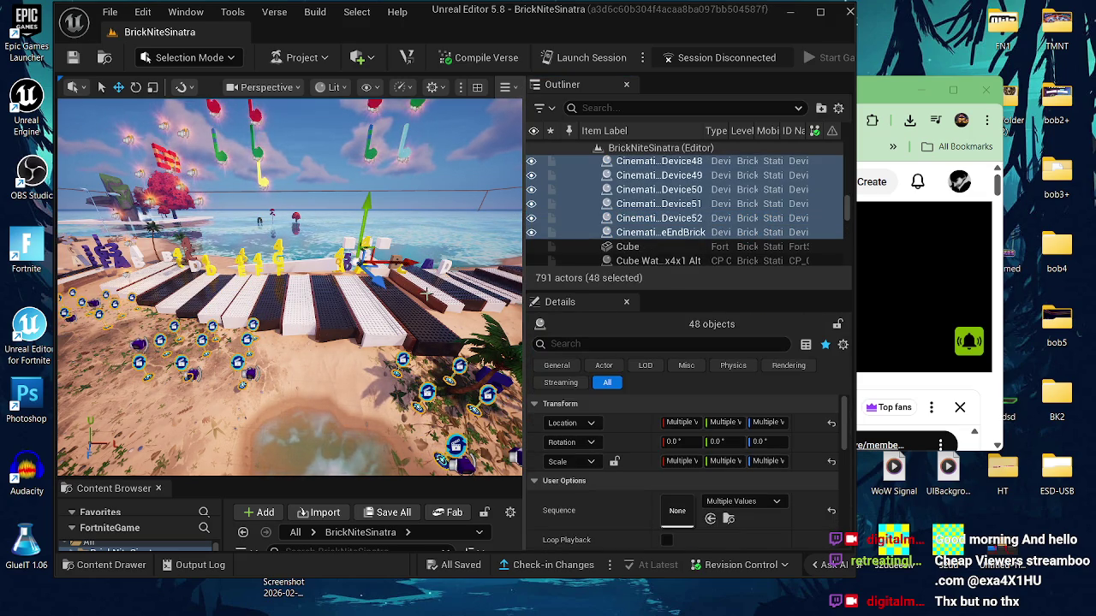
left_click(328, 354)
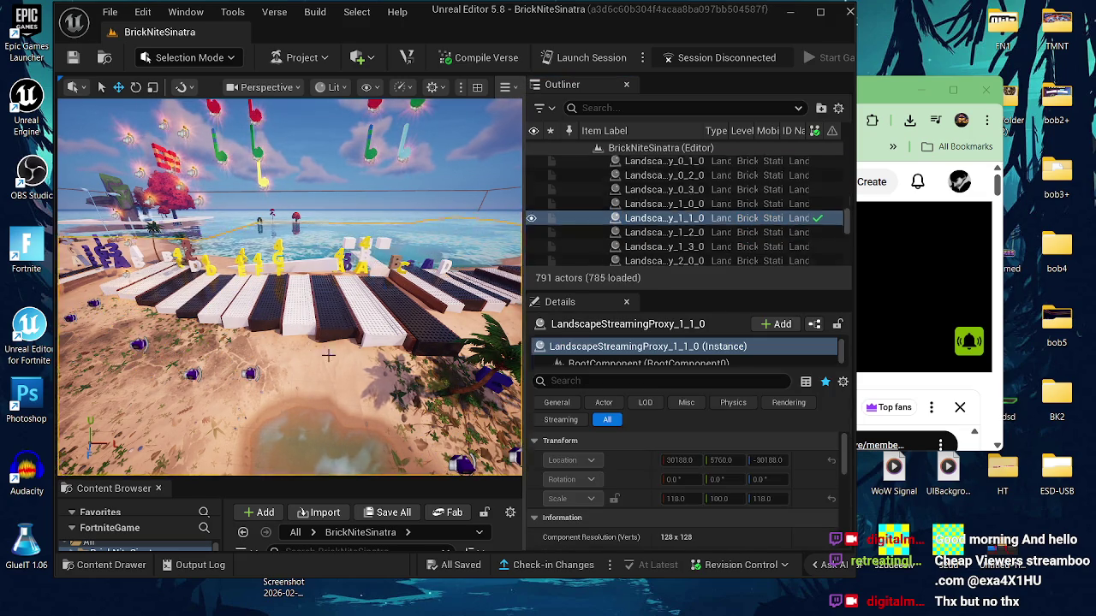
key("f")
key("w")
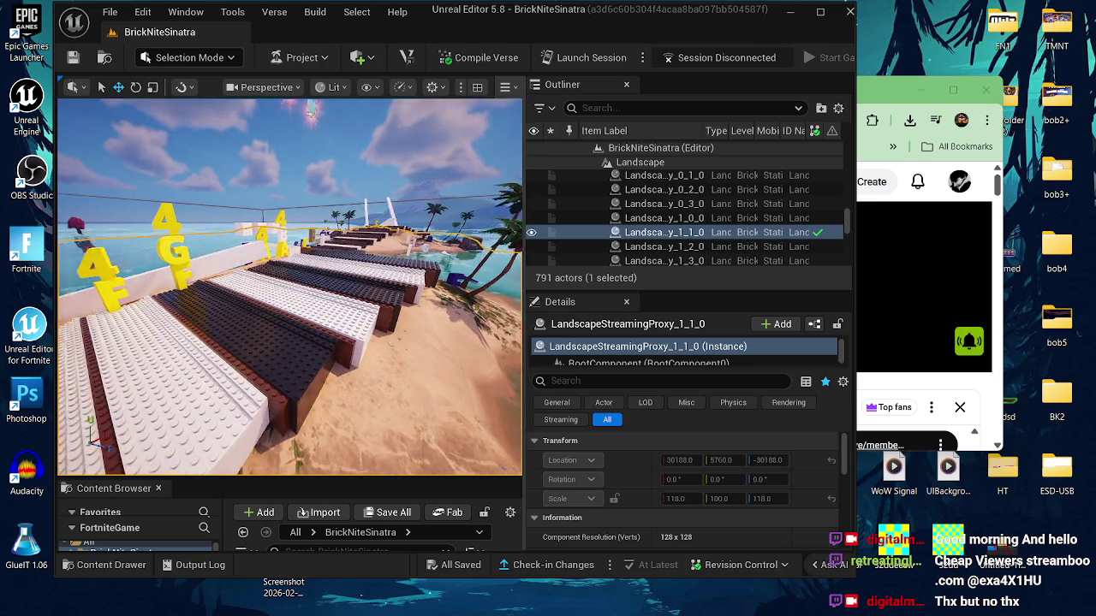
key("a")
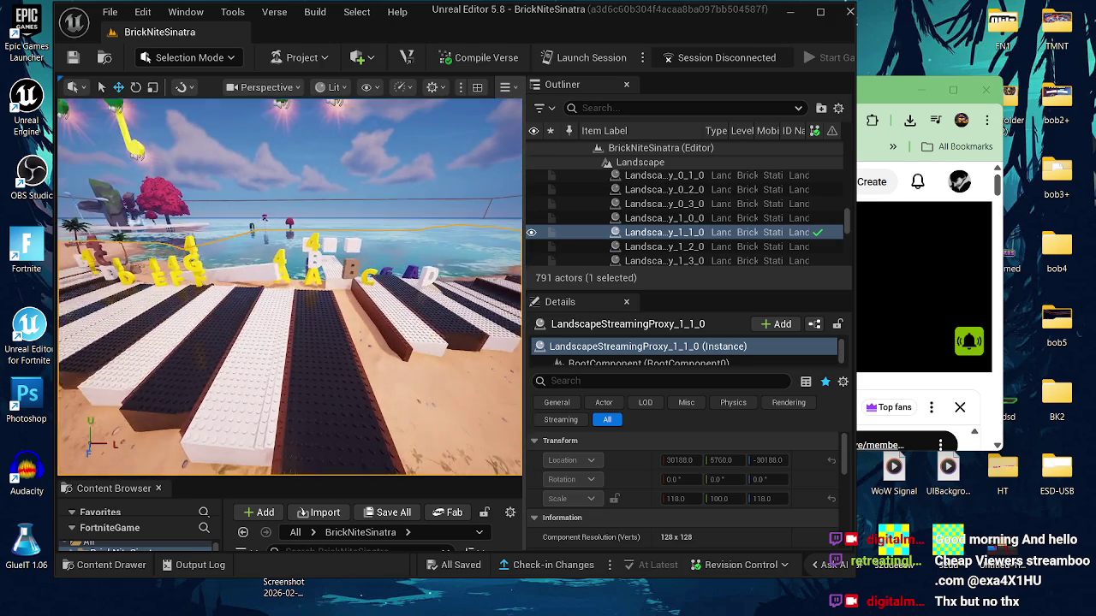
key("w")
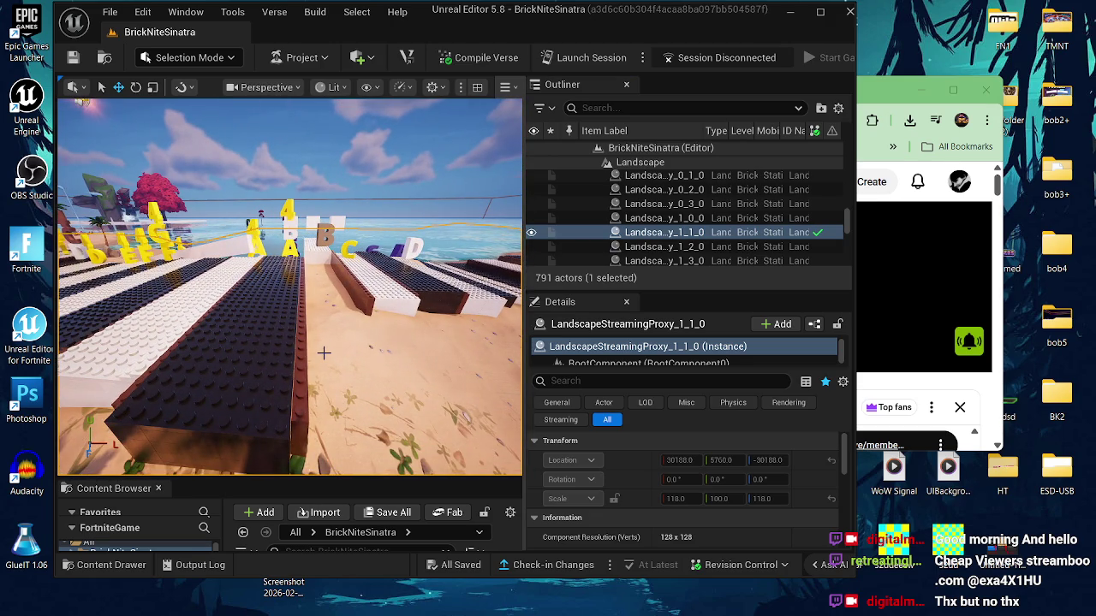
key("s")
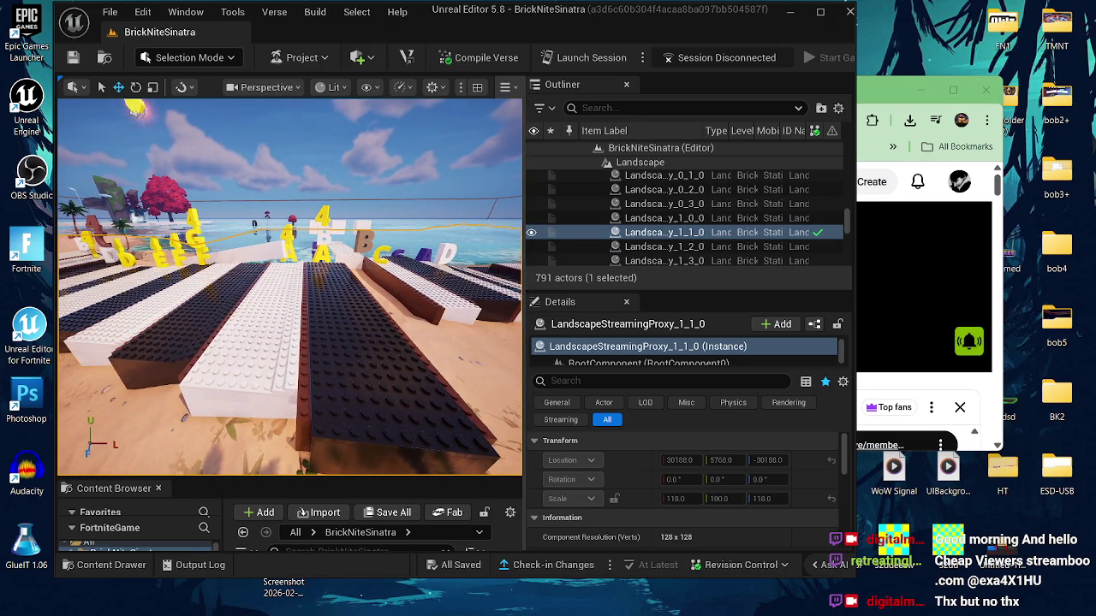
key("d")
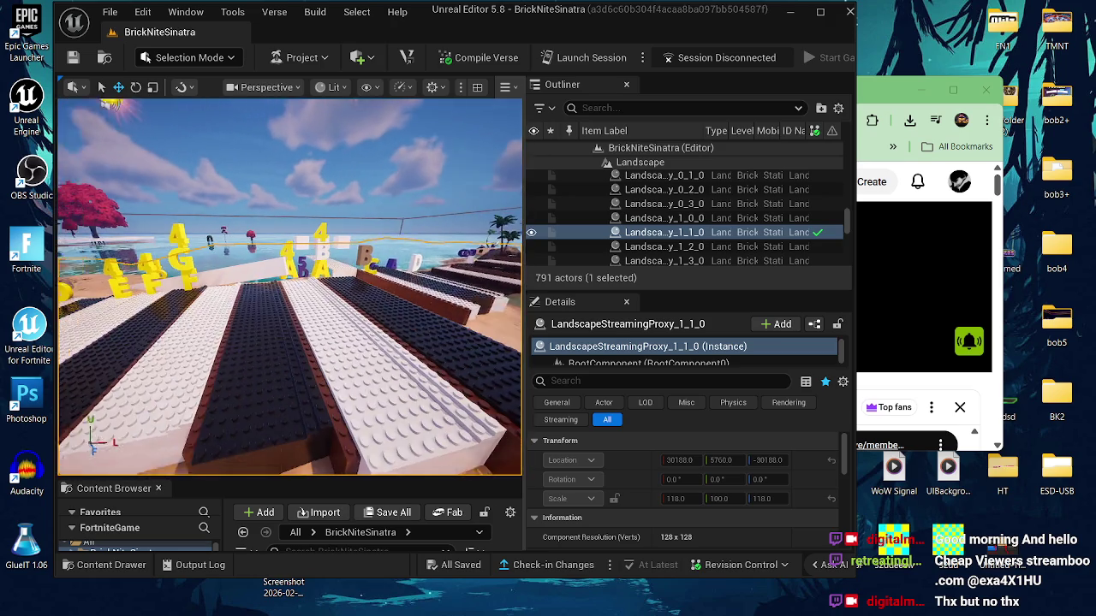
key("g")
key("s")
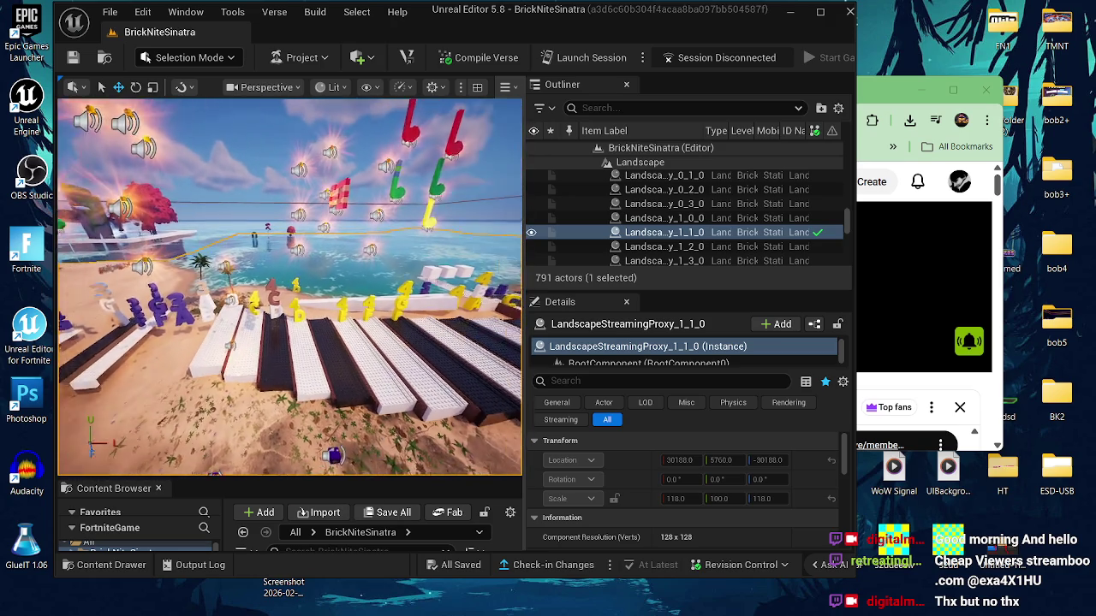
key("a")
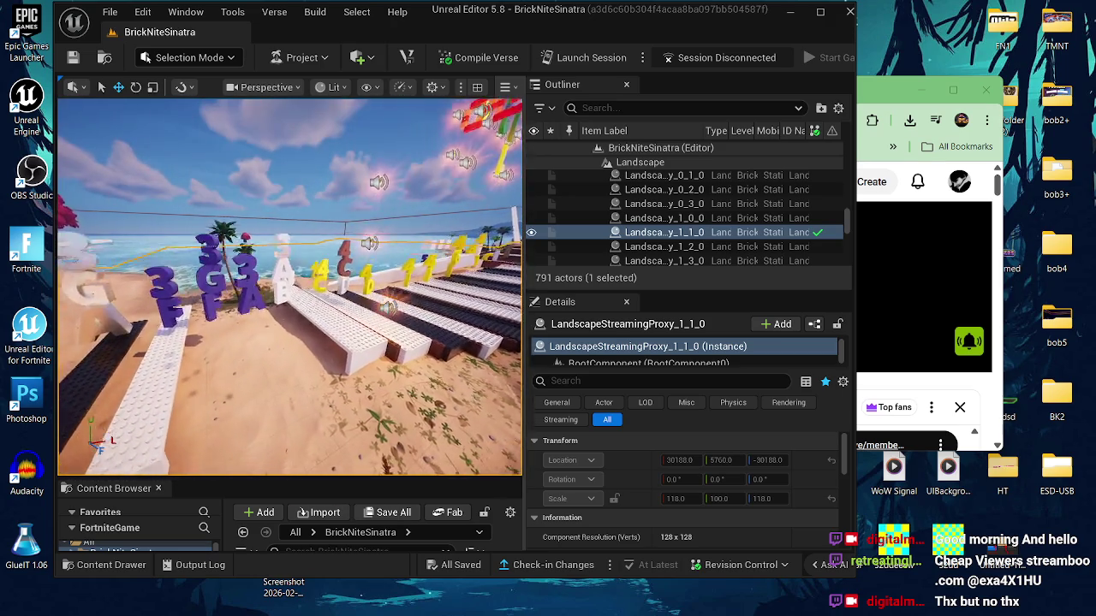
key("a")
key("g")
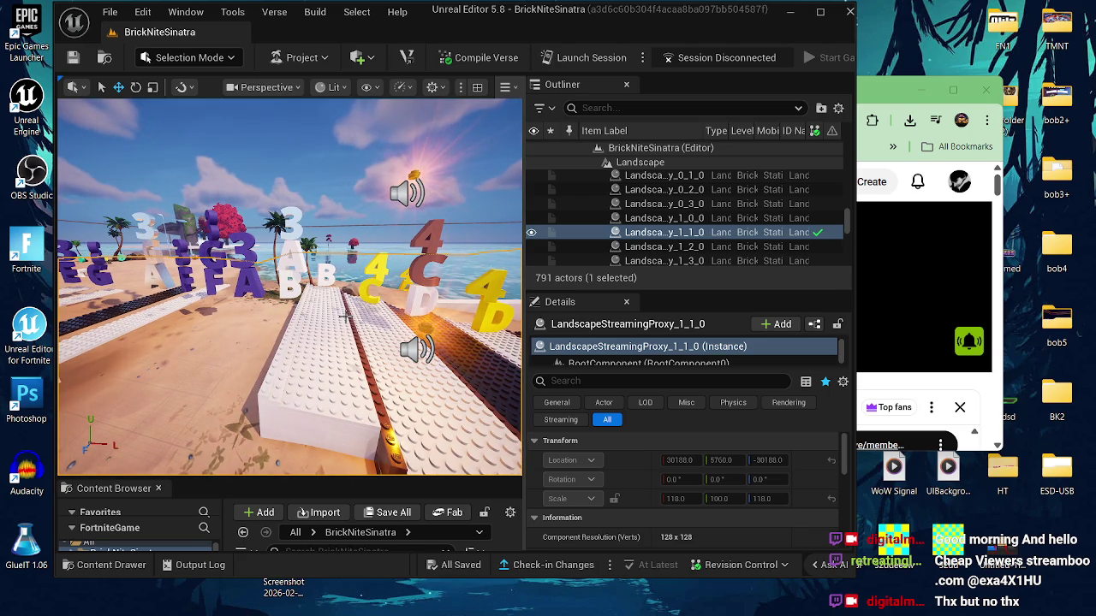
key("a")
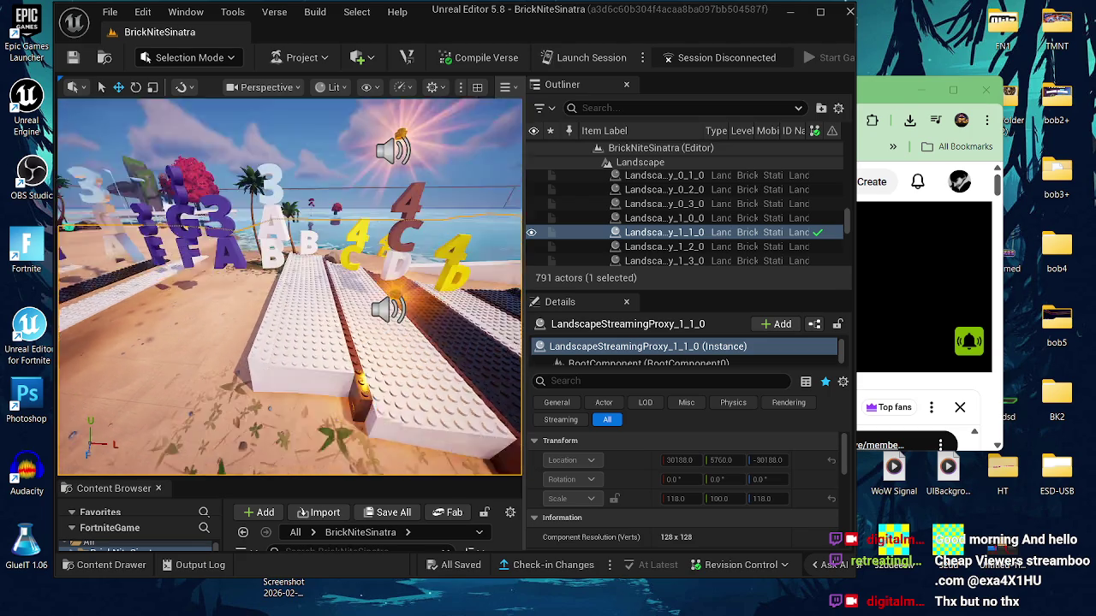
key("d")
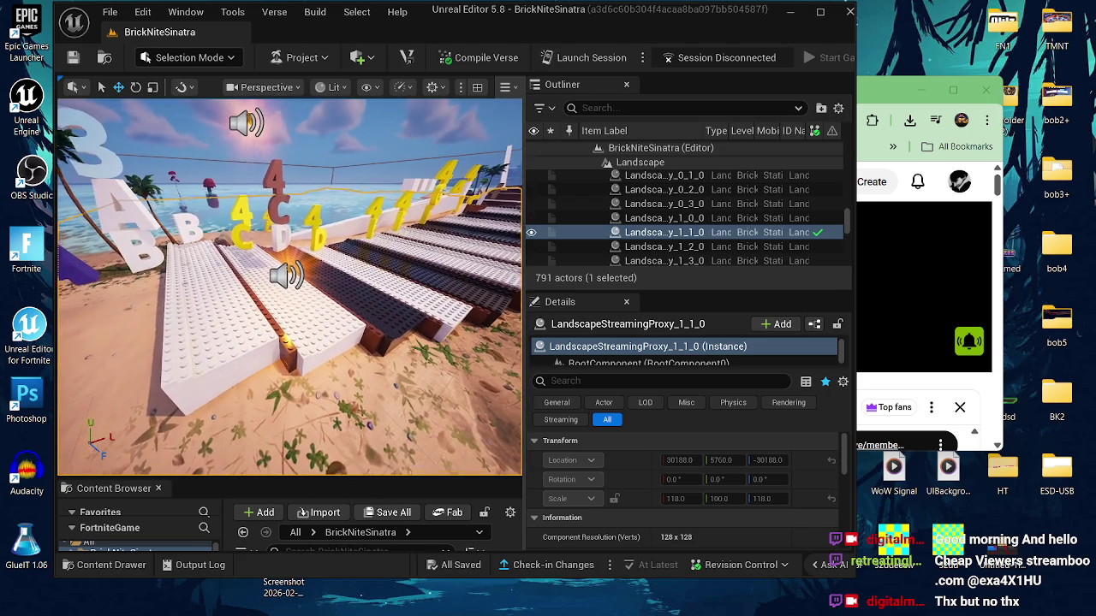
key("d")
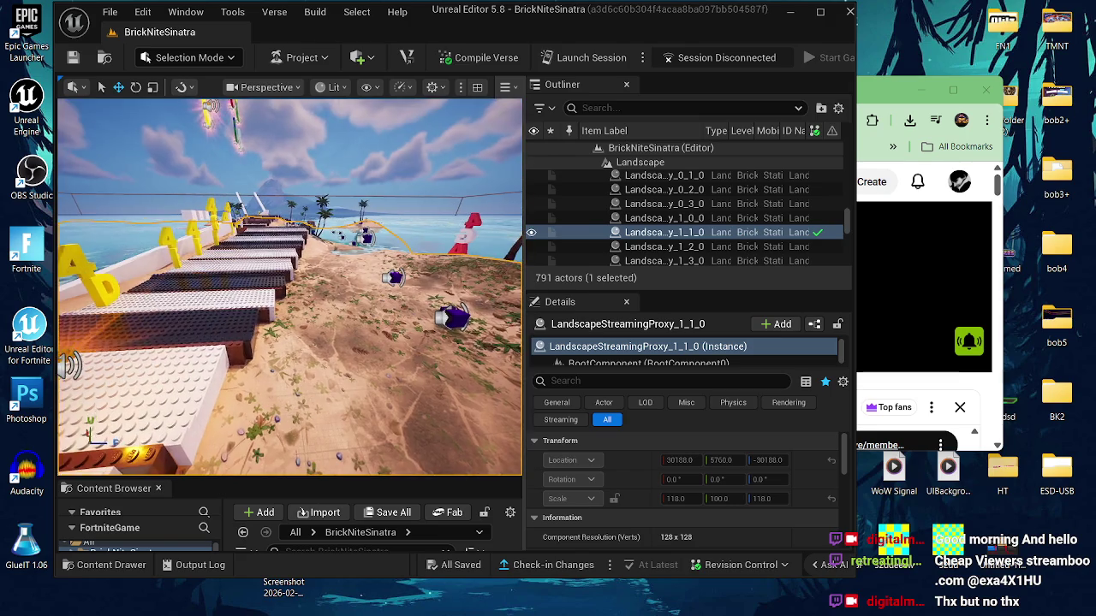
key("a")
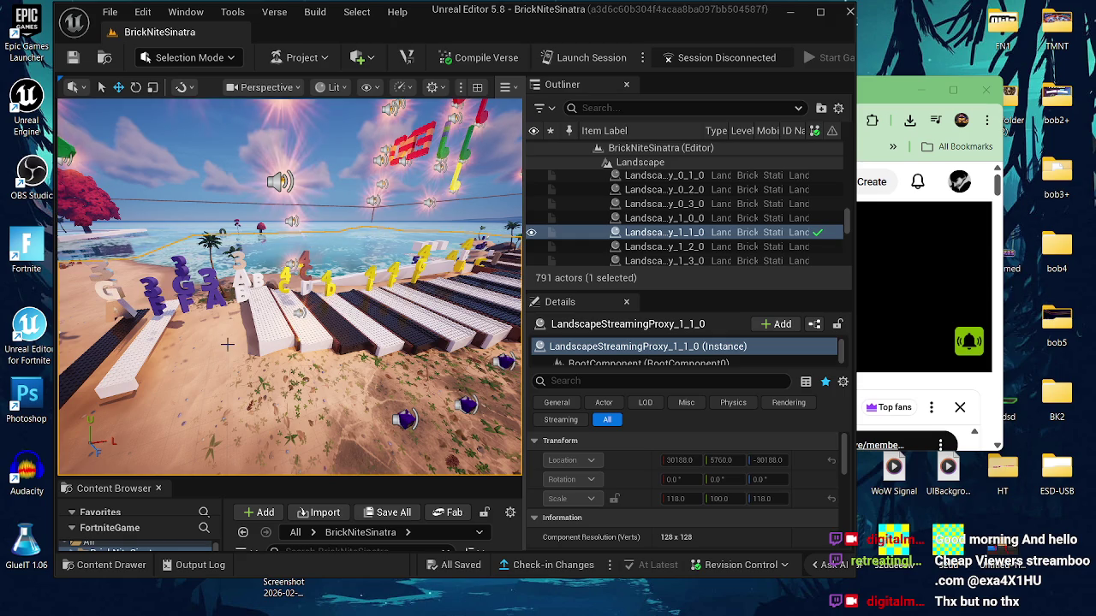
key("s")
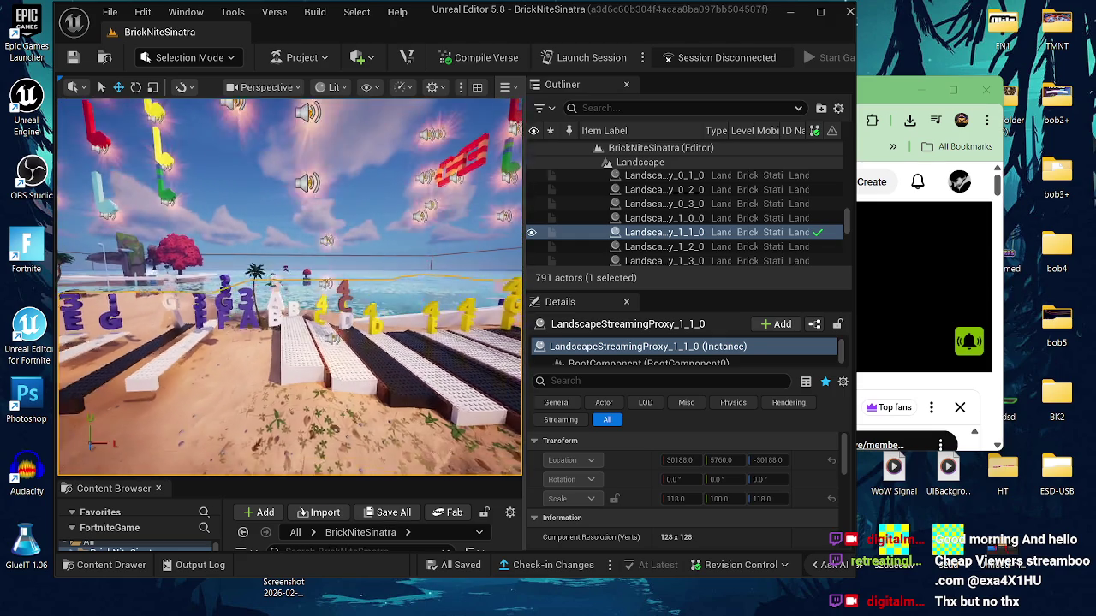
key("s")
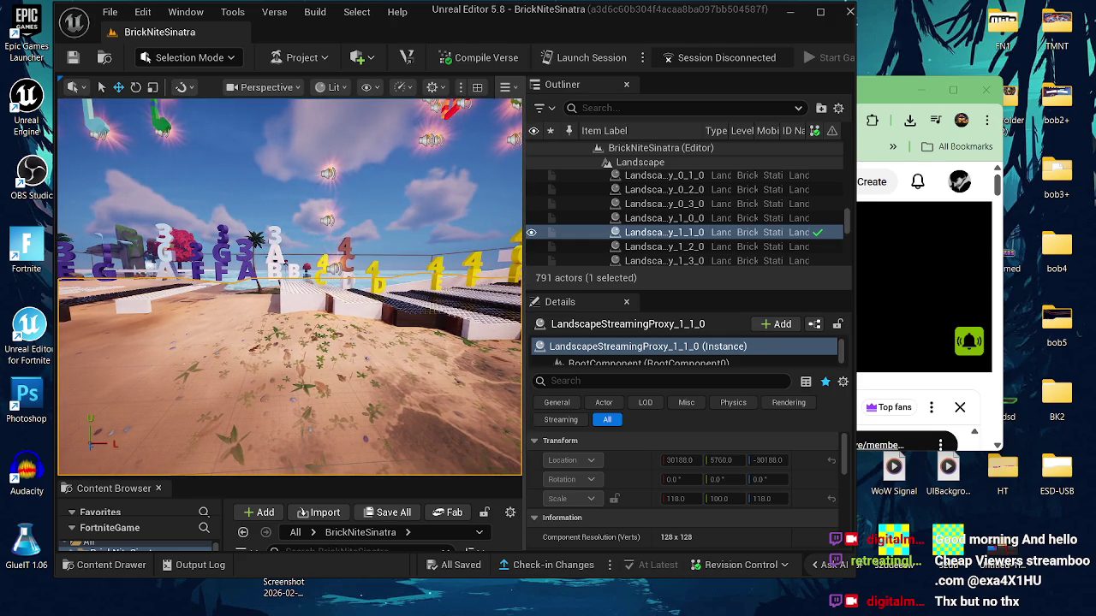
key("w")
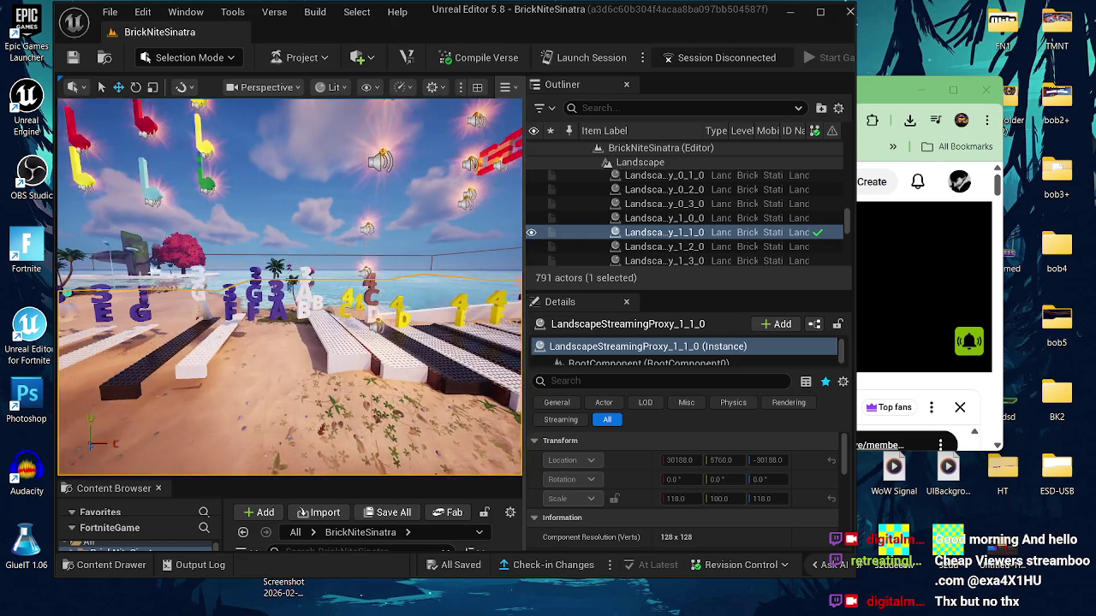
key("w")
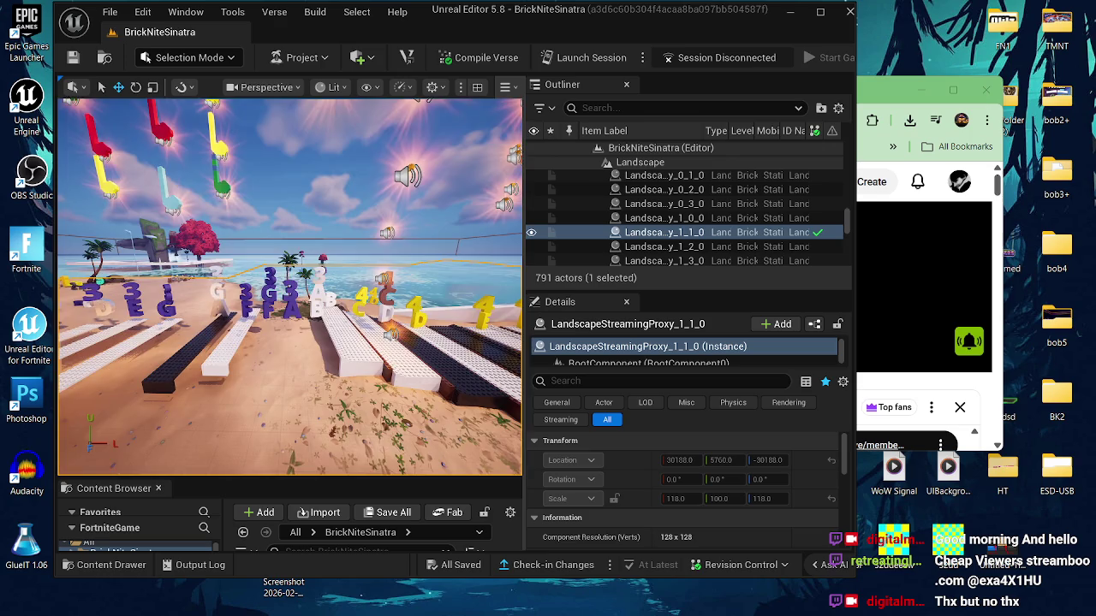
key("w")
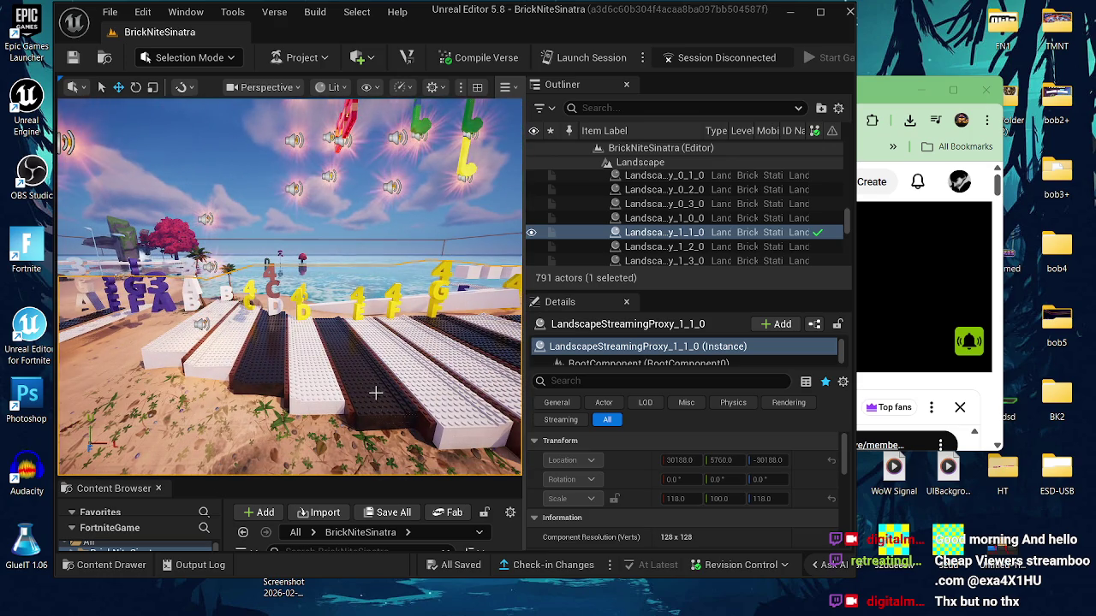
Step: Alt-drag a copy of black key strip sr003 and slide it into the ramp gap
left_click(376, 393)
mouse_move(383, 391)
left_mouse_down()
mouse_move(385, 377)
mouse_move(359, 363)
mouse_move(187, 370)
left_mouse_up()
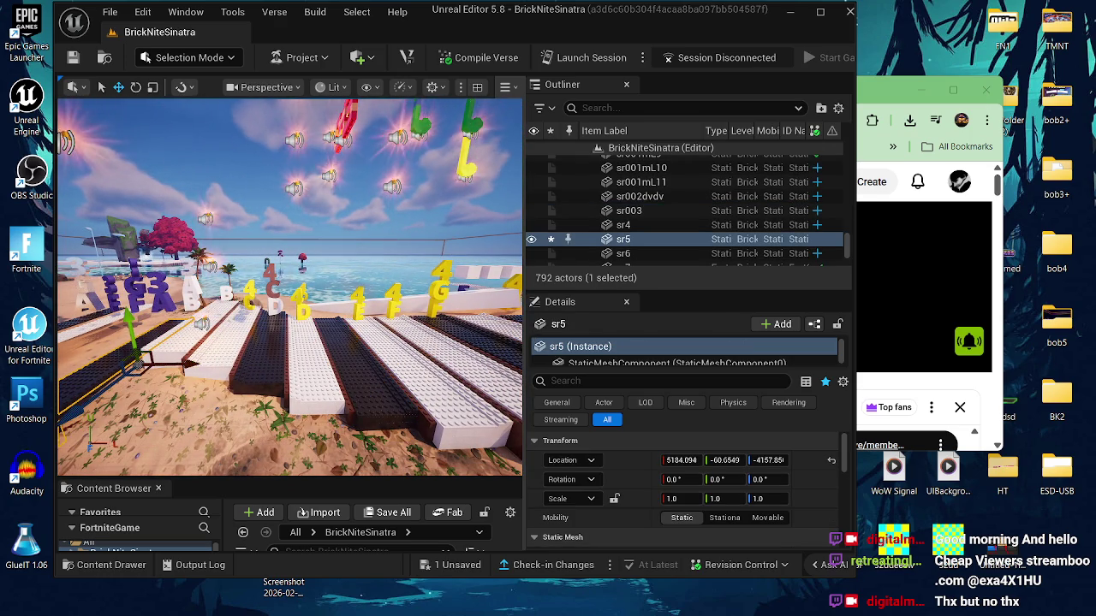
key("f")
left_click_drag(315, 274, 316, 261)
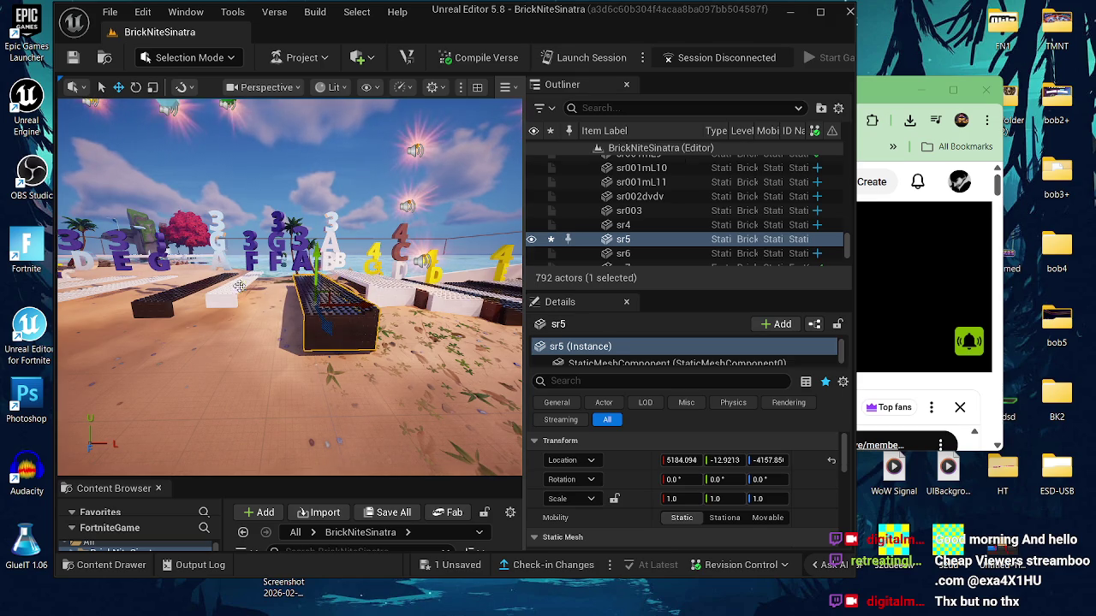
Step: Delete the stray pieces key12 and kiu10
left_click(240, 286)
key("Delete")
left_click(222, 288)
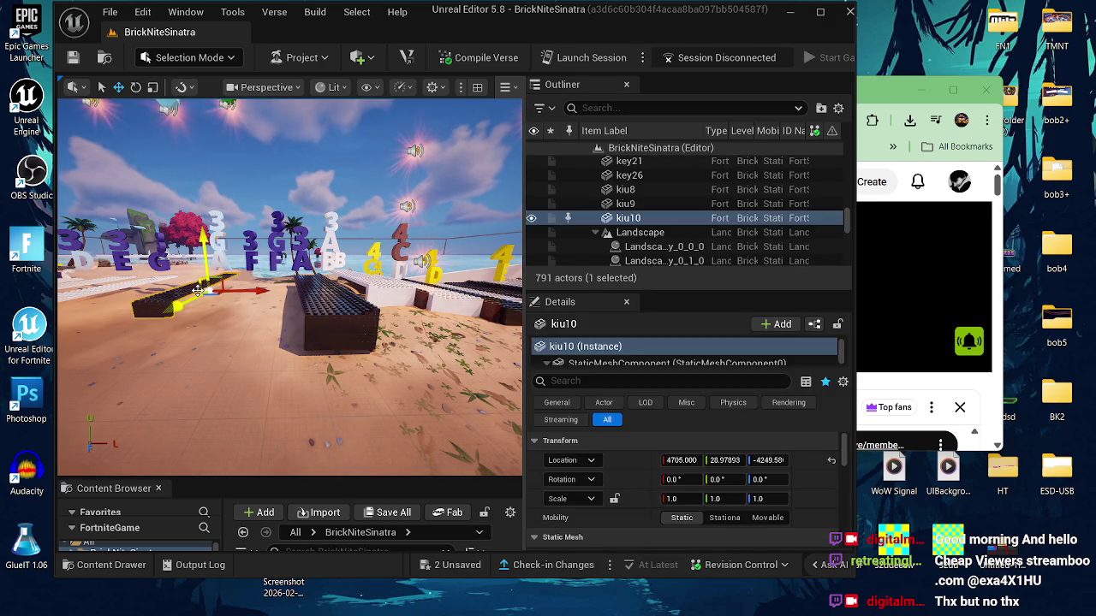
key("Delete")
Step: Duplicate key strip sr001mL10 as sr001mL12, push it into the next gap, and maximize the editor
key("w")
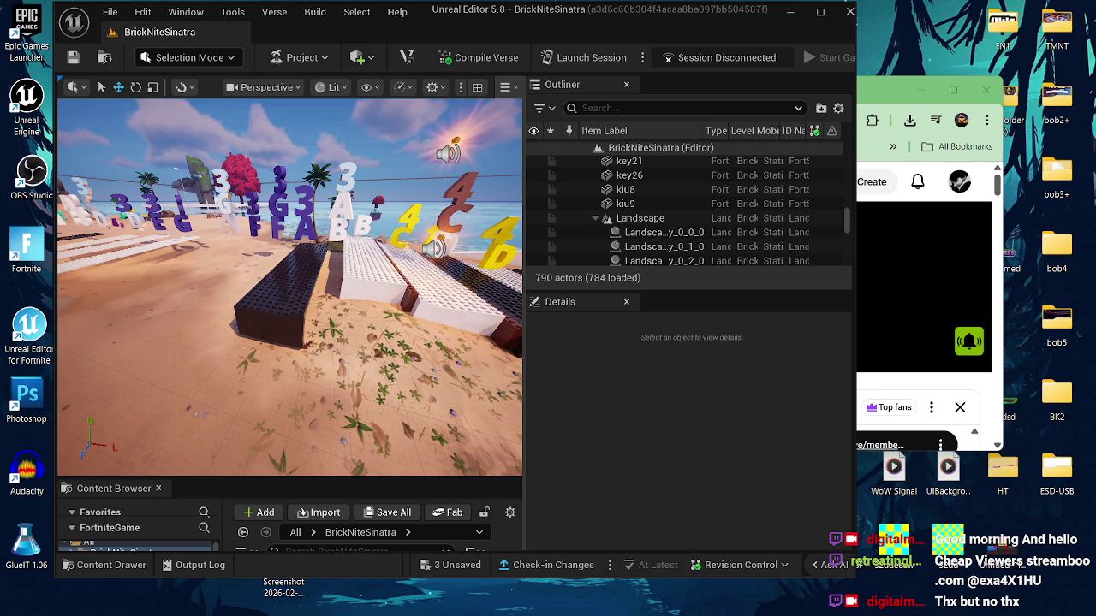
key("w")
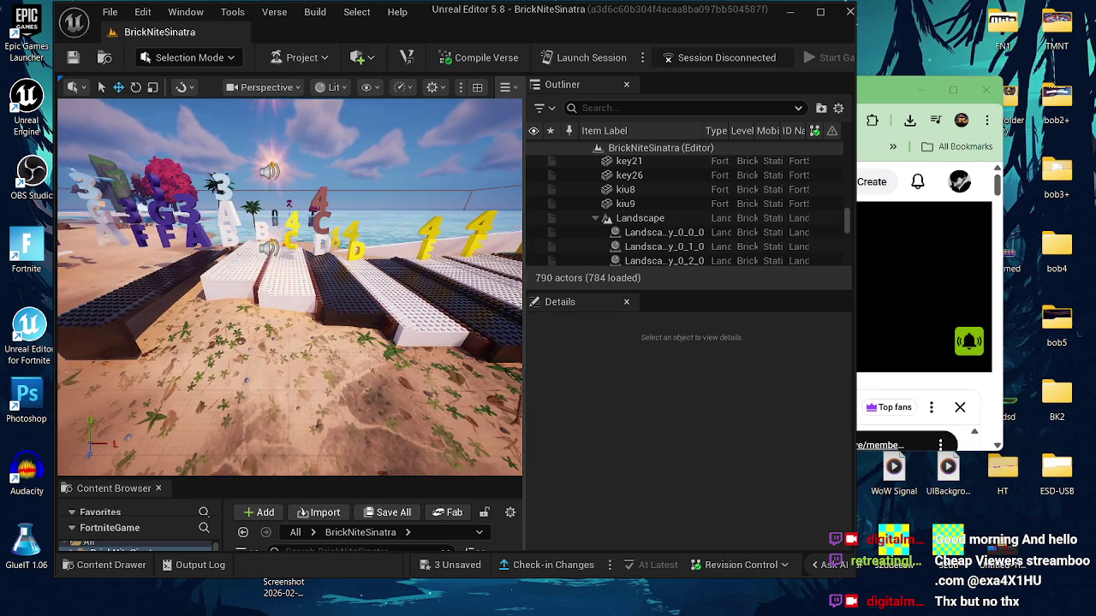
key("w")
left_click(431, 344)
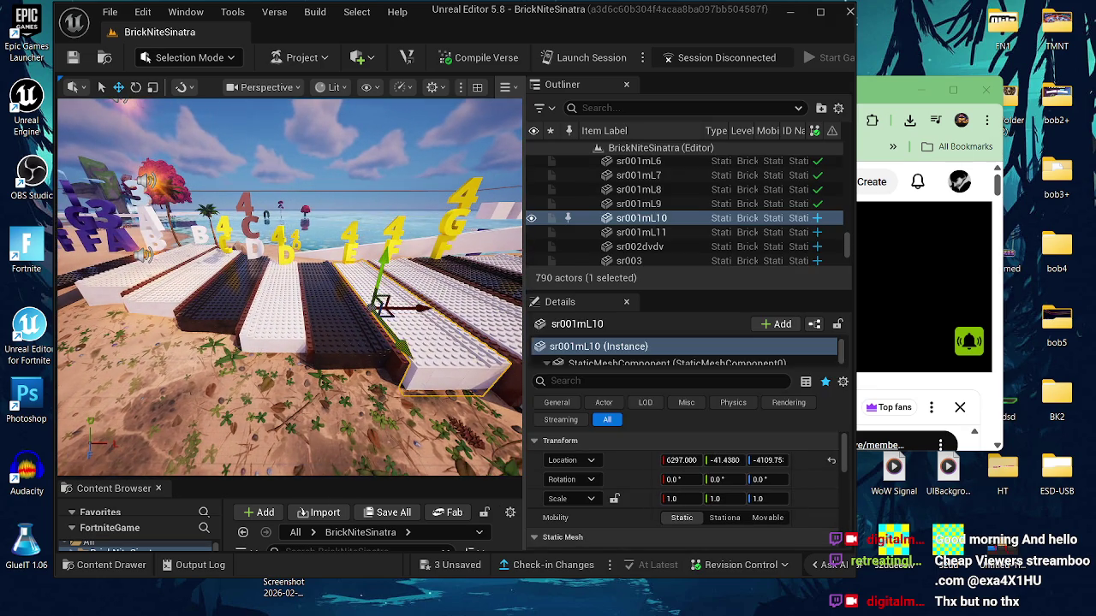
key("w")
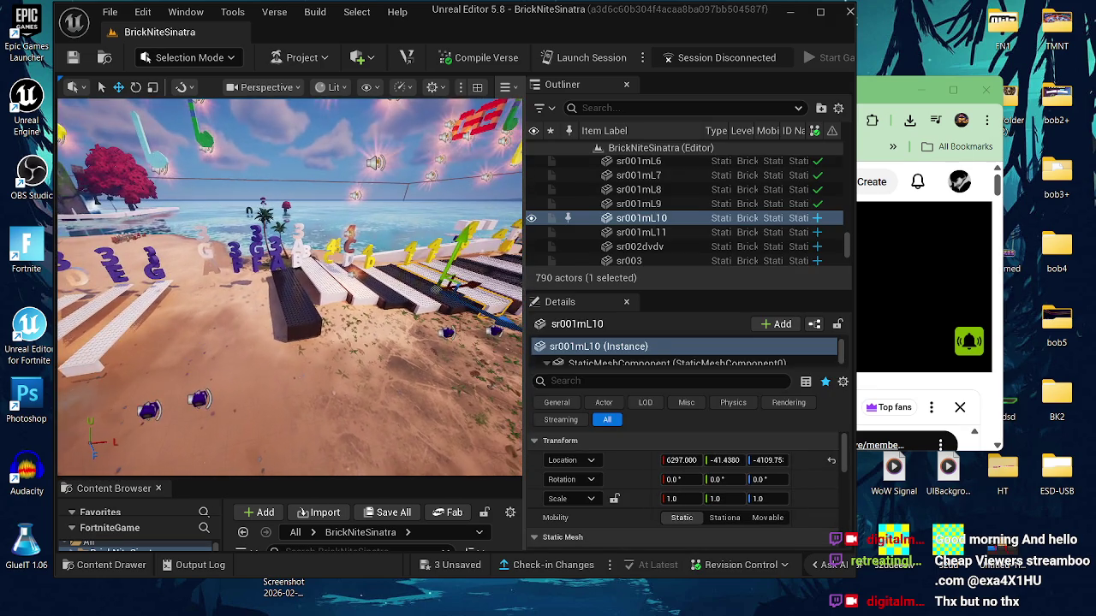
key("ctrl+d")
left_click_drag(419, 321, 307, 301)
left_click(301, 321)
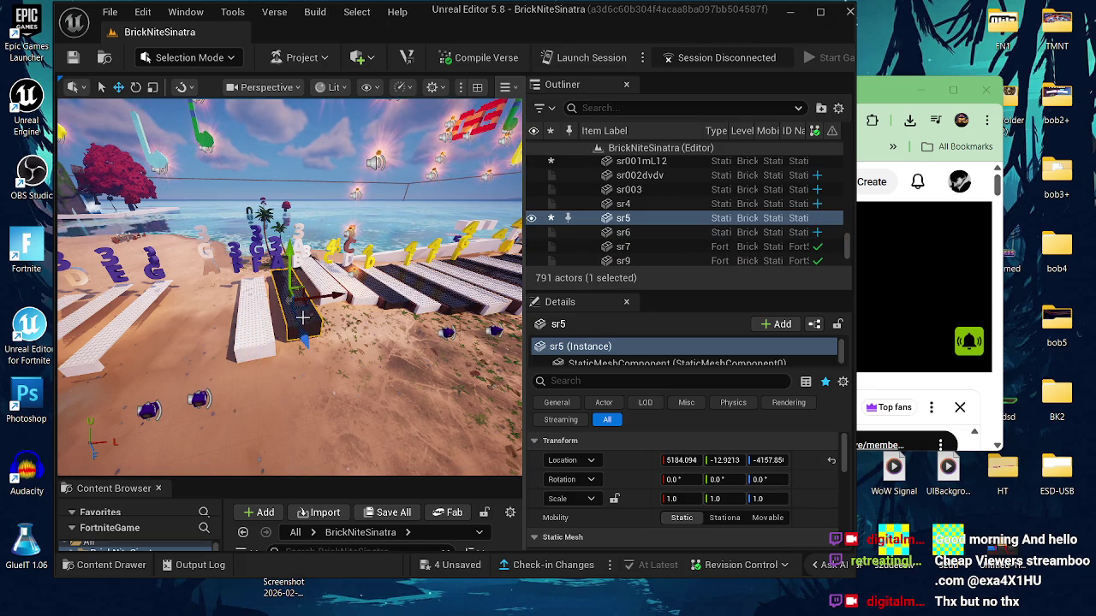
left_click(257, 349)
mouse_move(256, 354)
left_mouse_down()
mouse_move(244, 310)
mouse_move(282, 334)
mouse_move(244, 334)
mouse_move(310, 345)
left_mouse_up()
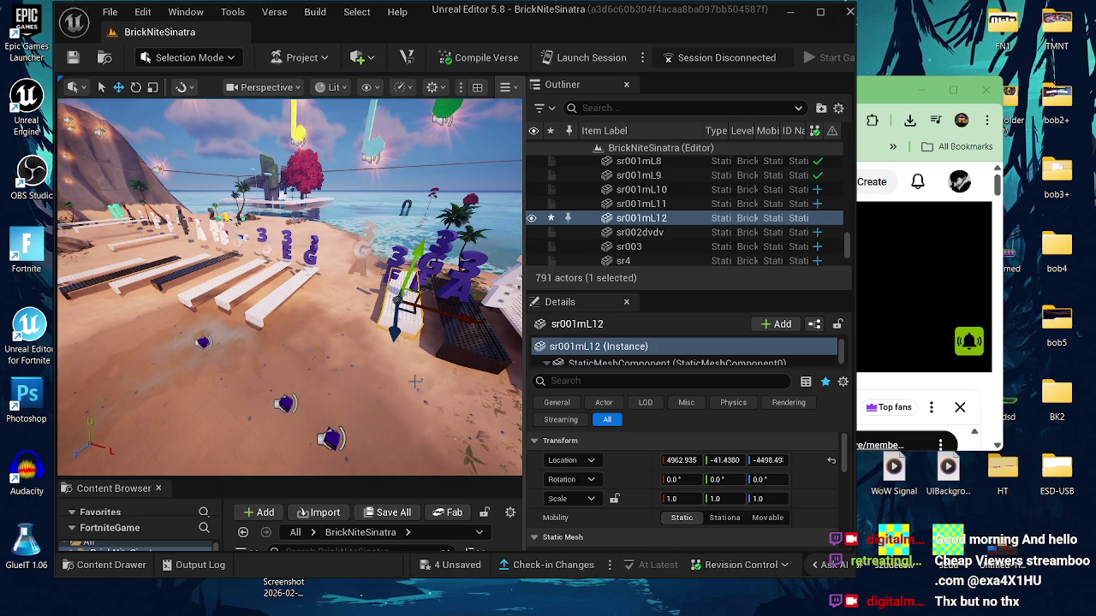
left_click(819, 12)
left_click_drag(389, 343, 388, 342)
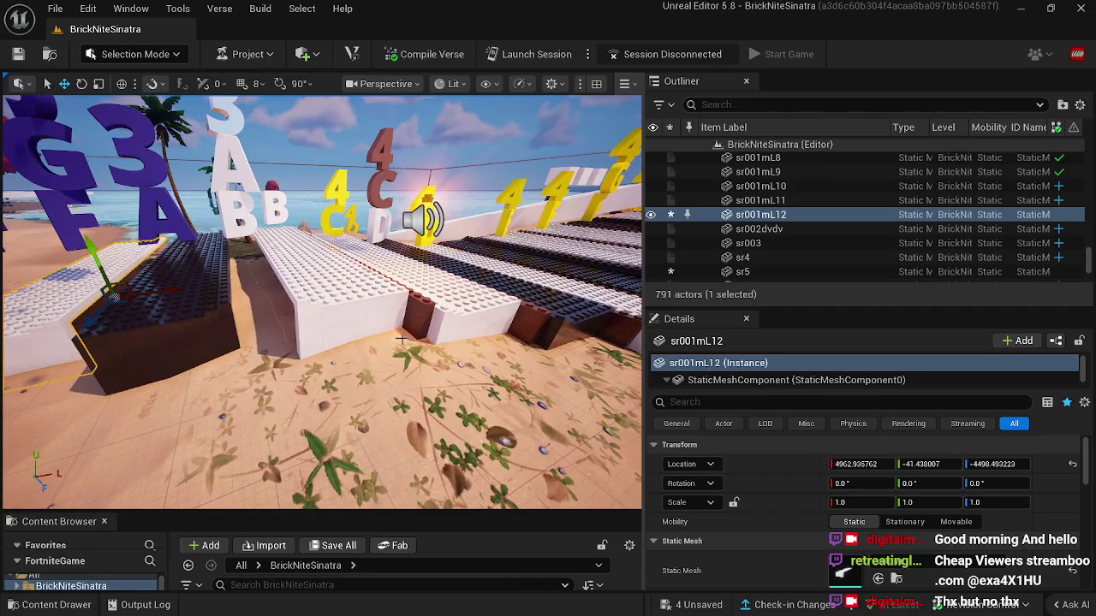
Step: Switch to LEGO Brick Editor Mode and select the brick beside the gap
left_click(133, 54)
left_click(446, 333)
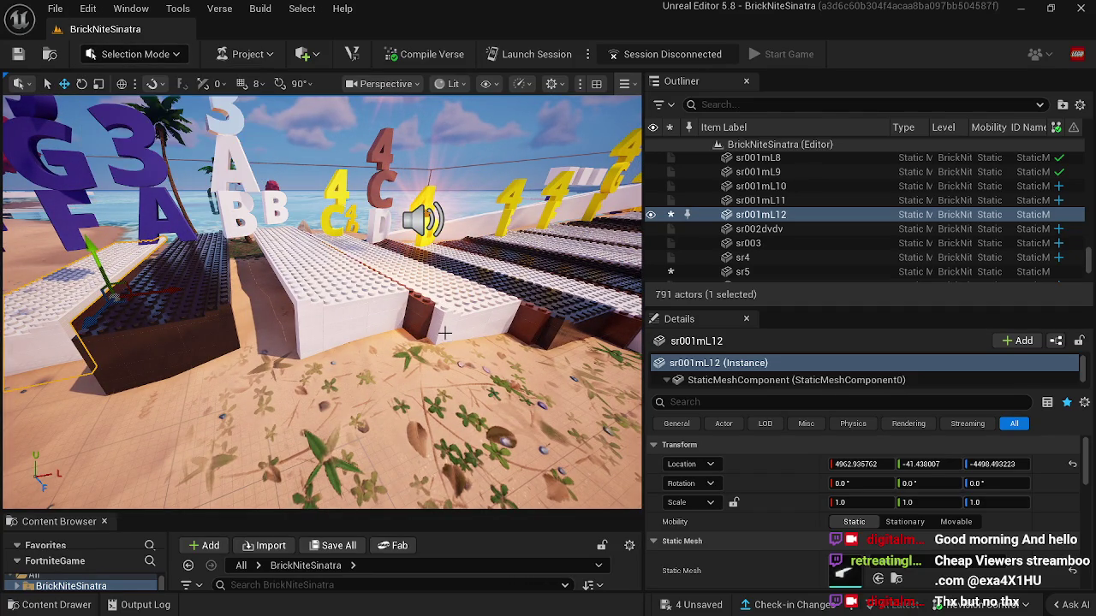
left_click(469, 315)
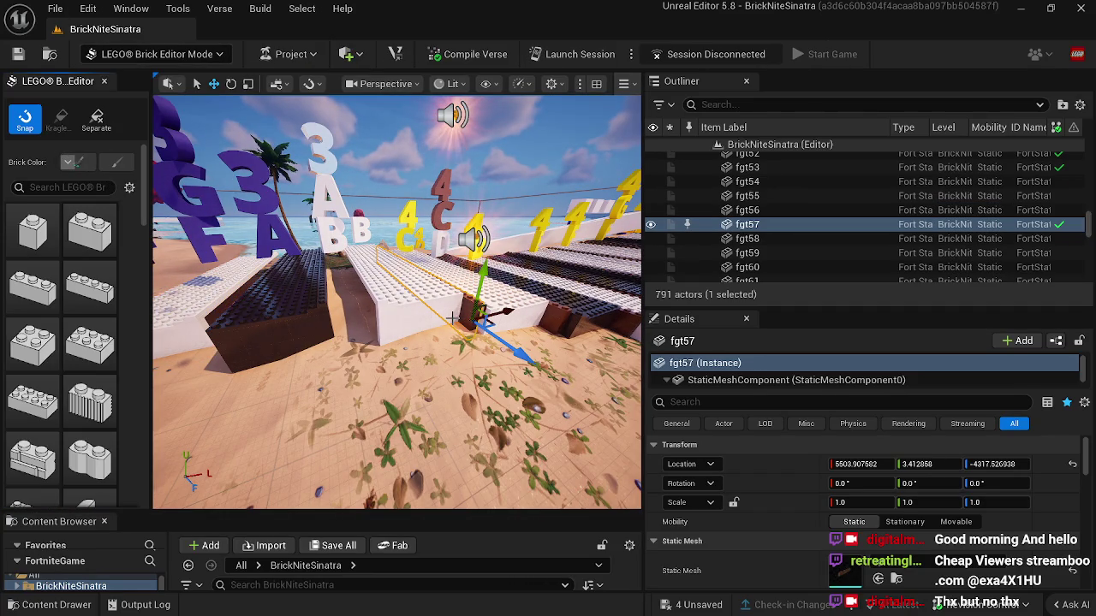
Step: Place long brown brick fgt67 in the gap beside the white key ramp
left_click(366, 315)
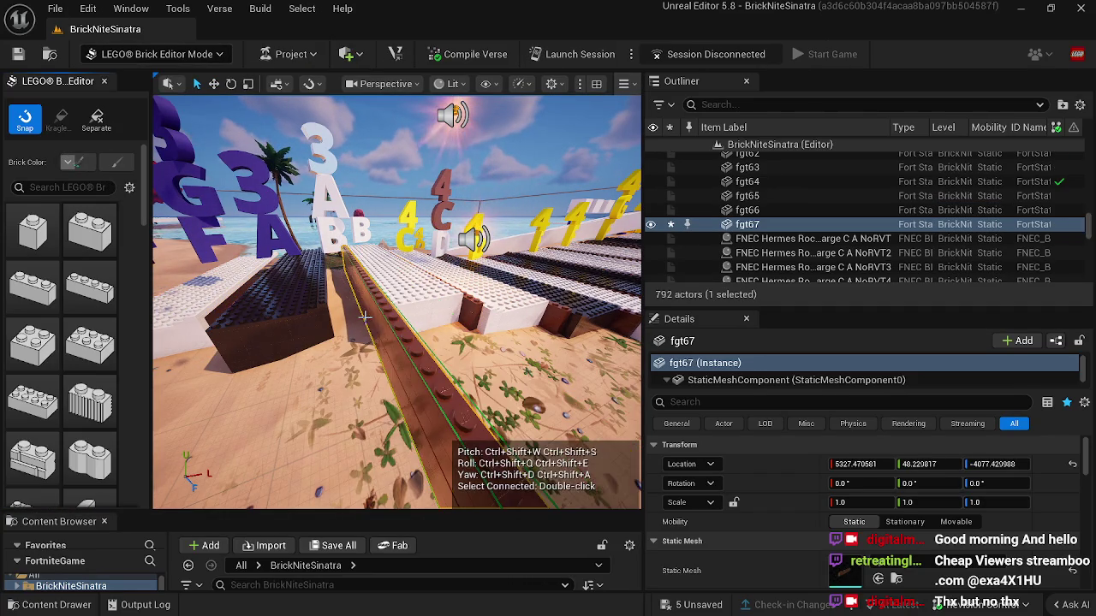
mouse_move(365, 316)
left_mouse_down()
mouse_move(351, 330)
mouse_move(340, 310)
mouse_move(258, 317)
mouse_move(241, 305)
mouse_move(298, 333)
mouse_move(321, 308)
mouse_move(313, 334)
mouse_move(295, 325)
left_mouse_up()
key("f")
left_click(287, 340)
key("Escape")
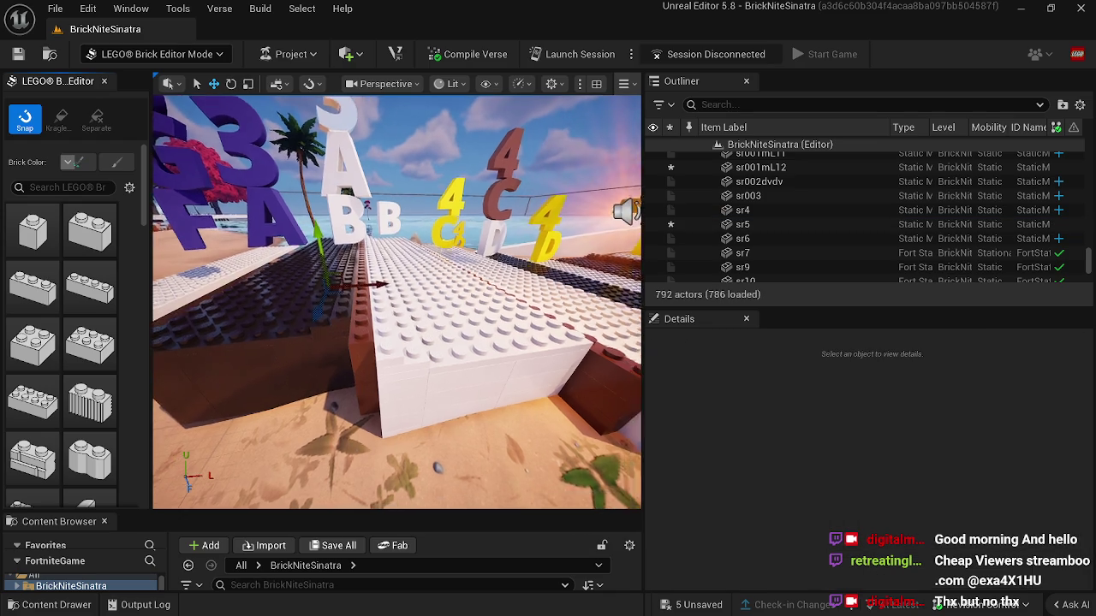
Step: Adjust the heights of brown brick fgt67 and dark block sr5 to close the gaps
key("s")
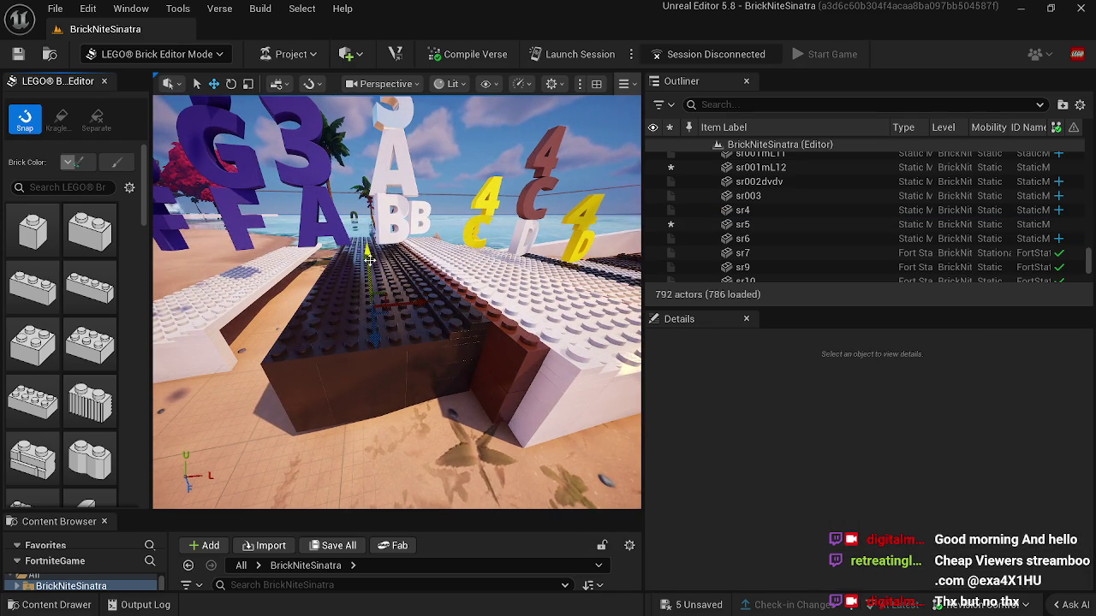
left_click(524, 341)
left_click_drag(544, 304, 461, 380)
left_click(419, 364)
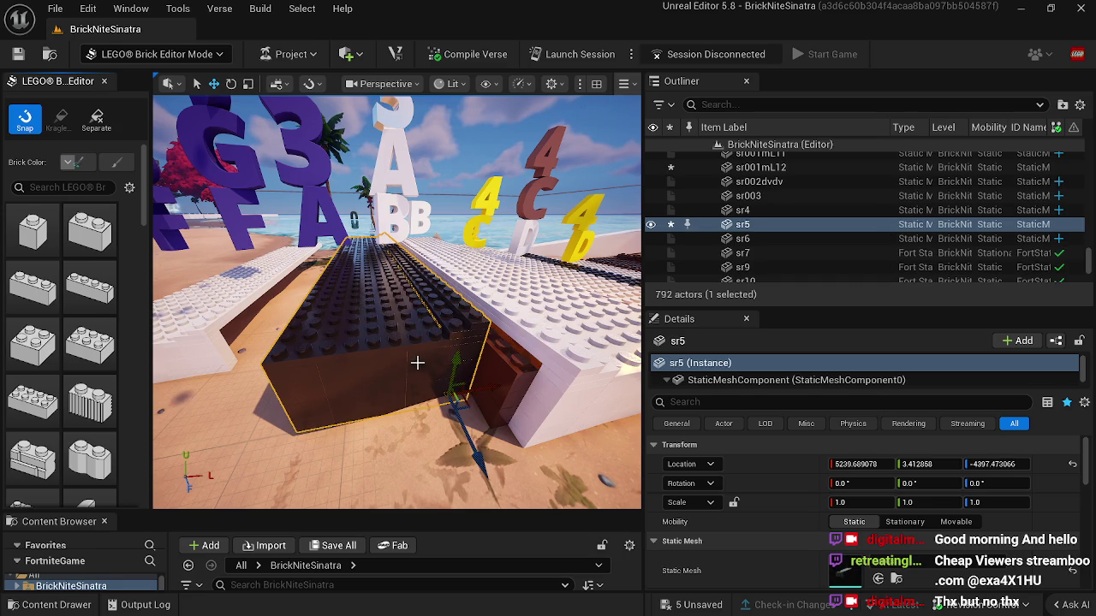
left_click_drag(394, 300, 395, 325)
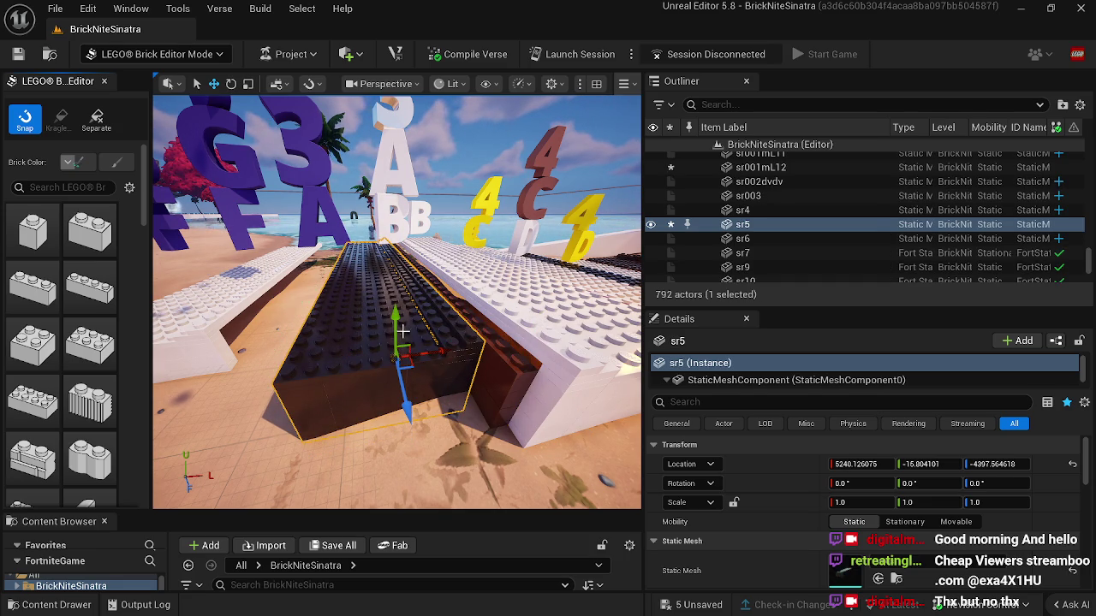
left_click(499, 365)
left_click_drag(532, 326, 552, 298)
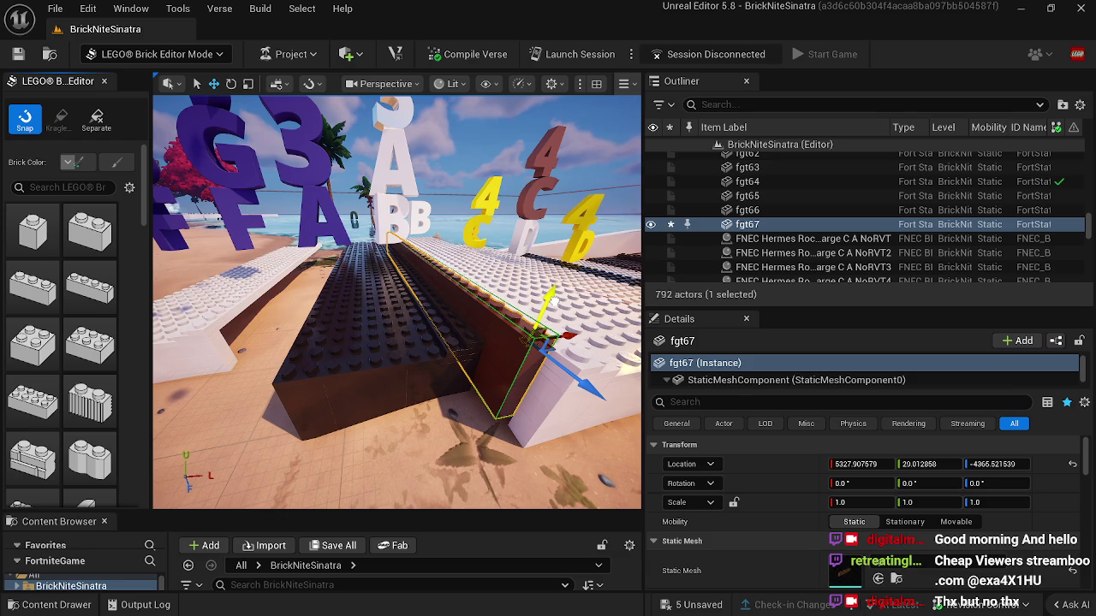
left_click_drag(530, 365, 488, 384)
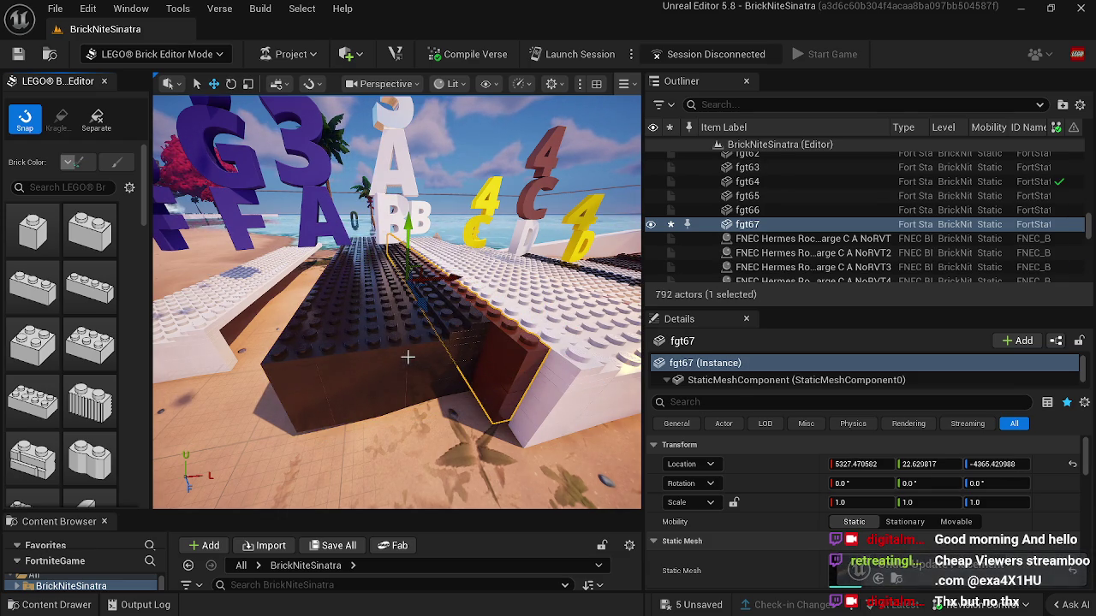
key("Escape")
Step: Alt-drag fgt67 to create brown strip fgt68 along the ramp's edge
mouse_move(279, 362)
left_mouse_down()
mouse_move(248, 360)
mouse_move(332, 411)
left_mouse_up()
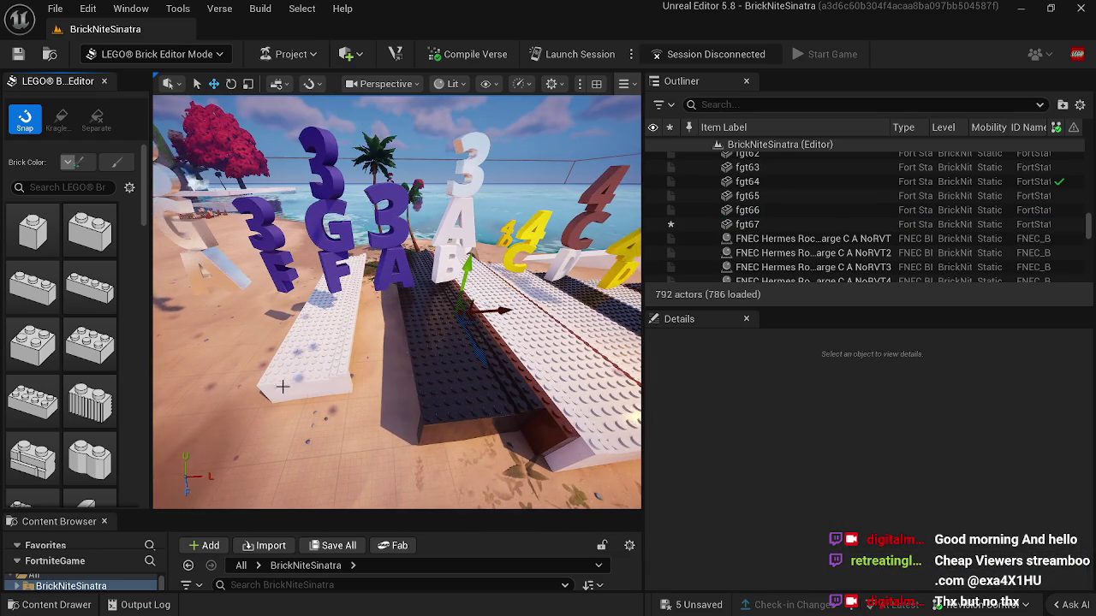
left_click(535, 428)
mouse_move(535, 428)
left_mouse_down()
mouse_move(445, 377)
mouse_move(379, 384)
mouse_move(379, 343)
mouse_move(392, 344)
mouse_move(357, 409)
mouse_move(278, 471)
mouse_move(364, 432)
mouse_move(257, 351)
mouse_move(293, 302)
left_mouse_up()
key("f")
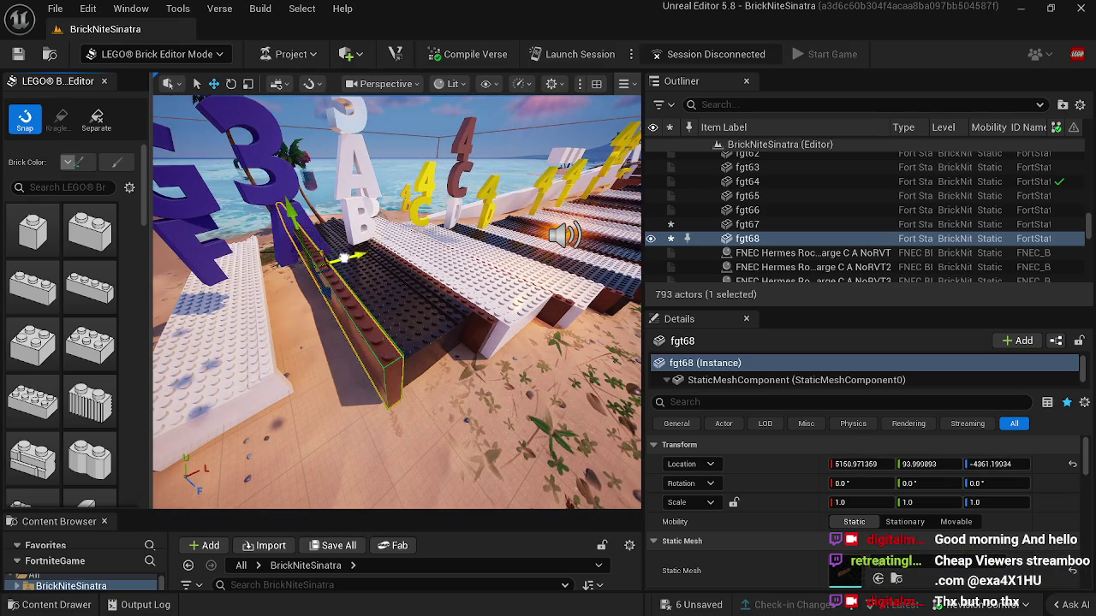
Step: Lower fgt68 and move white slab sr001mL12 up beside the dark wall
mouse_move(303, 261)
left_mouse_down()
mouse_move(331, 326)
mouse_move(354, 283)
left_mouse_up()
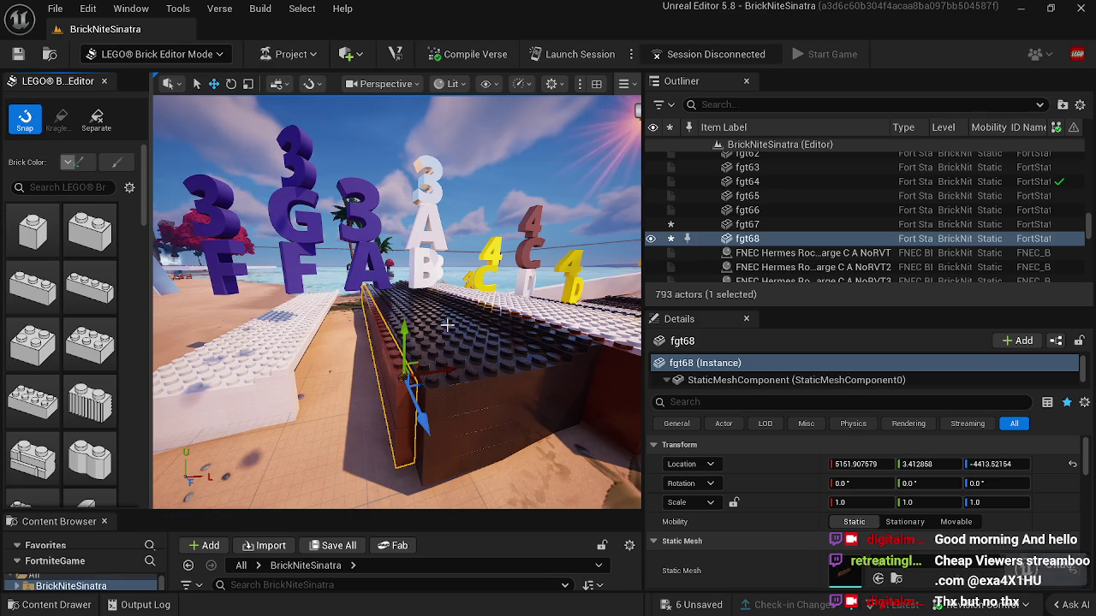
left_click(301, 374)
left_click_drag(302, 374, 355, 428)
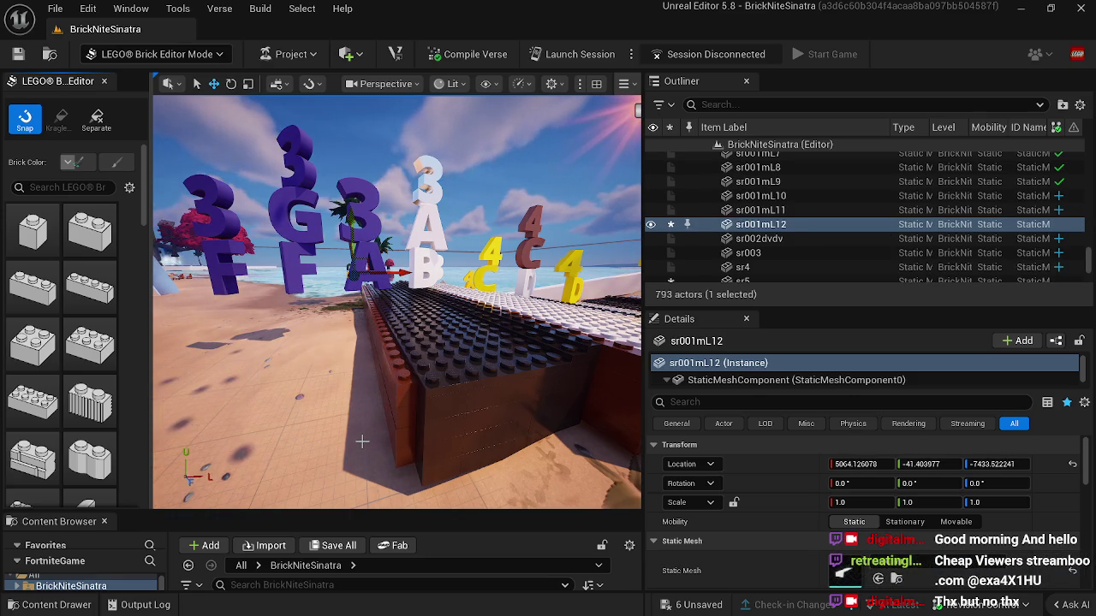
mouse_move(248, 458)
left_mouse_down()
mouse_move(254, 338)
mouse_move(257, 358)
mouse_move(223, 308)
mouse_move(376, 363)
mouse_move(358, 345)
mouse_move(380, 363)
mouse_move(396, 342)
mouse_move(392, 440)
left_mouse_up()
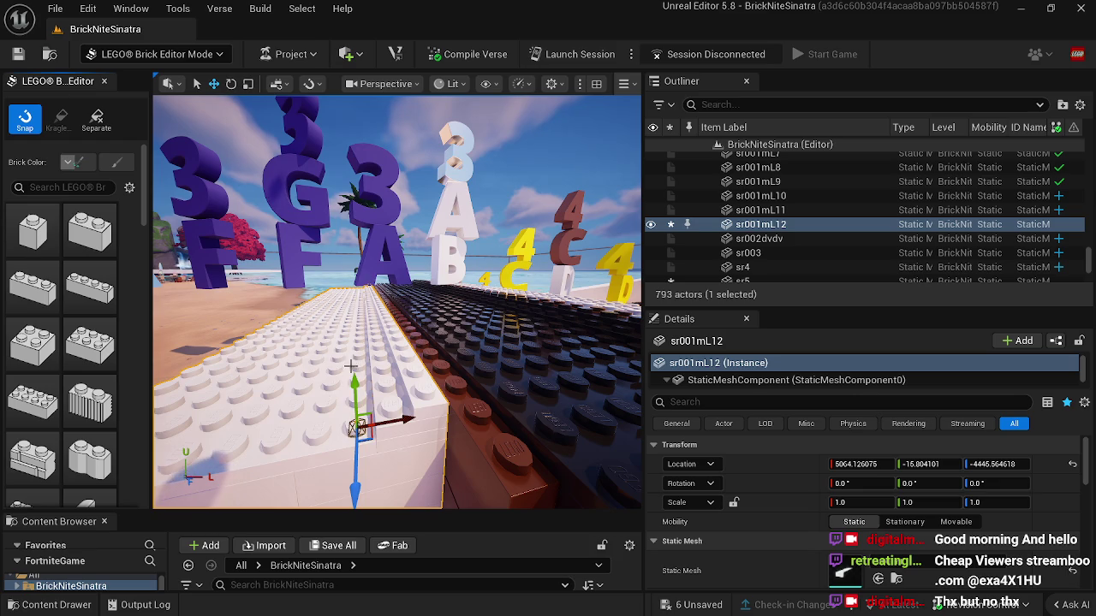
Step: Duplicate fgt68 as fgt69 and move it to the white slab's other side
left_click_drag(356, 392, 466, 370)
left_click(484, 381)
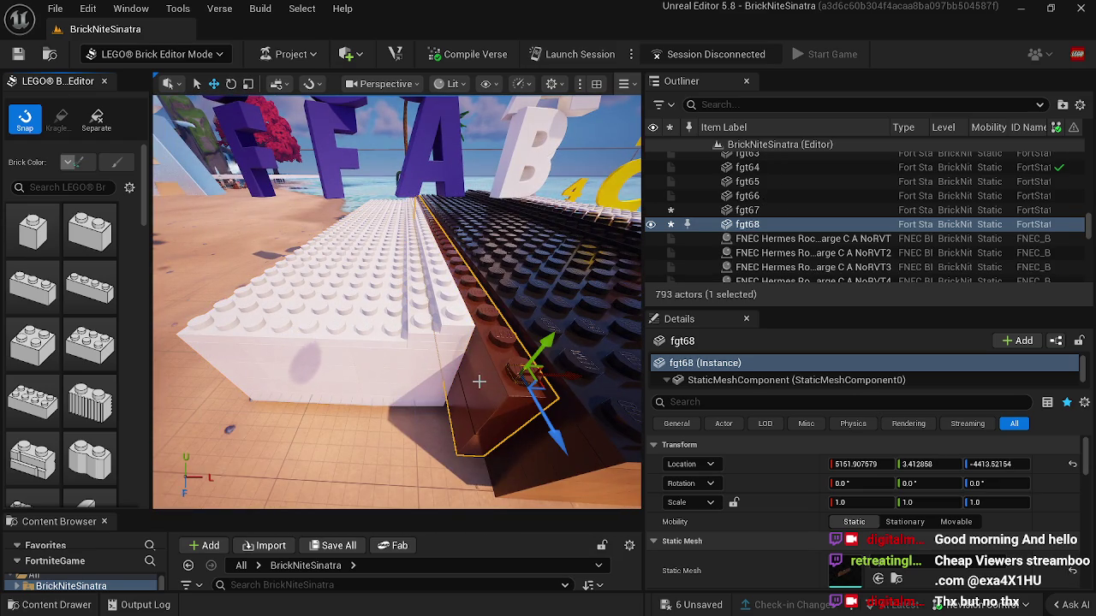
key("ctrl+d")
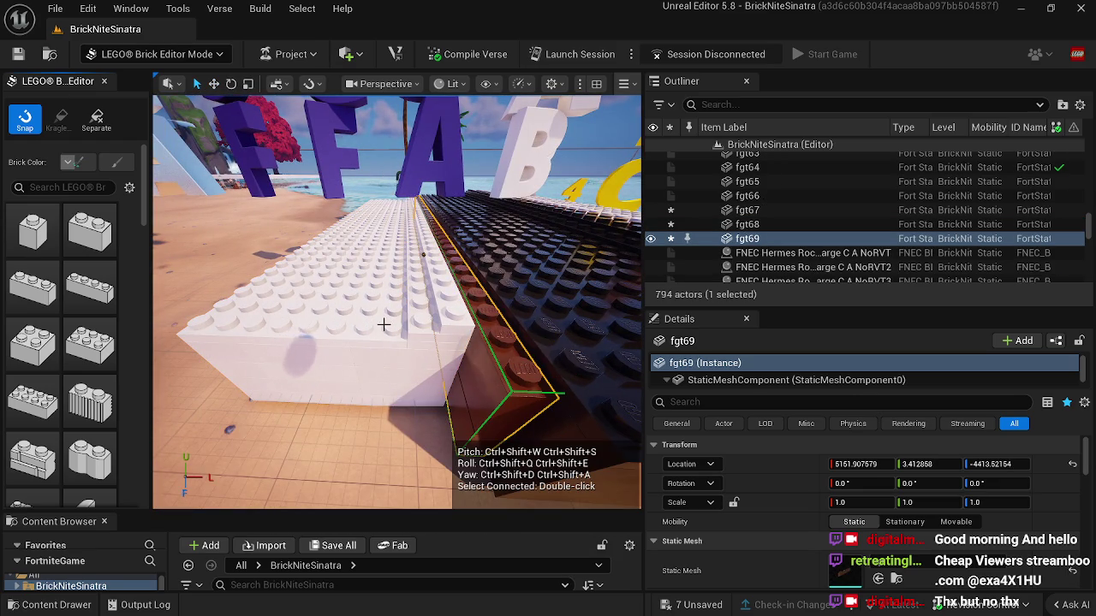
mouse_move(469, 257)
left_mouse_down()
mouse_move(344, 257)
mouse_move(381, 256)
left_mouse_up()
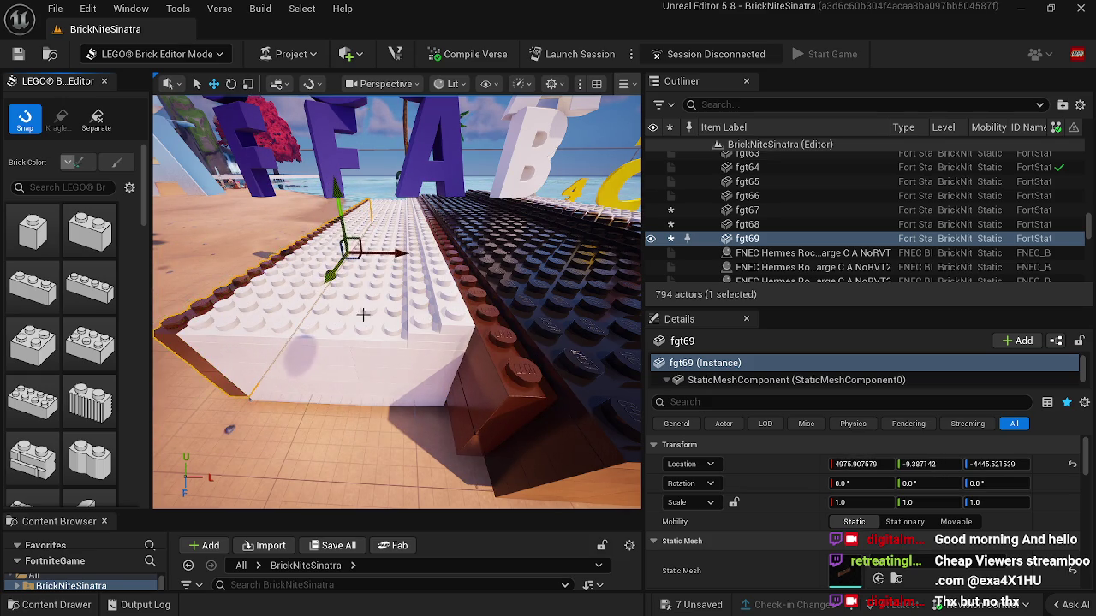
Step: Lower white slab sr001mL12 and drop fgt69 slightly to sit alongside it
left_click(365, 301)
mouse_move(365, 266)
left_mouse_down()
mouse_move(367, 283)
mouse_move(360, 275)
mouse_move(428, 282)
mouse_move(514, 310)
left_mouse_up()
left_click(397, 415)
left_click_drag(396, 415, 358, 454)
left_click(225, 443)
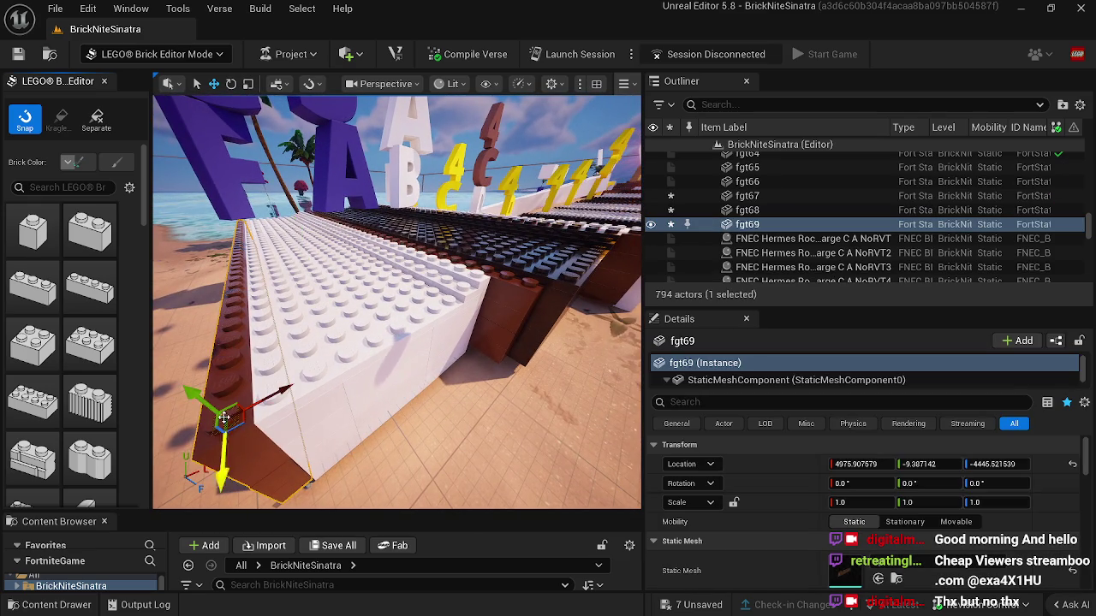
mouse_move(222, 459)
left_mouse_down()
mouse_move(222, 469)
mouse_move(274, 436)
mouse_move(206, 419)
left_mouse_up()
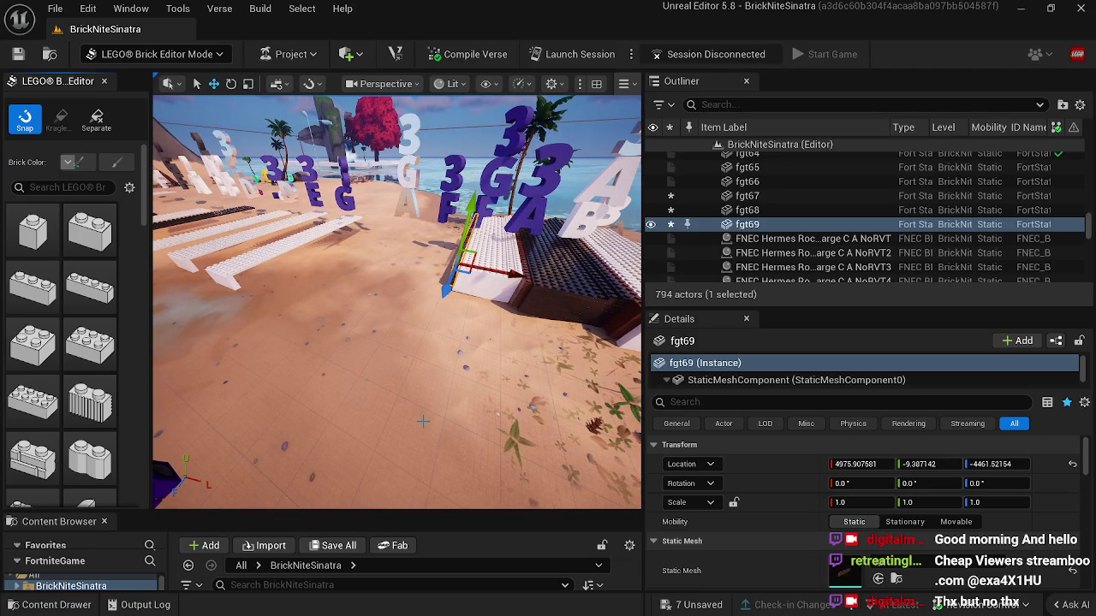
mouse_move(422, 421)
left_mouse_down()
mouse_move(342, 428)
mouse_move(355, 423)
left_mouse_up()
Step: Slide dark key strip kiu8 and white key strip key11 to new spots on the sand
left_click(329, 344)
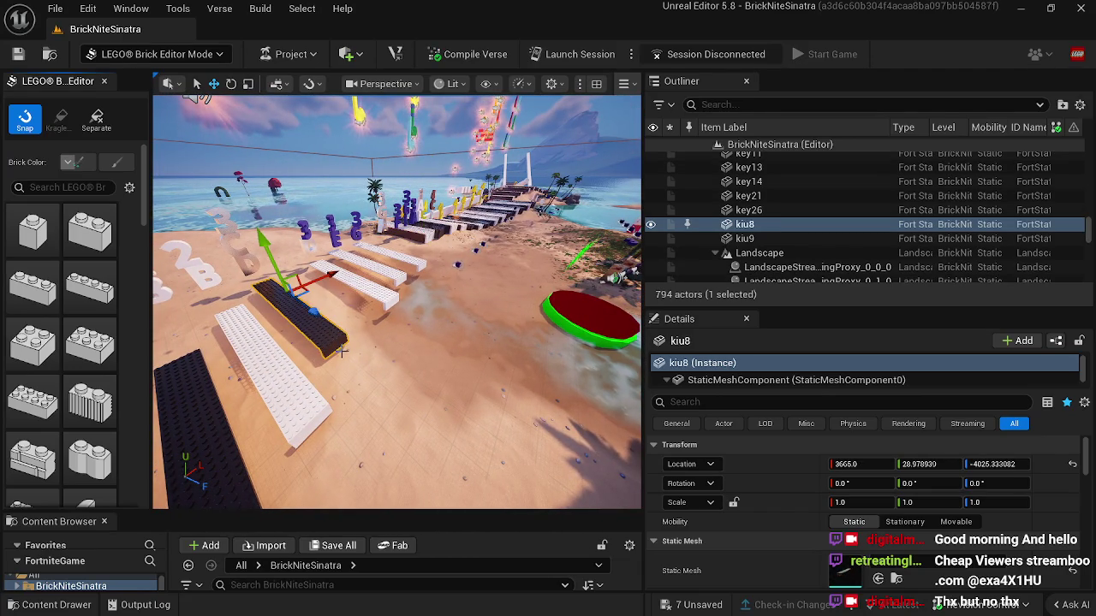
left_click_drag(315, 313, 374, 297)
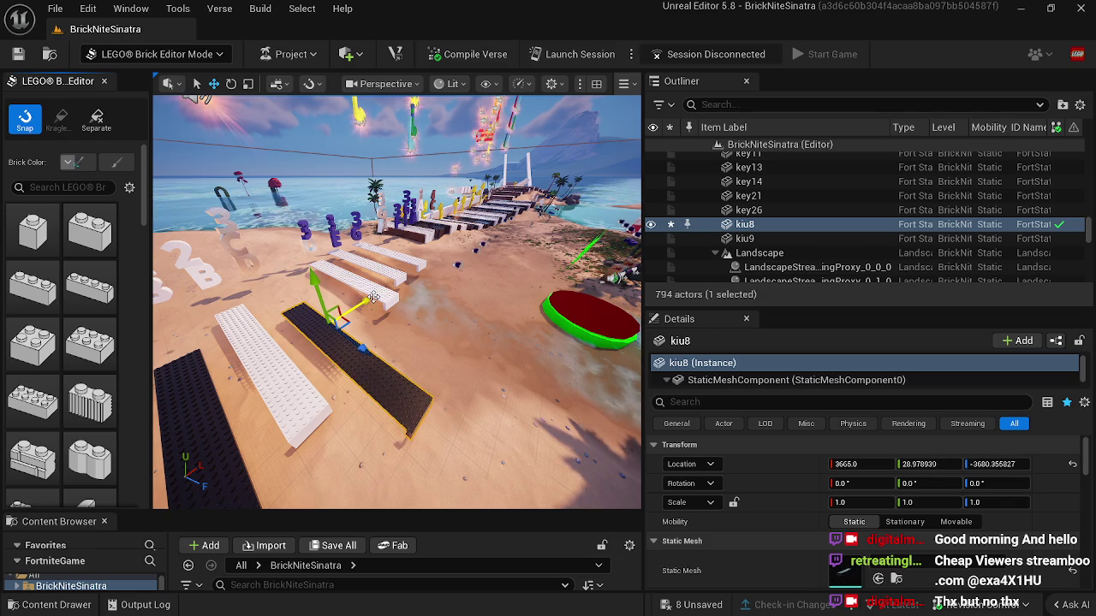
left_click(375, 294)
mouse_move(432, 319)
left_mouse_down()
mouse_move(479, 340)
mouse_move(470, 339)
left_mouse_up()
Step: Slide dark key strip kiu9 to the right and inspect it from several angles
left_click(398, 275)
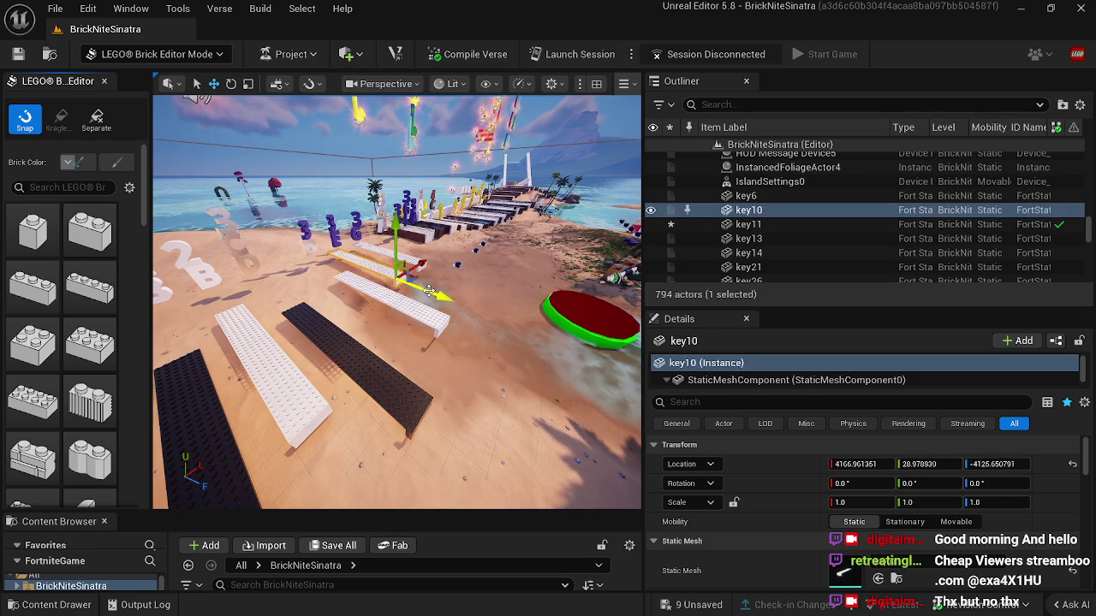
left_click(289, 390)
mouse_move(289, 391)
left_mouse_down()
mouse_move(346, 380)
mouse_move(351, 368)
mouse_move(336, 411)
left_mouse_up()
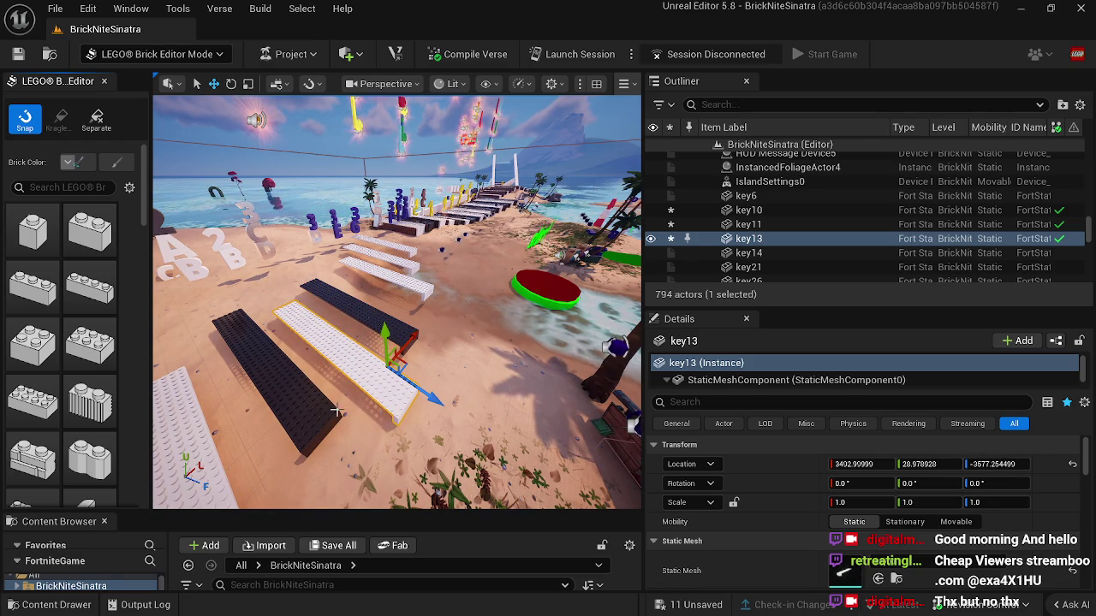
left_click(315, 410)
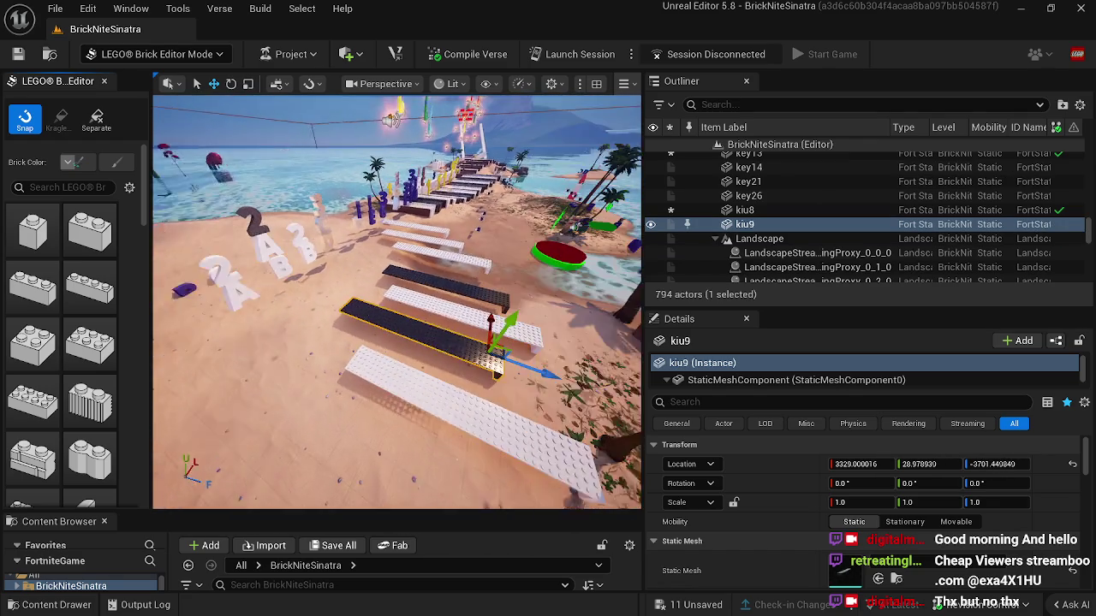
mouse_move(502, 351)
left_mouse_down()
mouse_move(586, 368)
mouse_move(571, 366)
left_mouse_up()
left_click_drag(396, 302, 396, 302)
left_click_drag(485, 402, 497, 407)
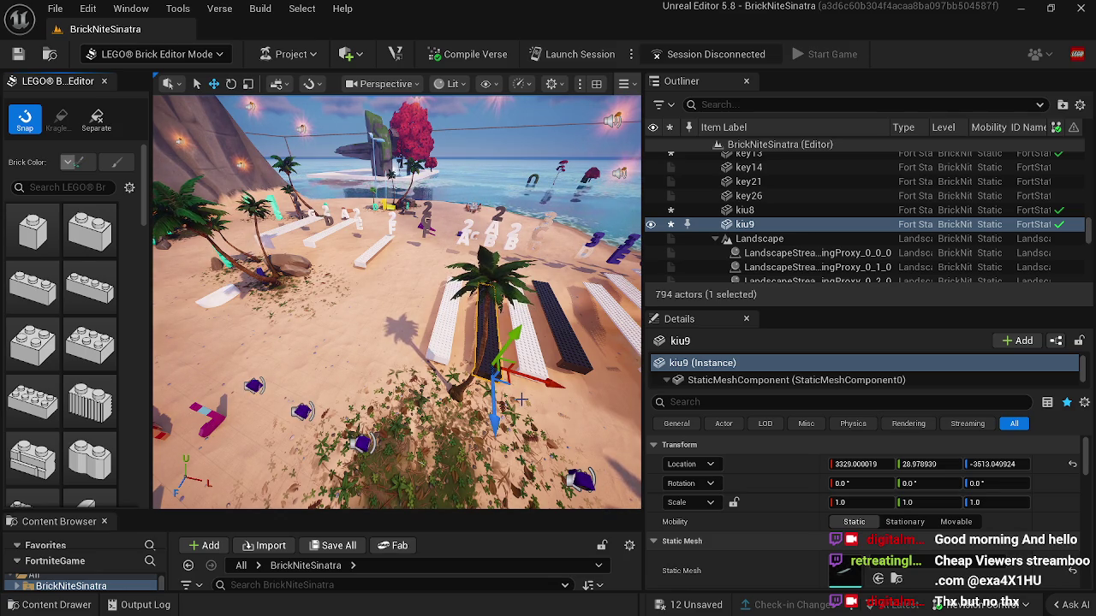
left_click_drag(506, 403, 484, 423)
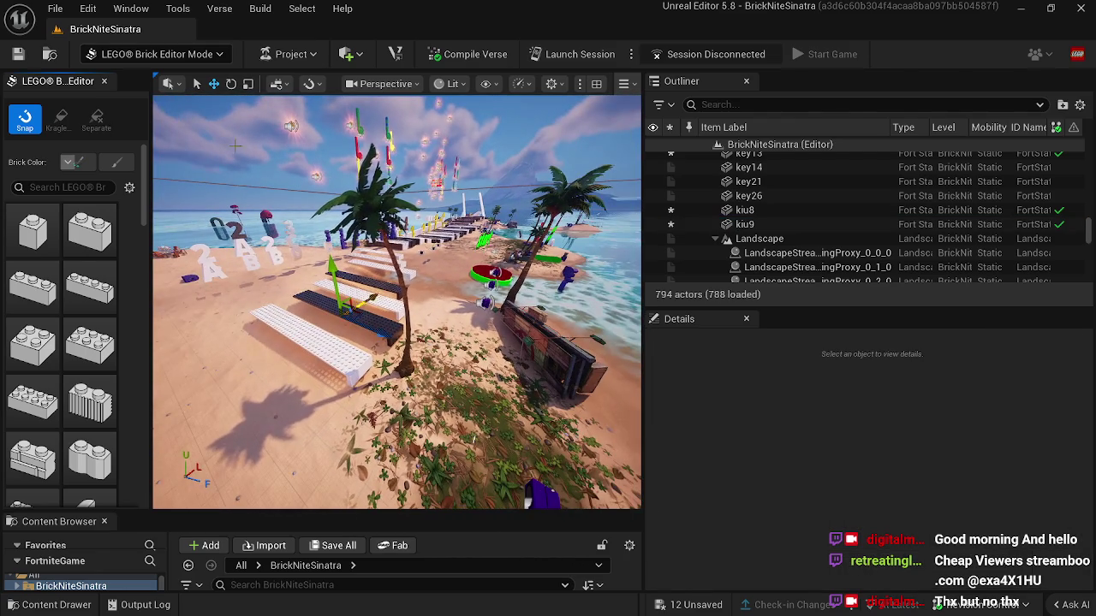
Step: Switch to Selection Mode and move the palm tree toward the camera
left_click(154, 54)
left_click(154, 79)
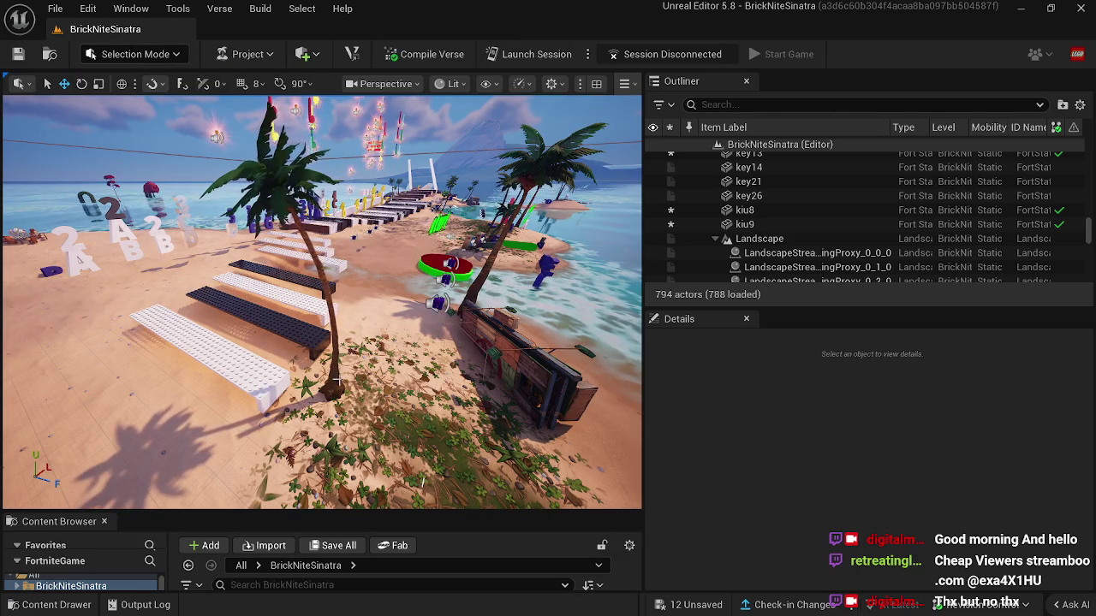
left_click(342, 390)
mouse_move(376, 411)
left_mouse_down()
mouse_move(475, 475)
mouse_move(539, 494)
left_mouse_up()
Step: Move white key strip key14 right and down, then view the island from above
left_click(340, 420)
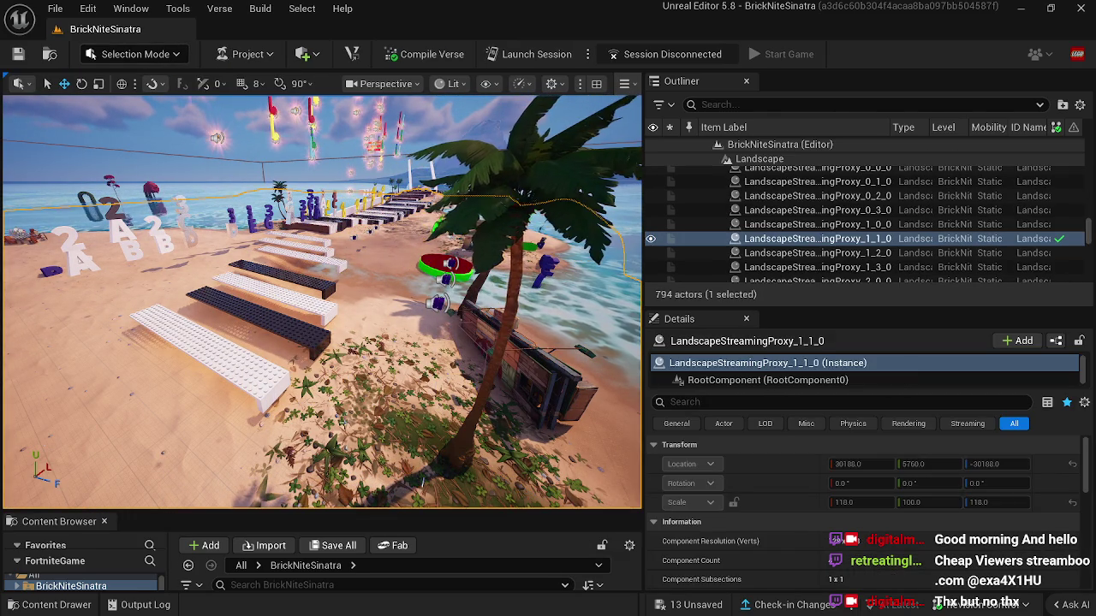
left_click(305, 339)
left_click_drag(221, 358, 269, 383)
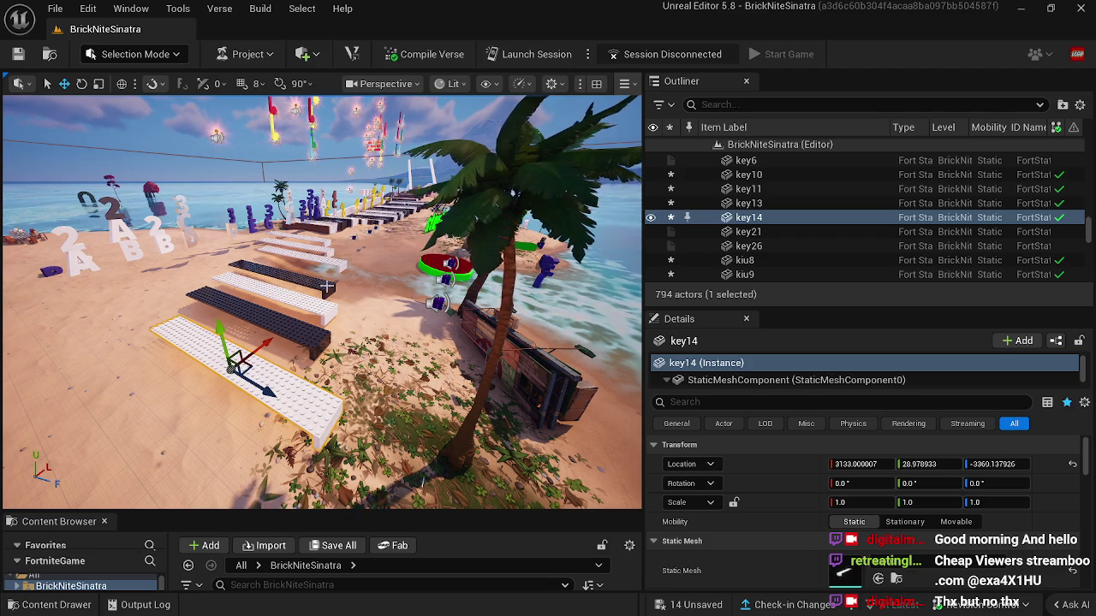
left_click(547, 194)
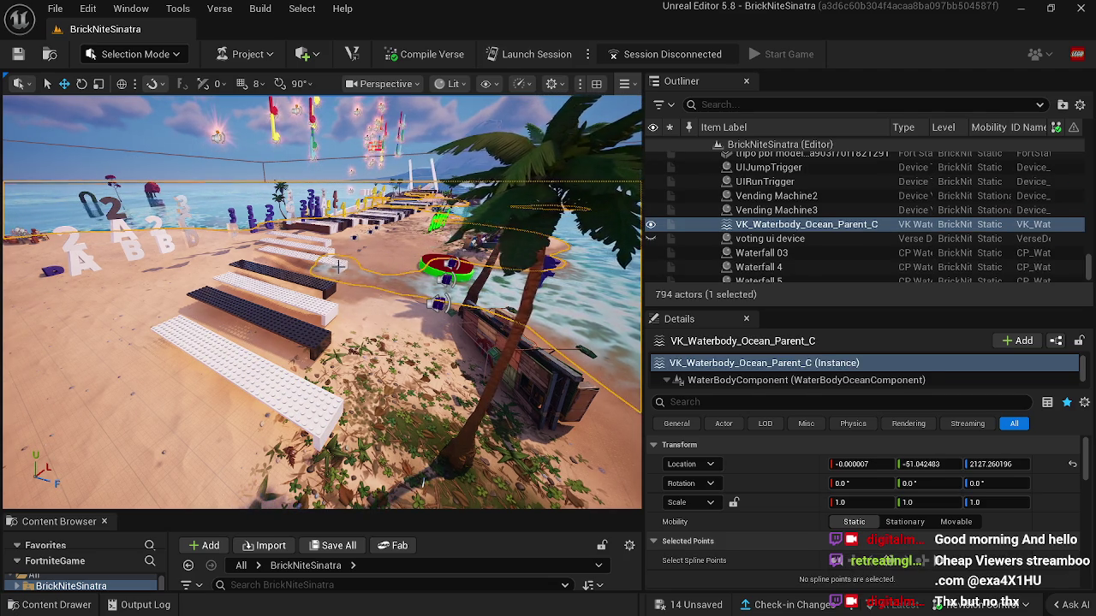
left_click(339, 266)
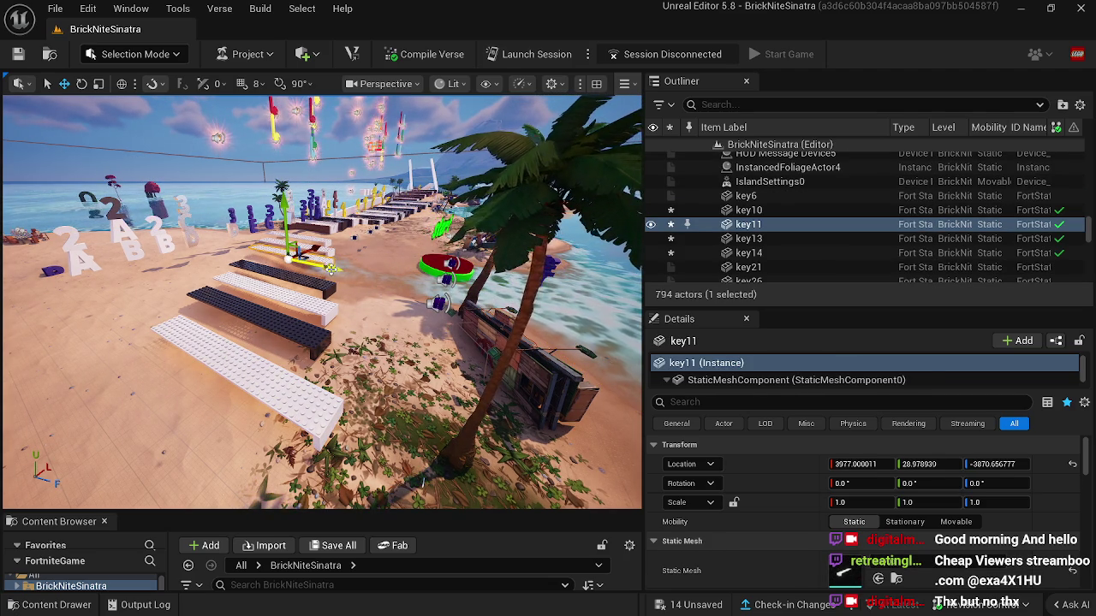
left_click(231, 370)
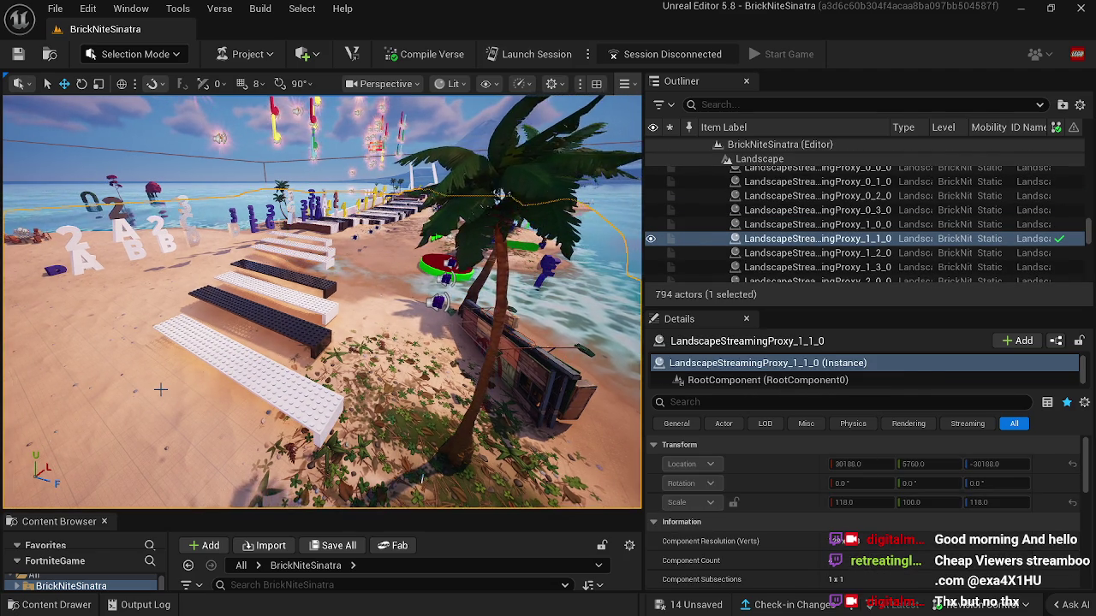
mouse_move(322, 300)
left_mouse_down()
mouse_move(360, 283)
mouse_move(324, 291)
mouse_move(313, 272)
mouse_move(310, 300)
mouse_move(347, 291)
mouse_move(209, 381)
left_mouse_up()
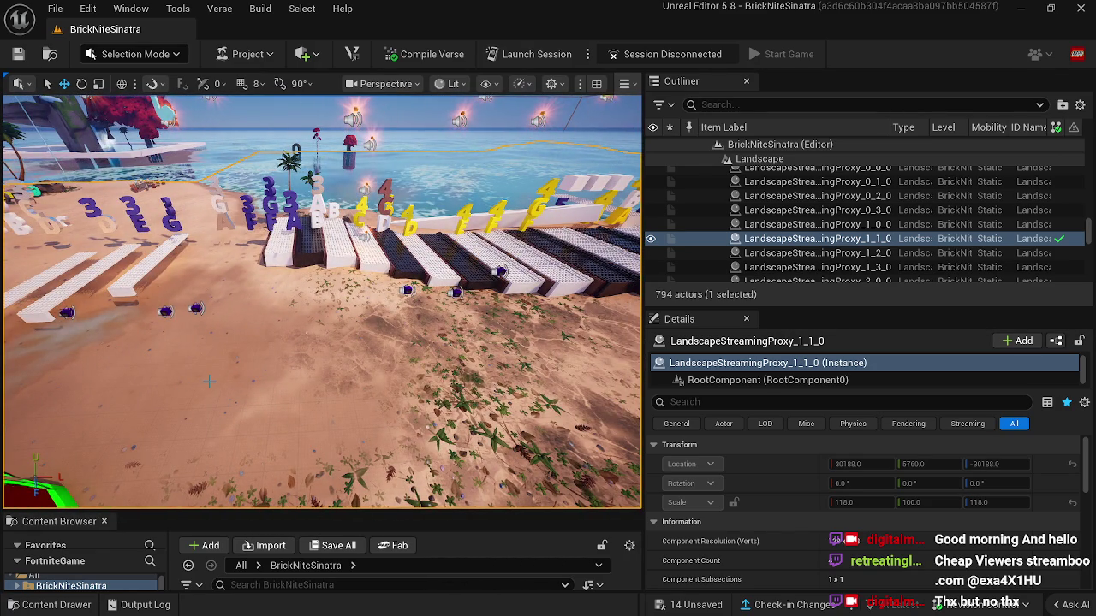
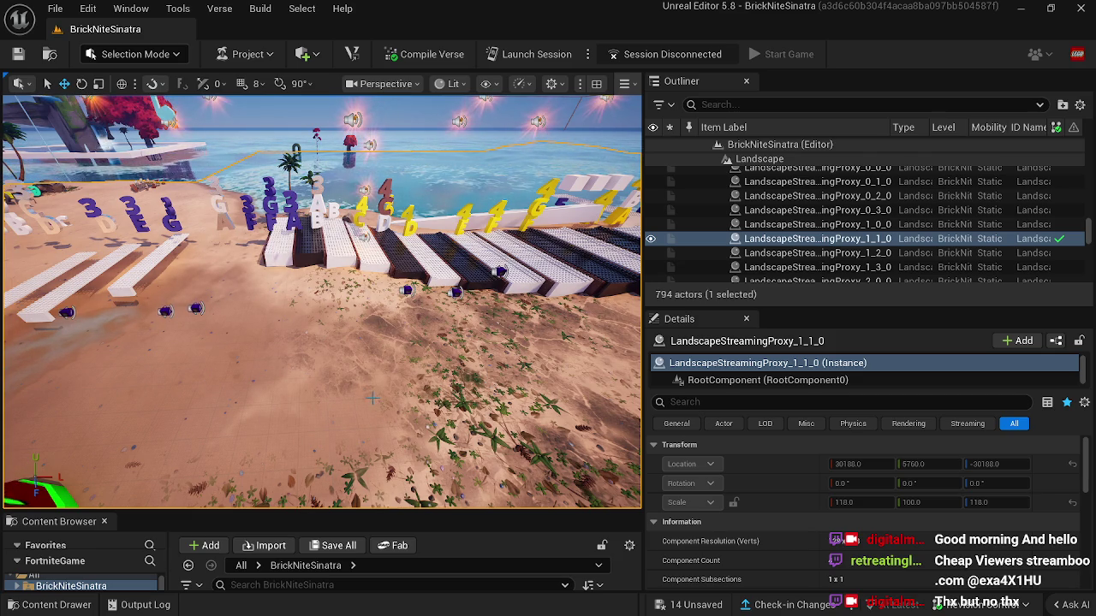
Step: Survey the piano keys, checking the dark key strip, a purple letter and edge strip sr001mL12
mouse_move(338, 319)
left_mouse_down()
mouse_move(445, 319)
mouse_move(376, 338)
mouse_move(407, 282)
left_mouse_up()
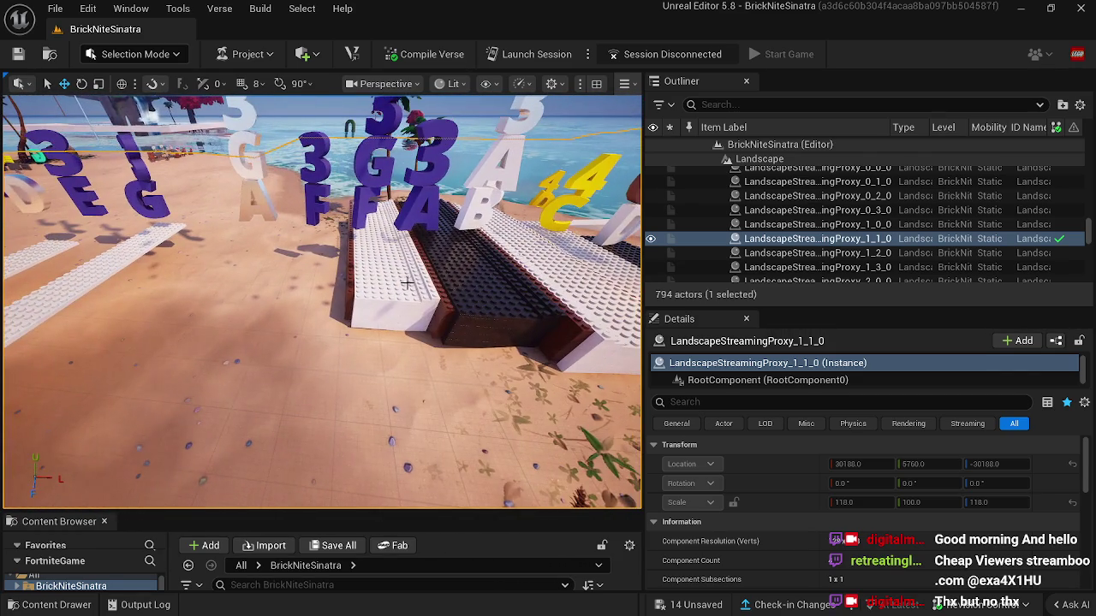
left_click(477, 291)
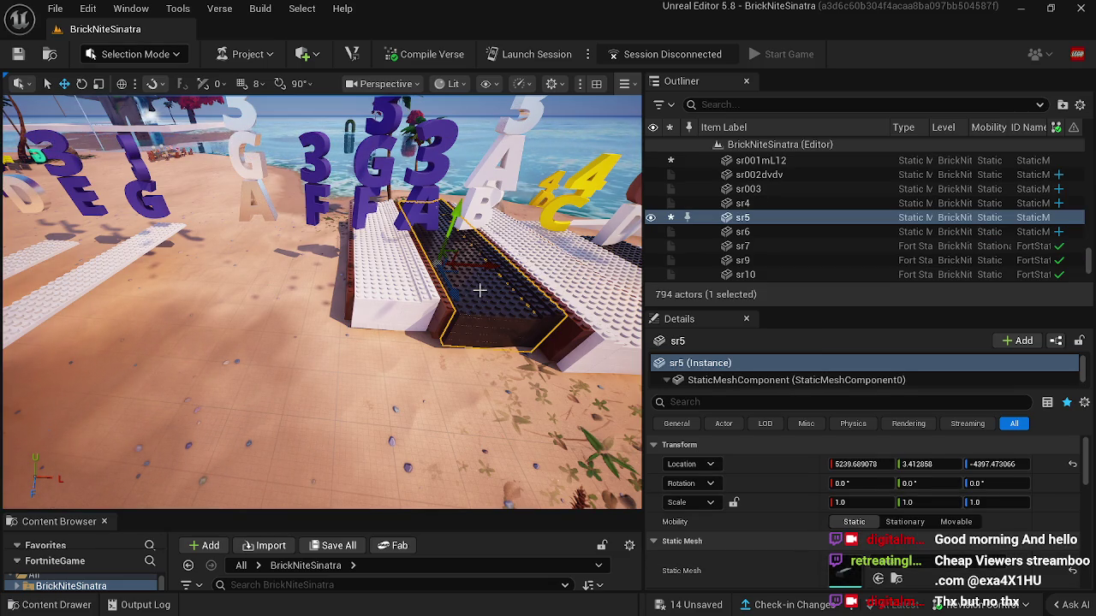
mouse_move(477, 291)
left_mouse_down()
mouse_move(407, 292)
mouse_move(451, 314)
mouse_move(412, 317)
left_mouse_up()
left_click(412, 234)
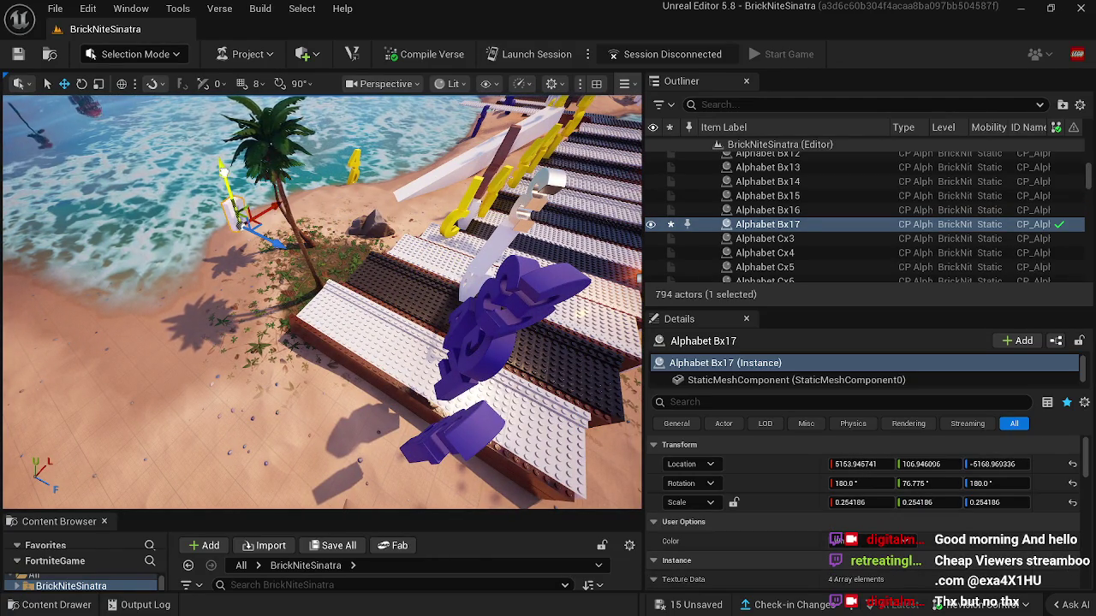
left_click_drag(412, 317, 171, 359)
left_click(103, 377)
mouse_move(321, 300)
left_mouse_down()
mouse_move(244, 311)
mouse_move(293, 412)
left_mouse_up()
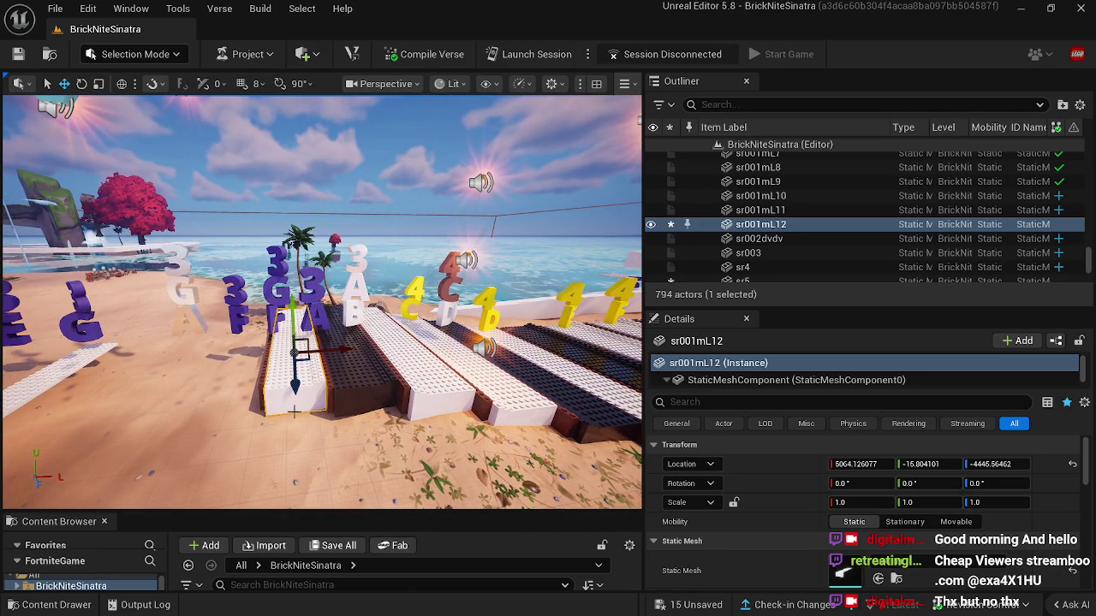
Step: Nudge the white A letter (Alphabet Bx13) along X to 5300.57
left_click(359, 312)
left_click_drag(364, 323, 446, 338)
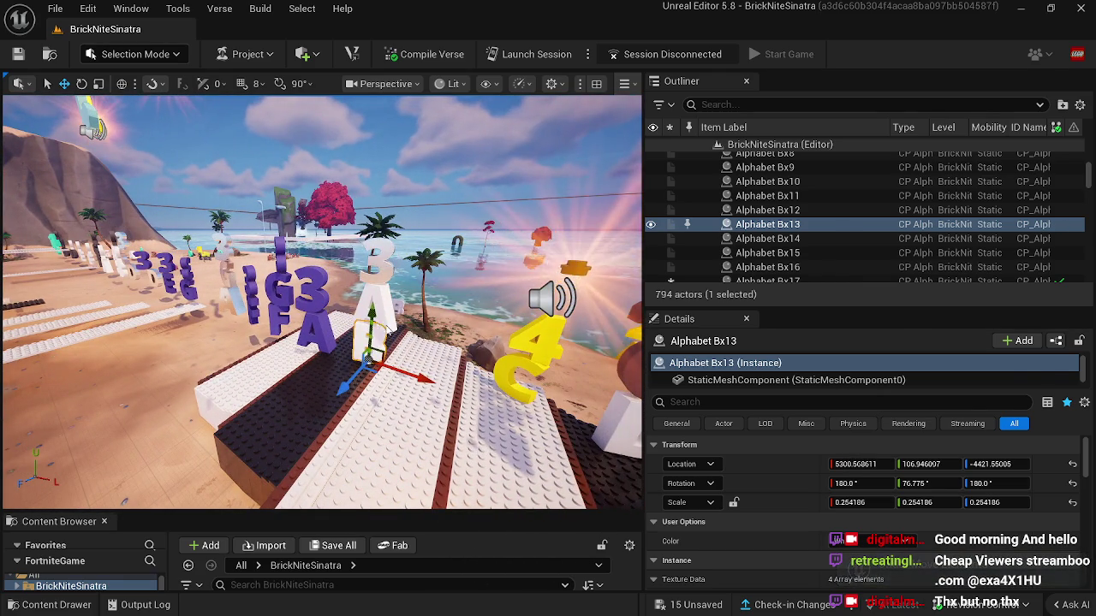
left_click(378, 319, "ctrl")
left_click_drag(377, 319, 351, 327)
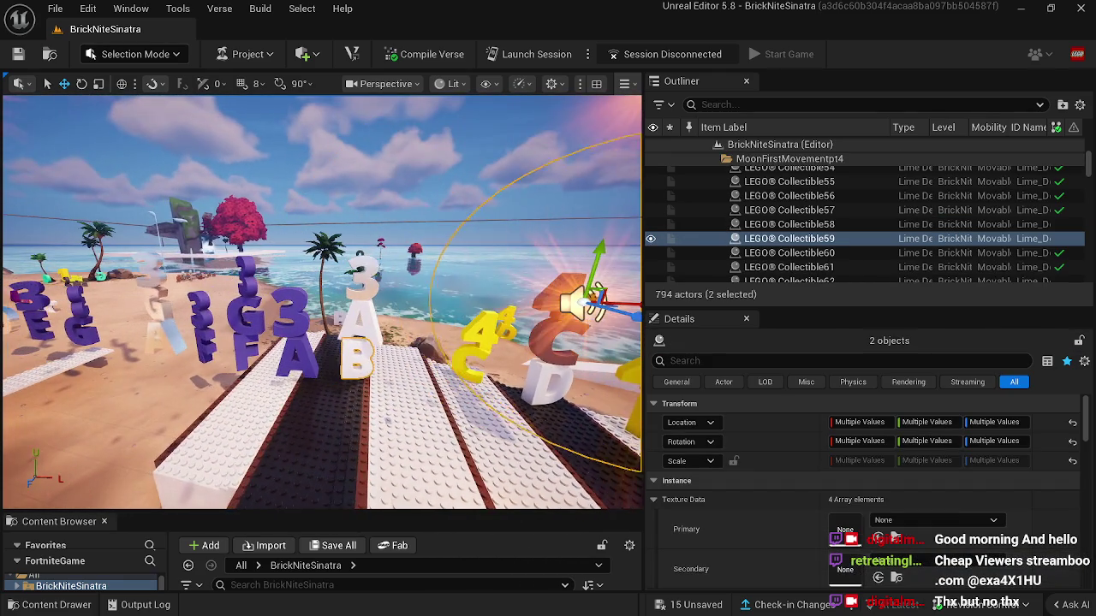
Step: Select the white 3, A and B letters and move them left across the beach
left_click(350, 342)
left_click(351, 342, "ctrl")
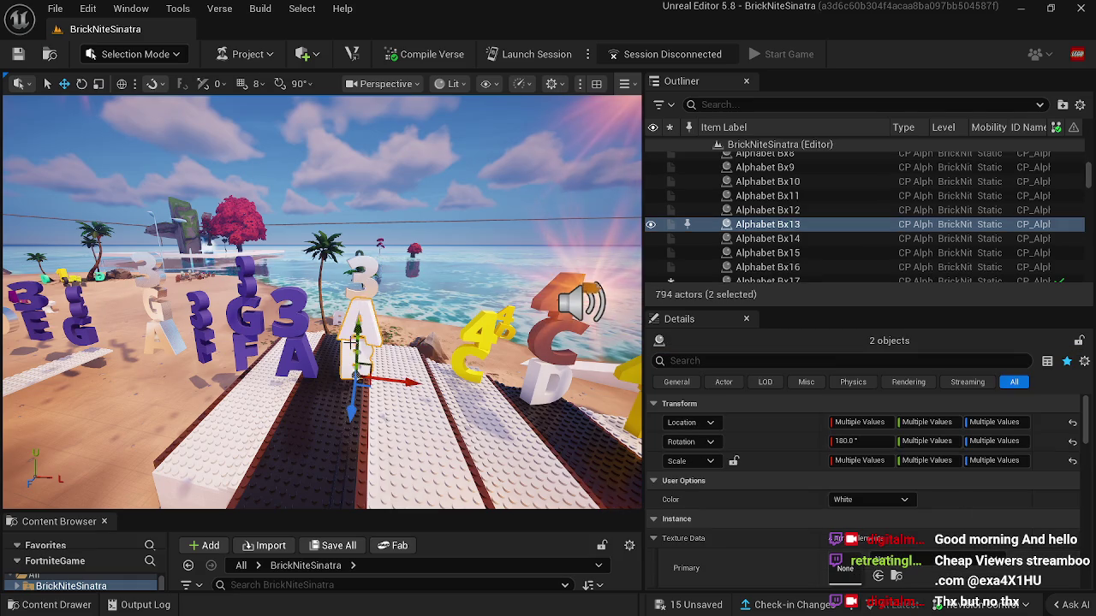
left_click(358, 294, "ctrl")
left_click_drag(403, 306, 436, 309)
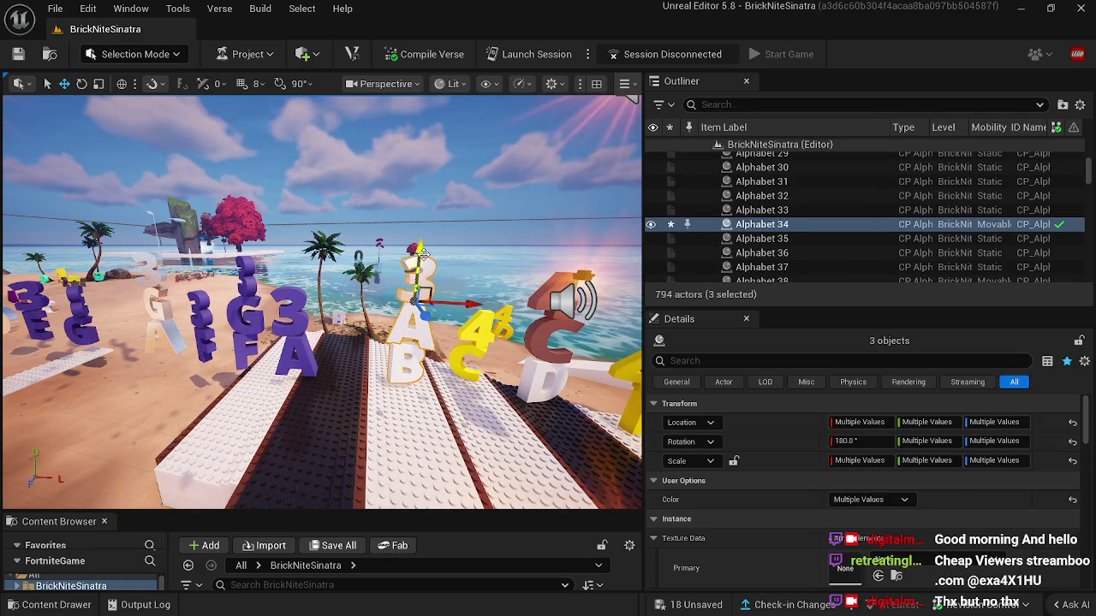
left_click_drag(470, 304, 388, 299)
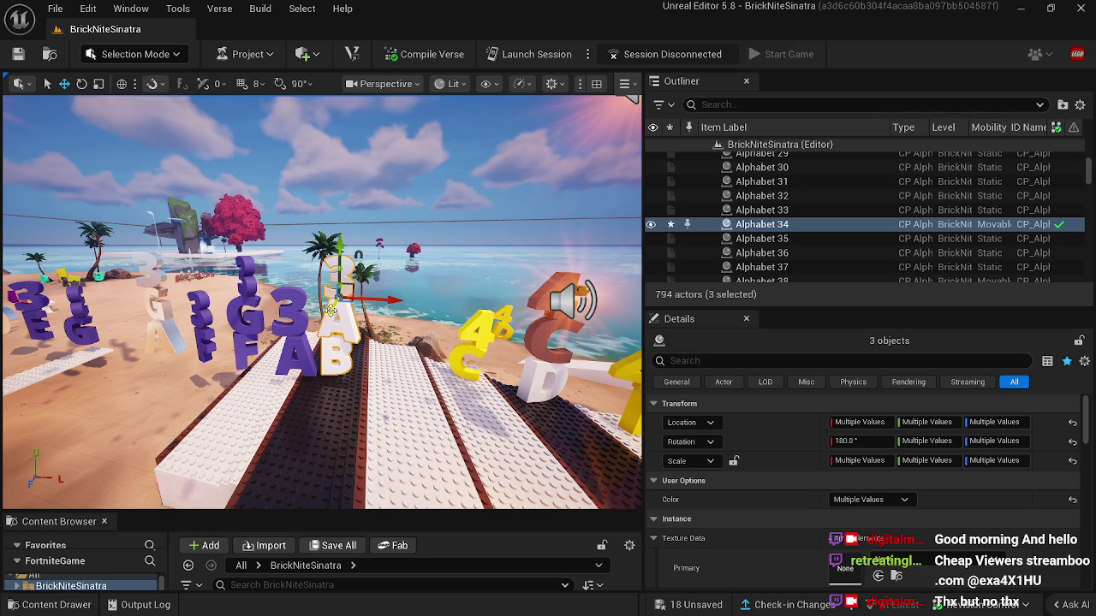
mouse_move(340, 304)
left_mouse_down()
mouse_move(351, 289)
mouse_move(334, 376)
left_mouse_up()
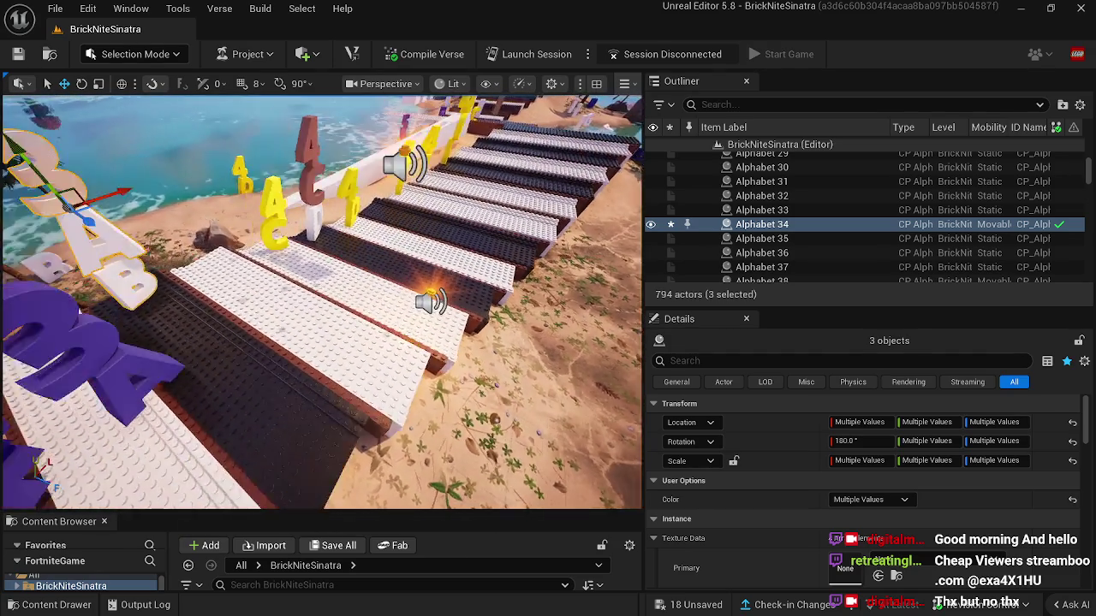
key("f")
left_click_drag(311, 234, 292, 237)
left_click_drag(315, 281, 300, 275)
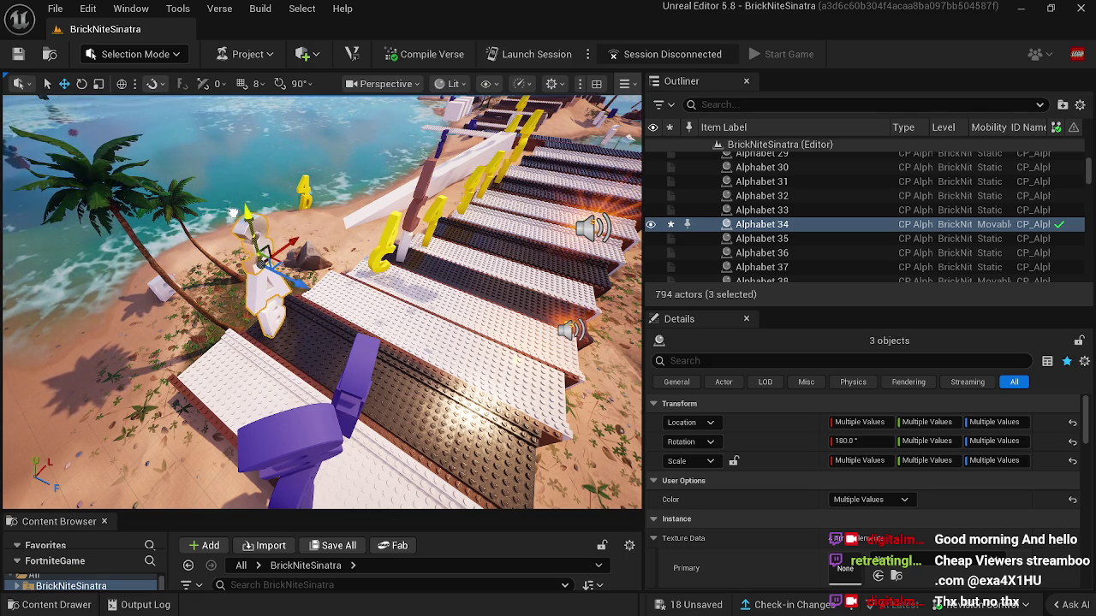
Step: Copy the purple Alphabet 22 letter's Color and paste it onto the 3, A and B letters
left_click(363, 375)
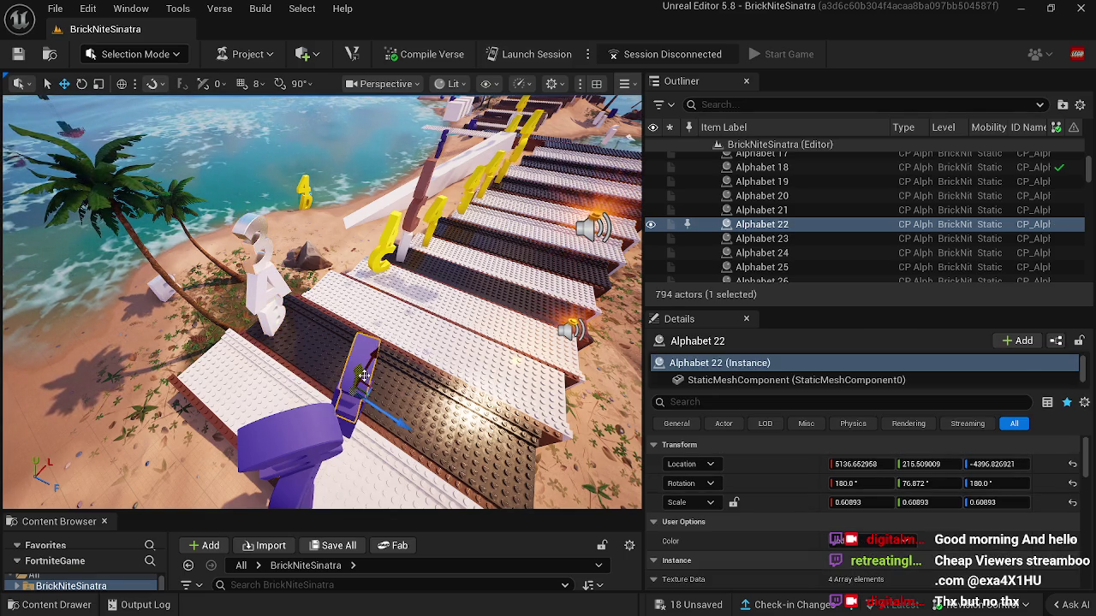
right_click(861, 445)
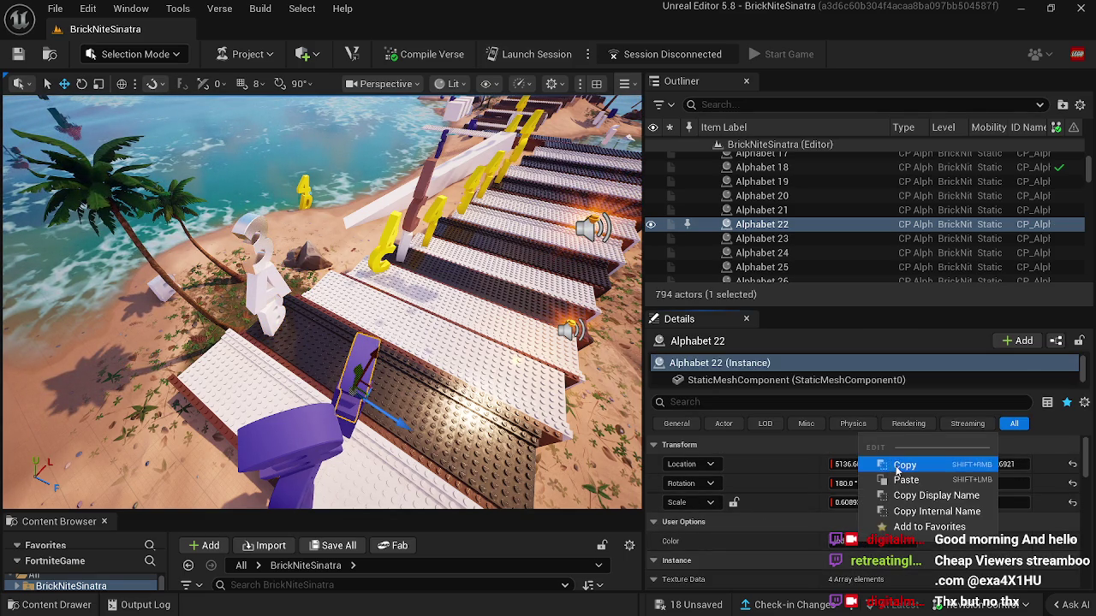
left_click(883, 463)
left_click(272, 314)
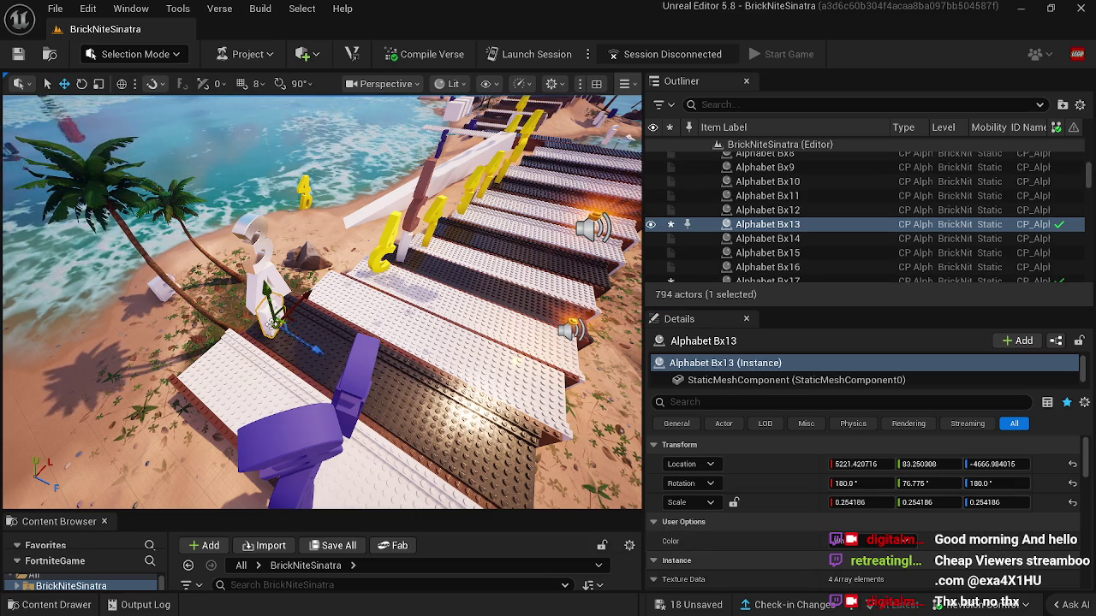
left_click(261, 261, "ctrl")
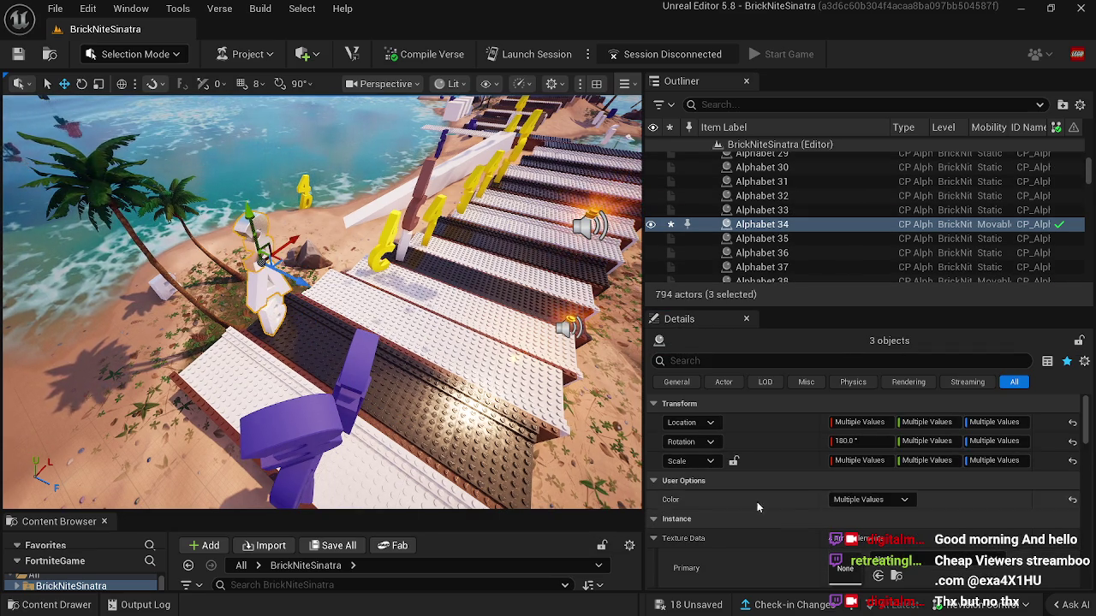
right_click(865, 501)
left_click(875, 549)
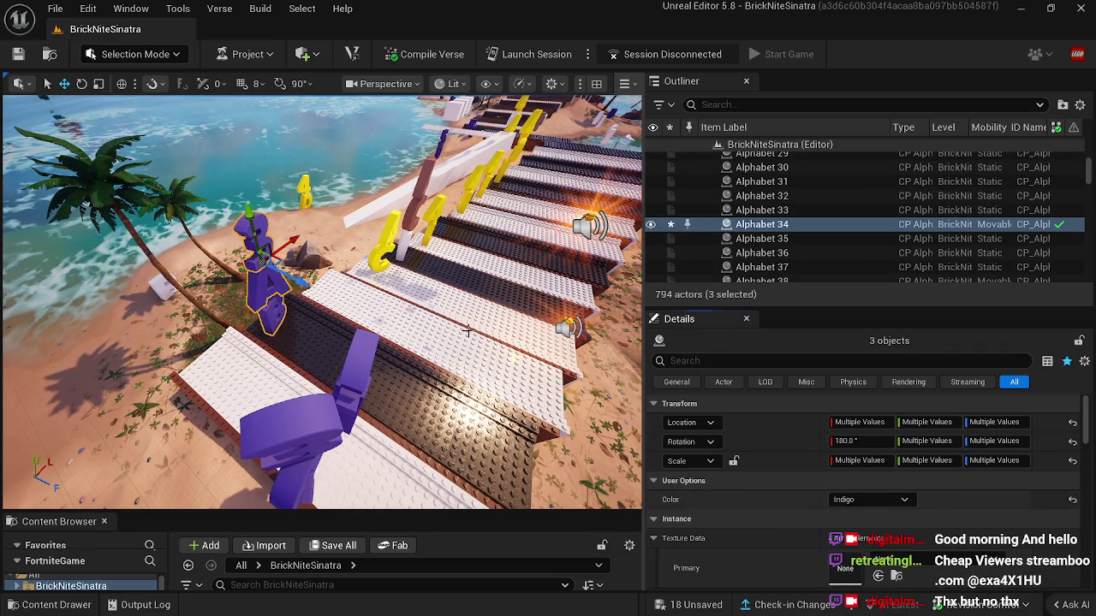
Step: Copy the yellow D letter's (Dx7) Color and select the white D, C and 4 letters
left_click(435, 317)
key("w")
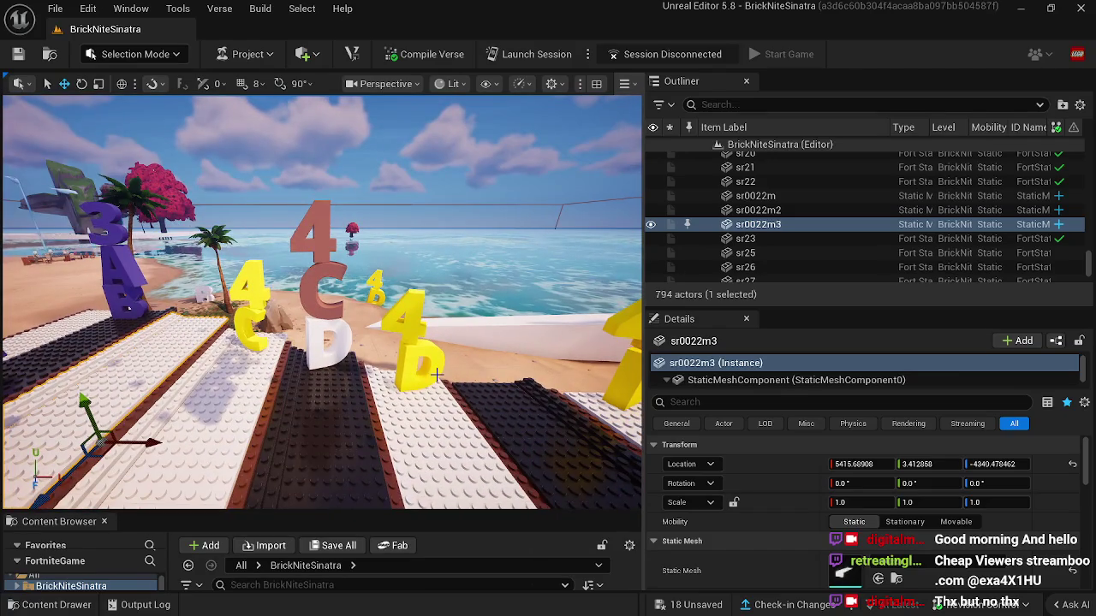
left_click(418, 361)
right_click(751, 541)
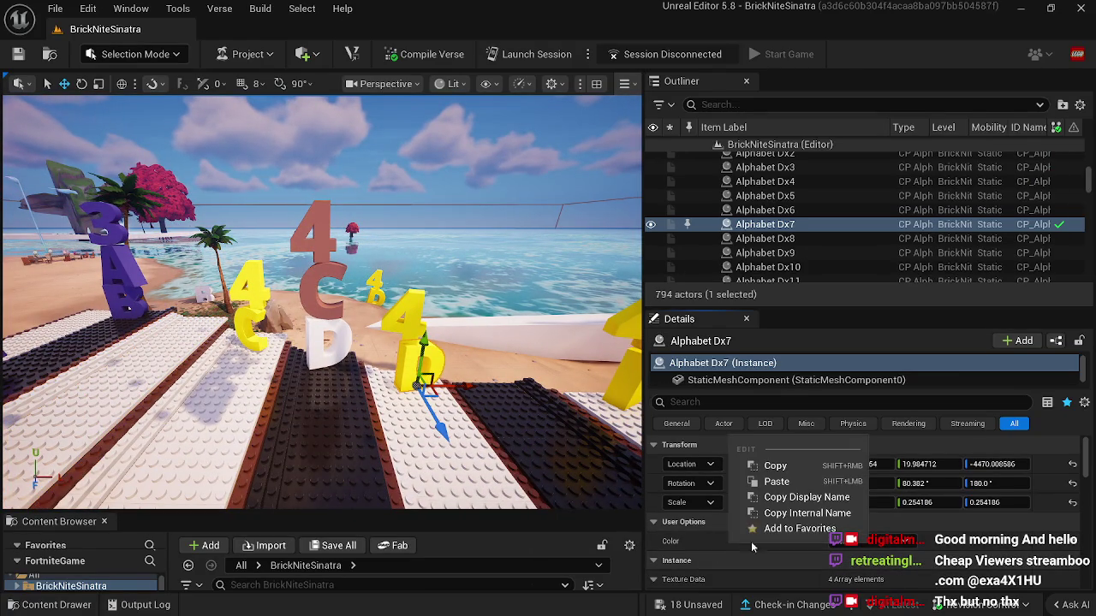
left_click(775, 468)
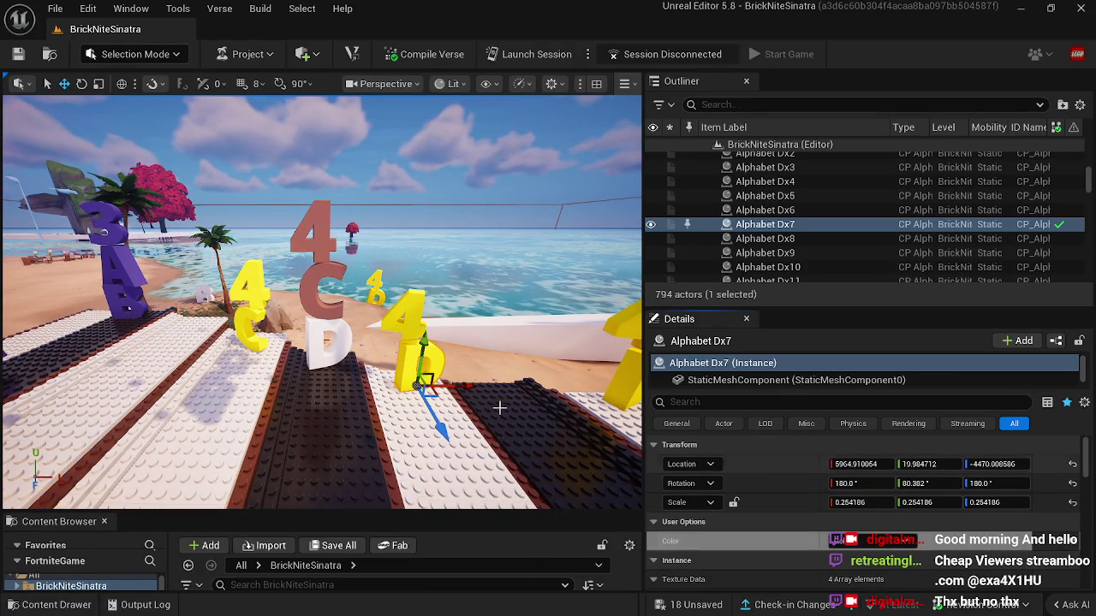
left_click(323, 344)
left_click(301, 261, "ctrl")
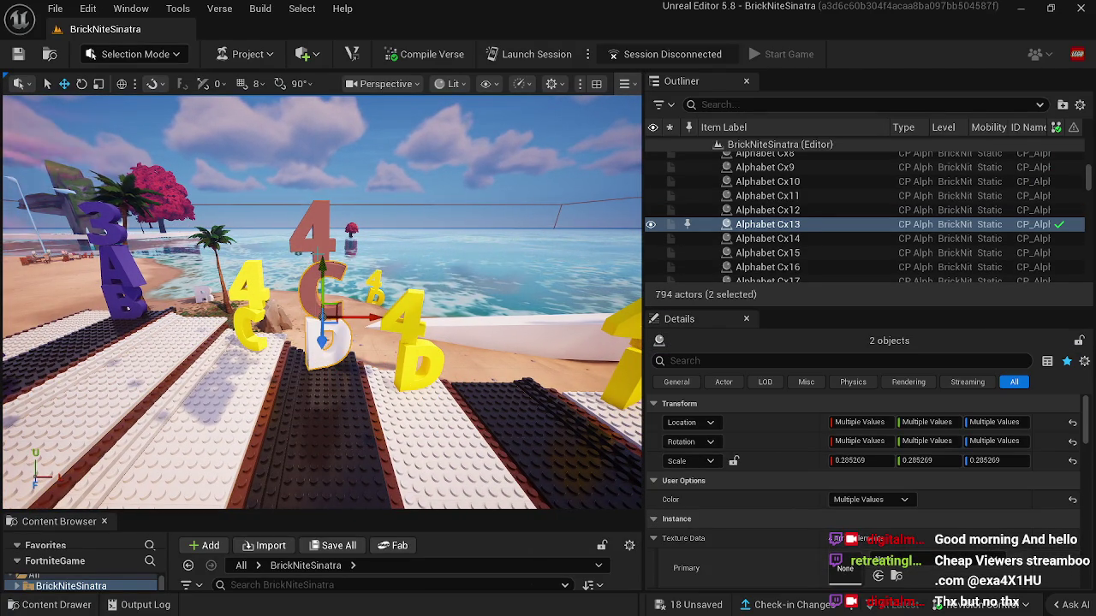
left_click(315, 226, "ctrl")
mouse_move(292, 379)
left_mouse_down()
mouse_move(398, 377)
mouse_move(325, 377)
left_mouse_up()
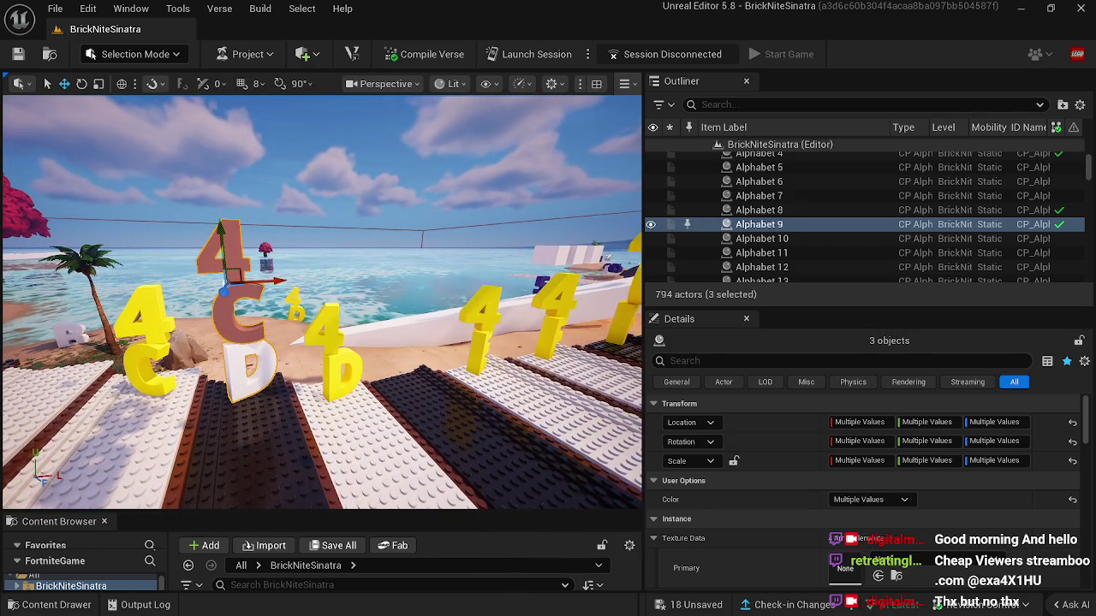
Step: Try Aqua, then Deep Purple, as the Color of the 4, C and D letters
left_click(869, 500)
left_click(871, 360)
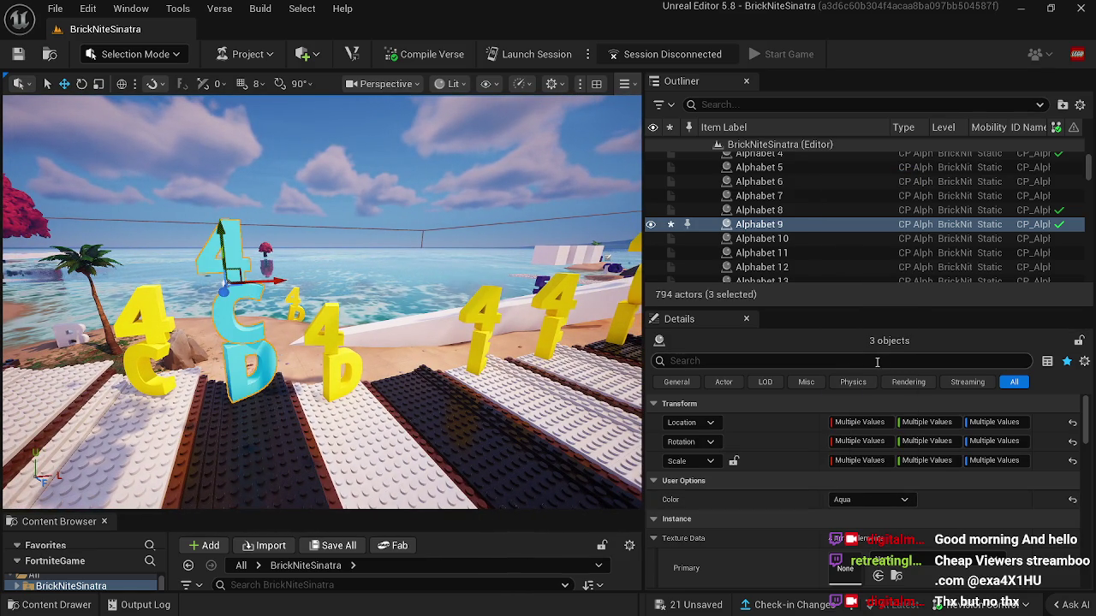
left_click(870, 500)
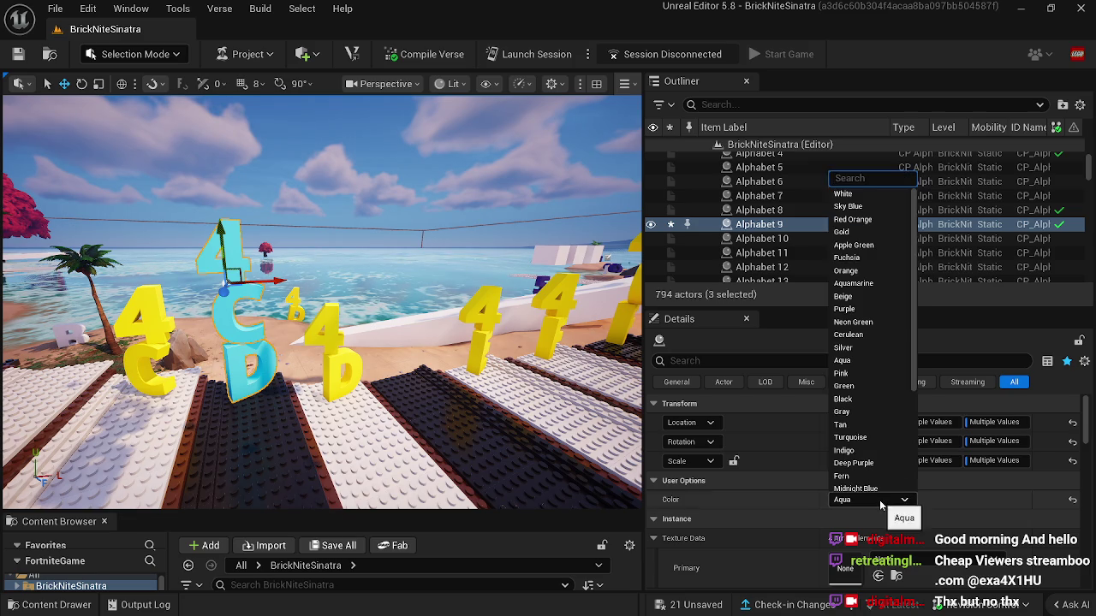
left_click(880, 460)
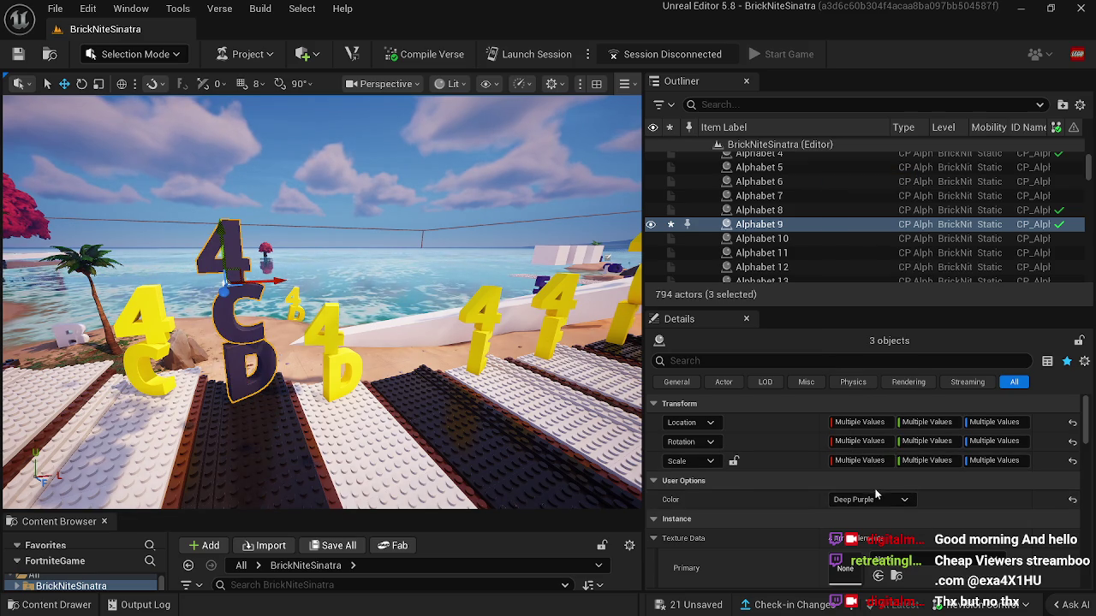
mouse_move(436, 411)
left_mouse_down()
mouse_move(309, 395)
mouse_move(373, 351)
left_mouse_up()
Step: Try Fern, Forest Green, then Lilac as the letters' Color
left_click(868, 499)
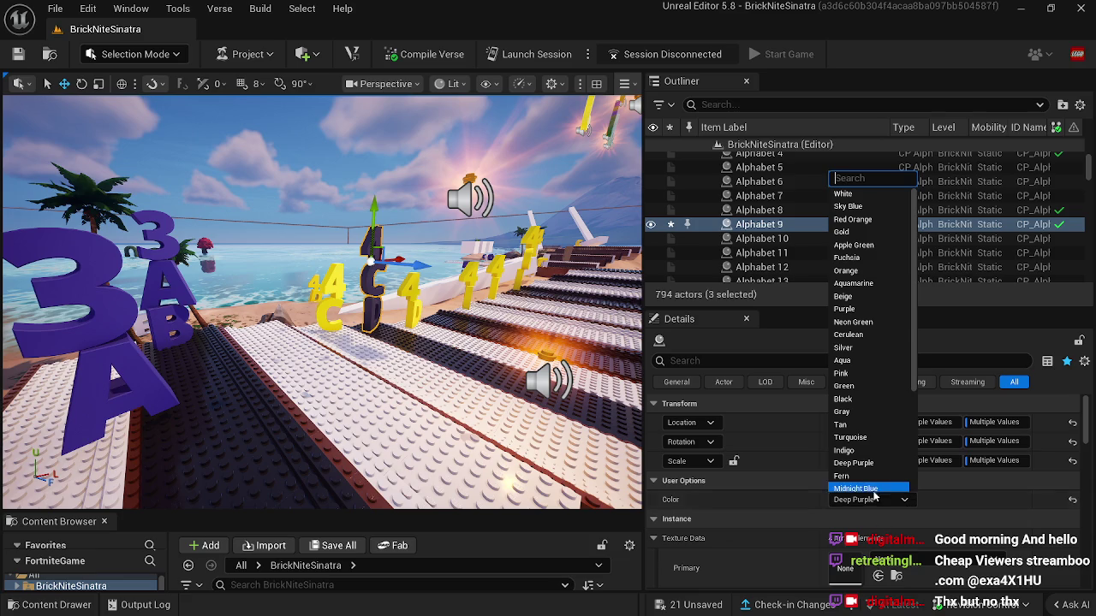
left_click(875, 481)
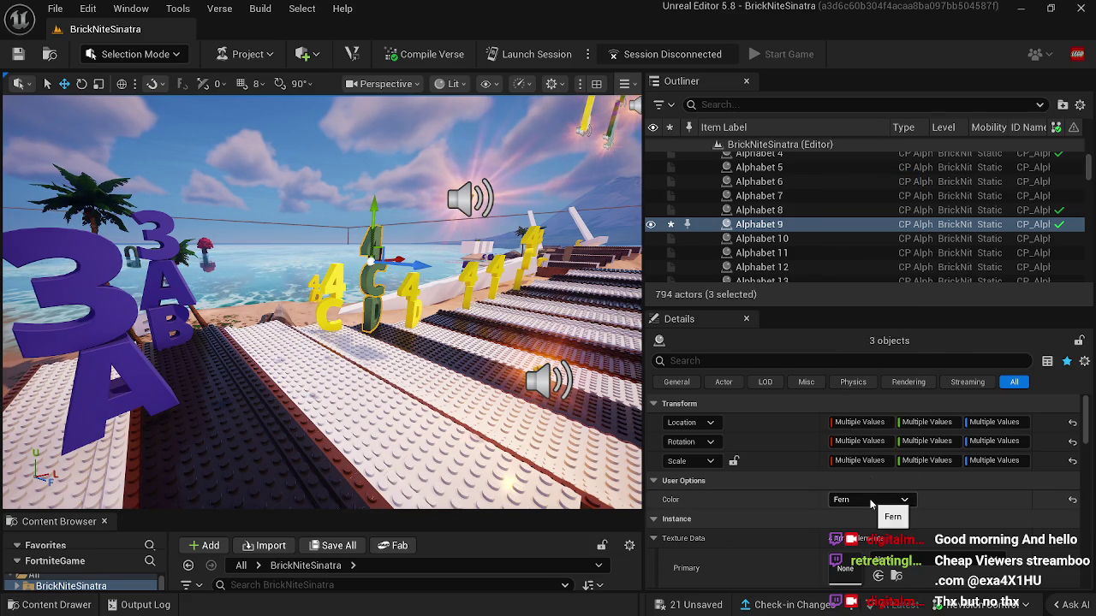
left_click(870, 501)
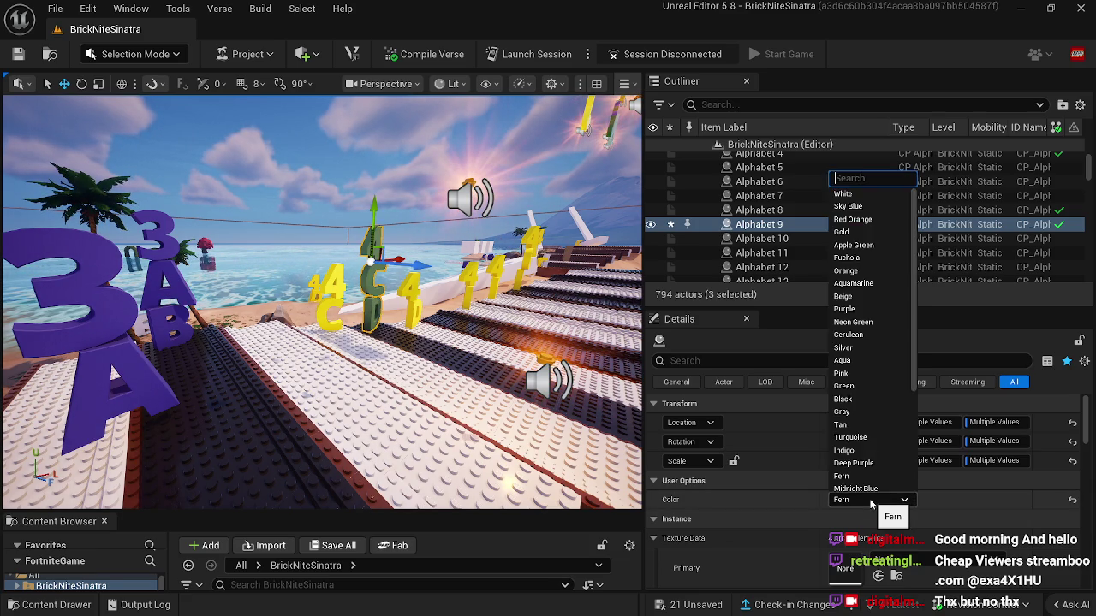
scroll(879, 464, "down", 3)
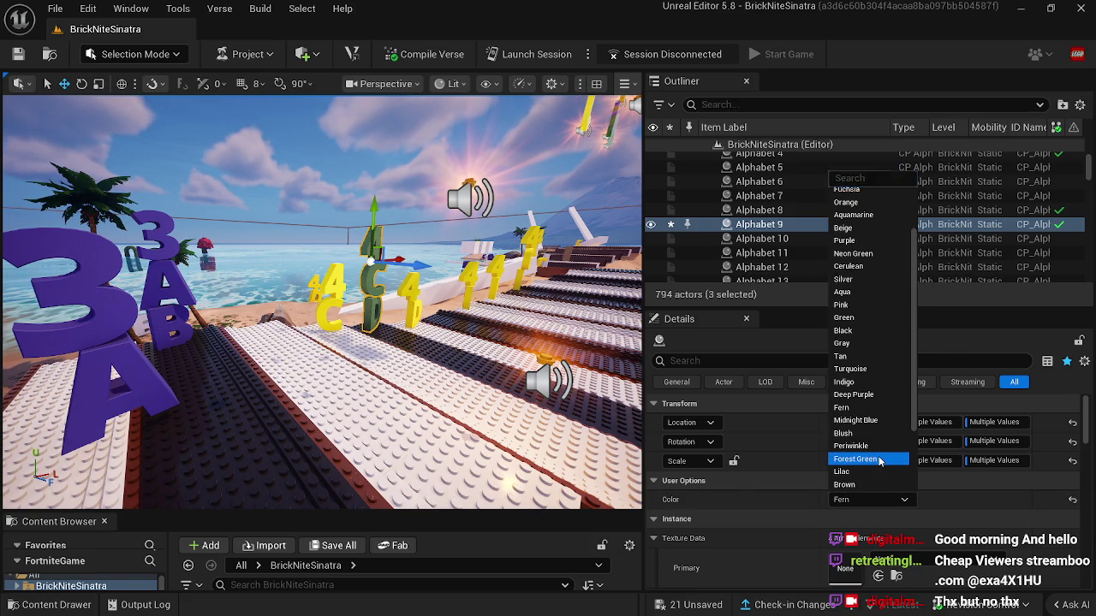
left_click(879, 463)
left_click(866, 500)
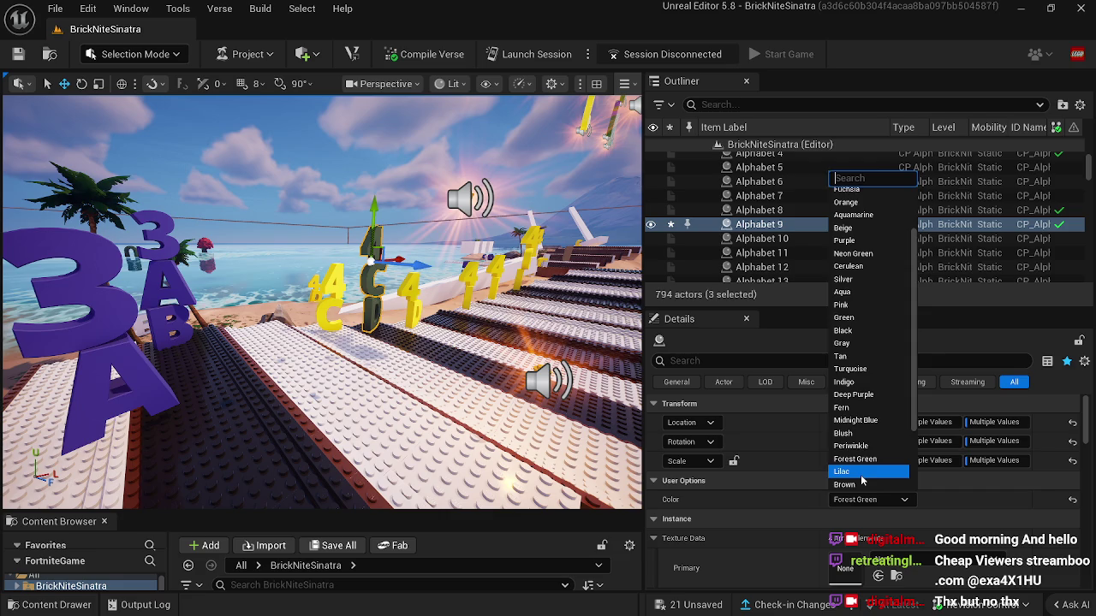
left_click(861, 476)
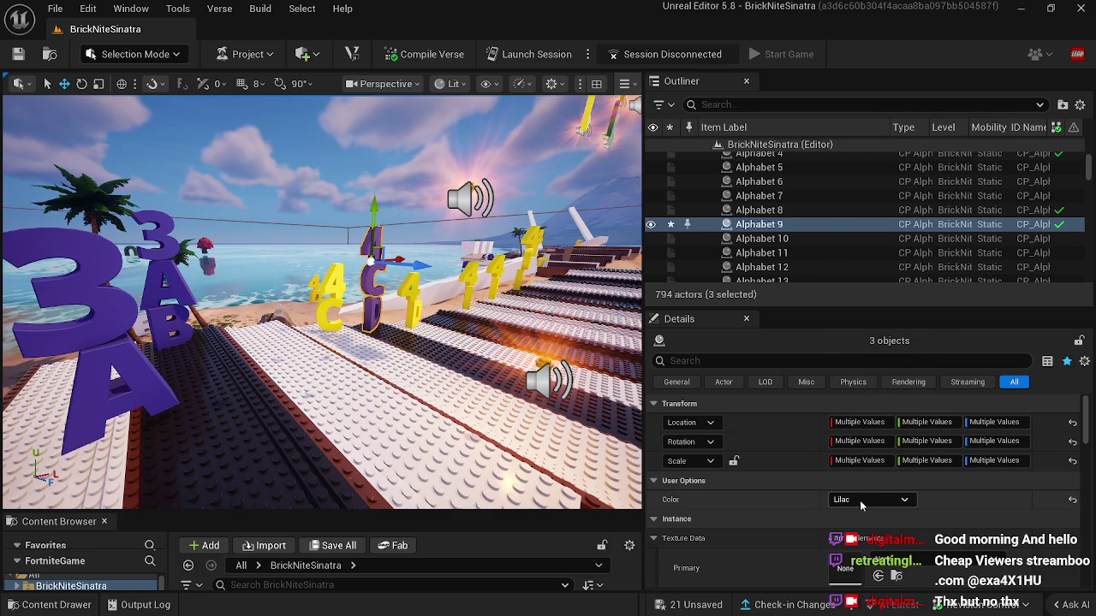
Step: Change the letters' Color to Aquamarine, then settle on Red Orange
left_click(861, 503)
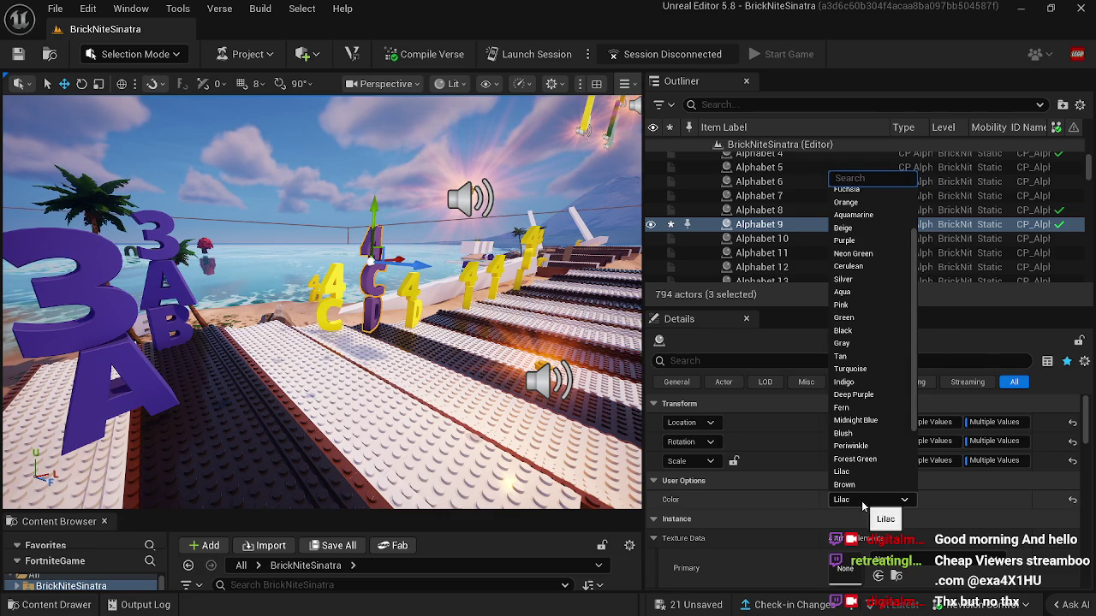
left_click(869, 215)
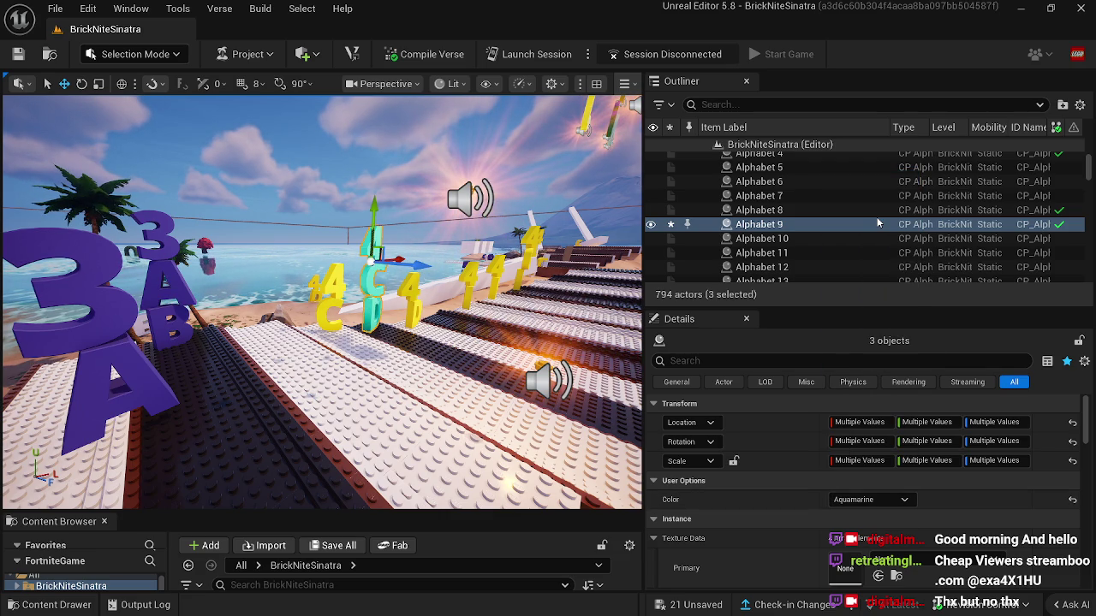
left_click(869, 500)
scroll(869, 368, "up", 3)
left_click(856, 219)
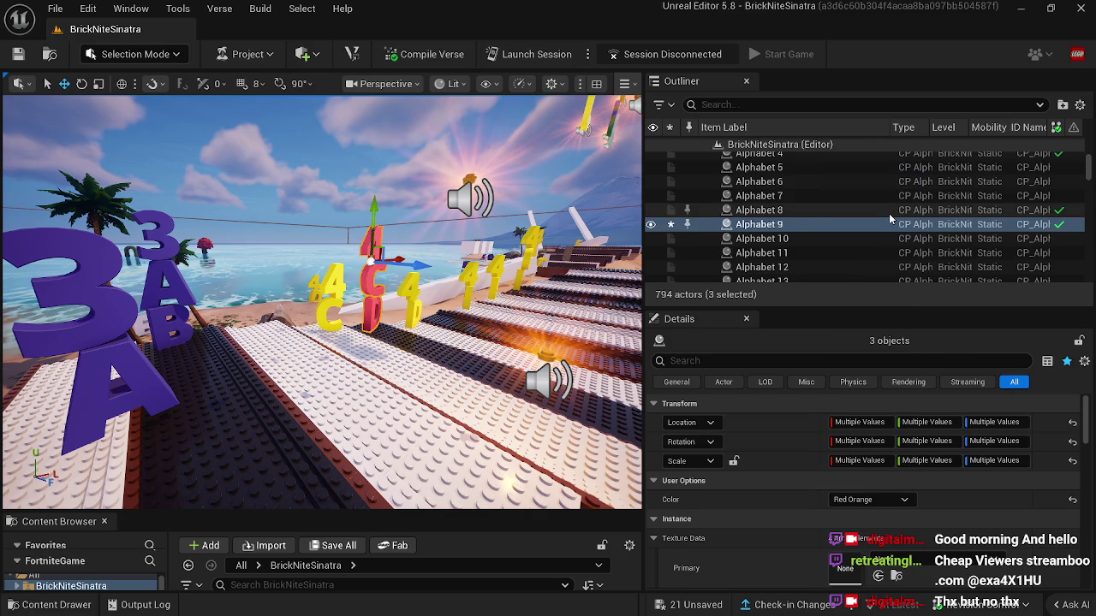
mouse_move(385, 343)
left_mouse_down()
mouse_move(299, 342)
mouse_move(445, 330)
mouse_move(351, 329)
left_mouse_up()
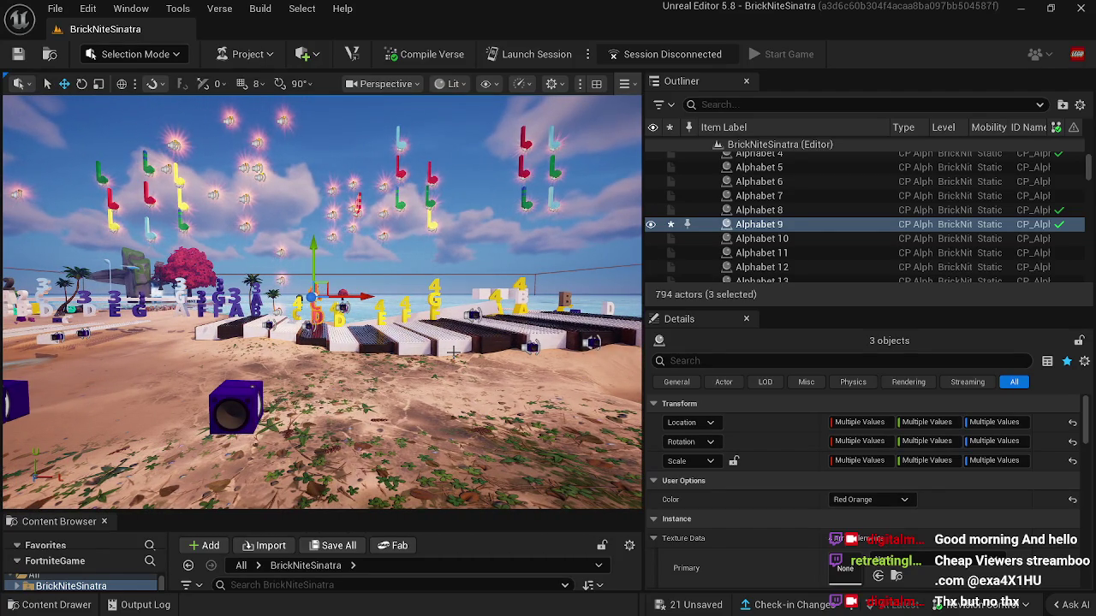
left_click(872, 501)
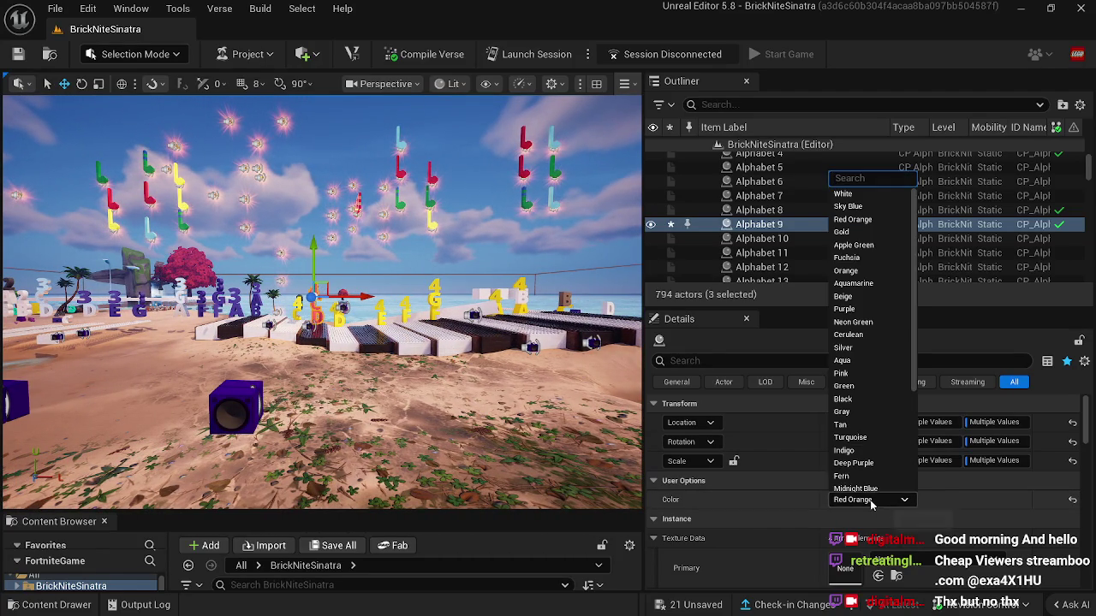
Step: Set the letters to Gold and give Alphabet Bx12 a new Color
left_click(873, 239)
left_click(320, 342)
left_click_drag(321, 342, 526, 335)
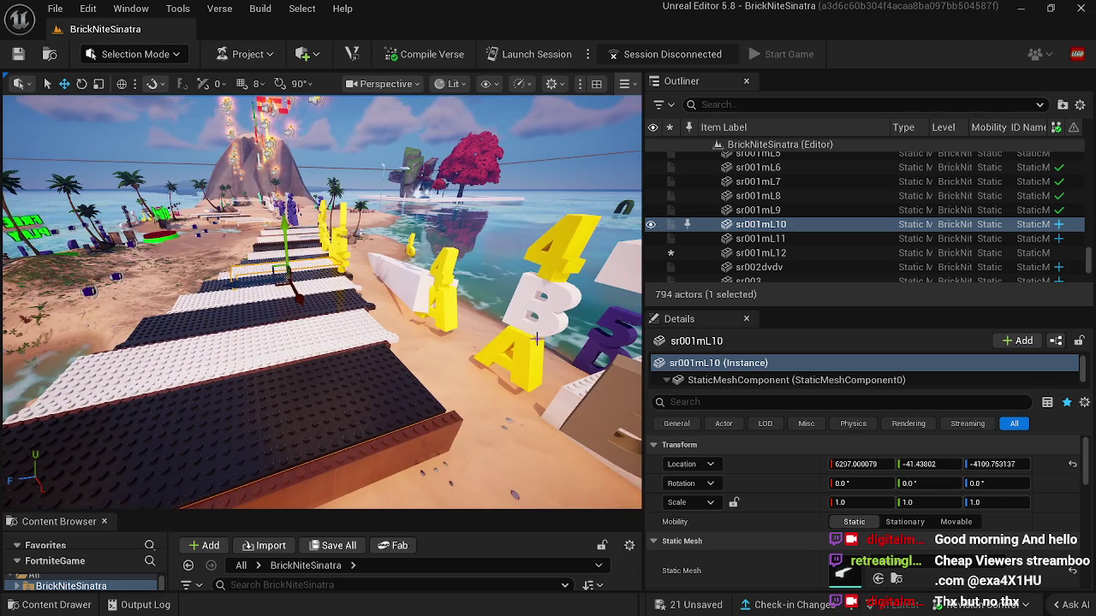
left_click(523, 342)
left_click(856, 541)
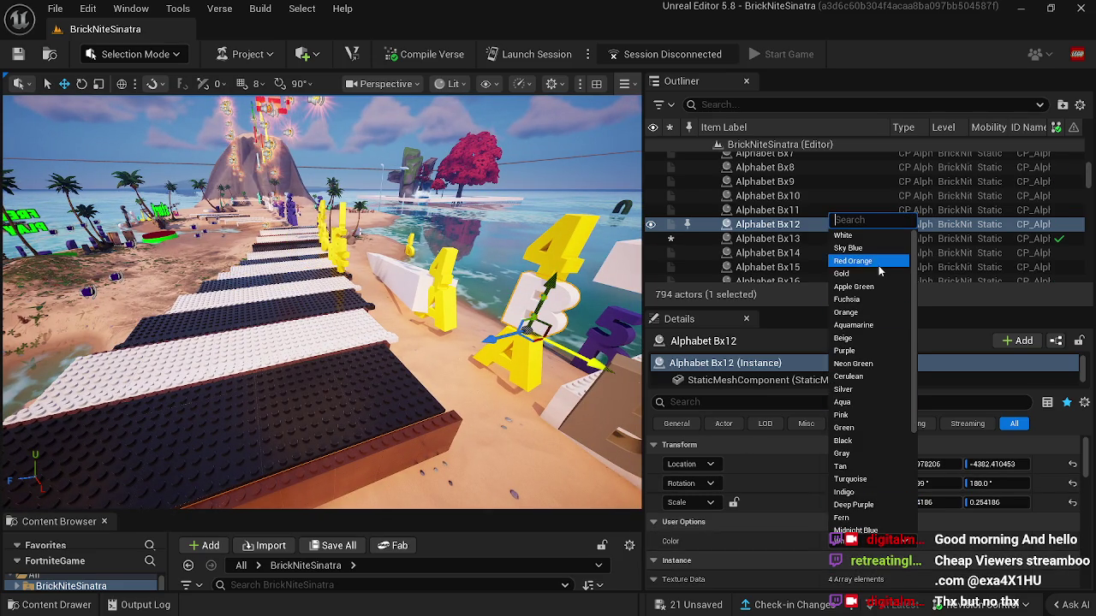
left_click(875, 271)
Step: Move the yellow Ax11, Bx12 and 4 letters left onto the piano-key path
left_click(531, 364)
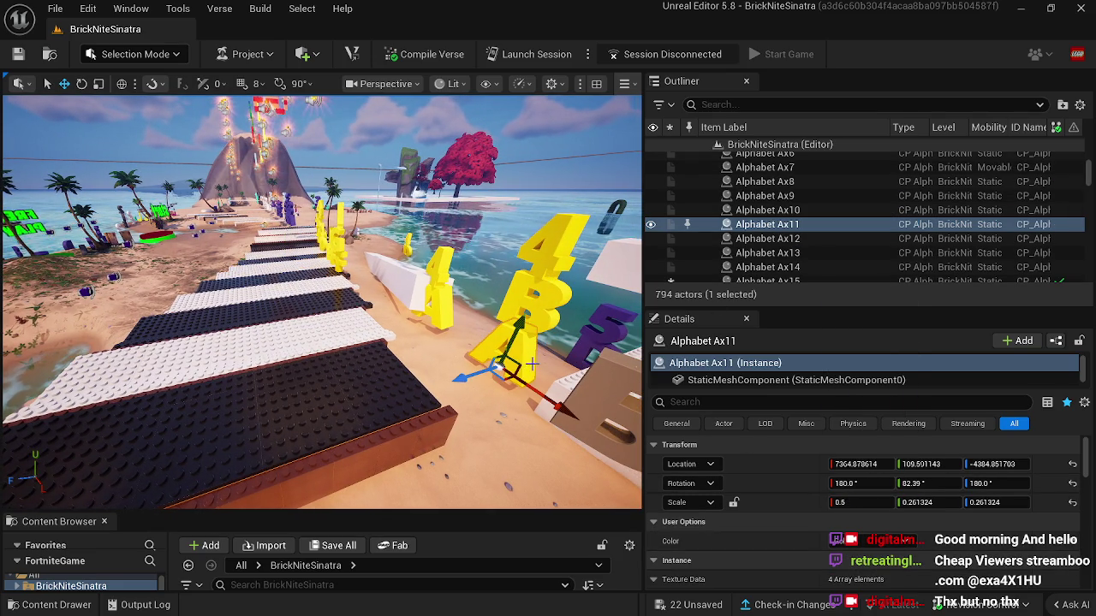
left_click(543, 318, "ctrl")
left_click(546, 268, "ctrl")
left_click_drag(505, 282, 337, 307)
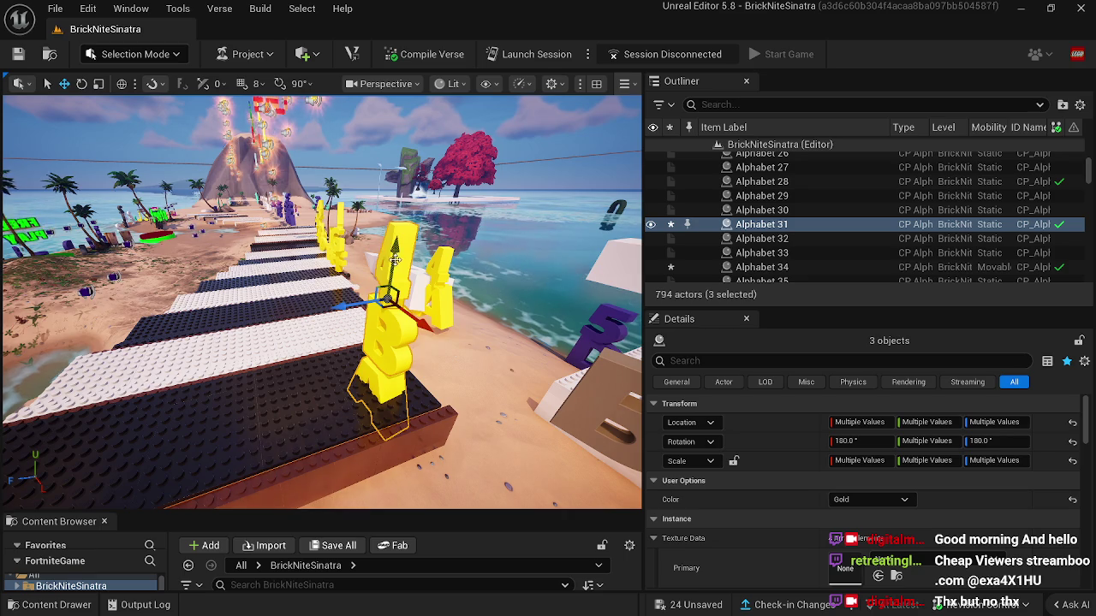
key("w")
key("a")
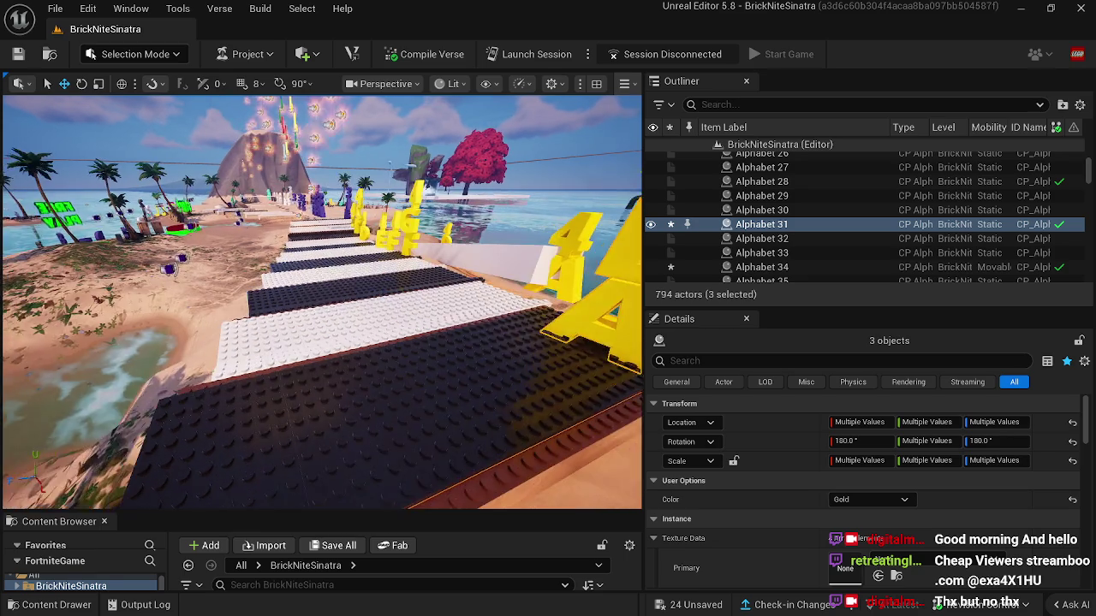
key("w")
key("d")
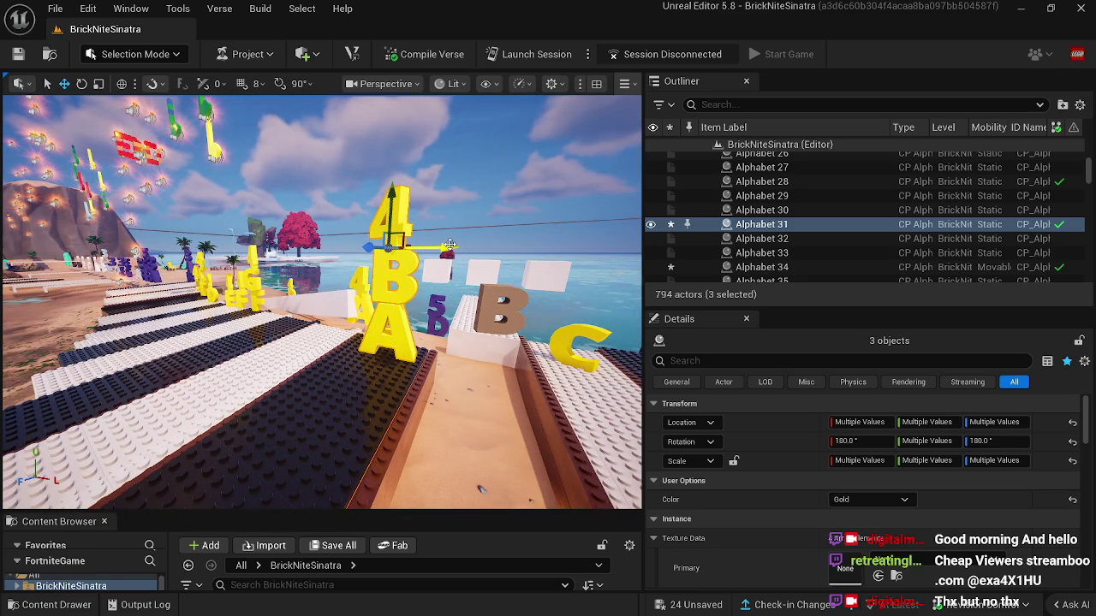
key("w")
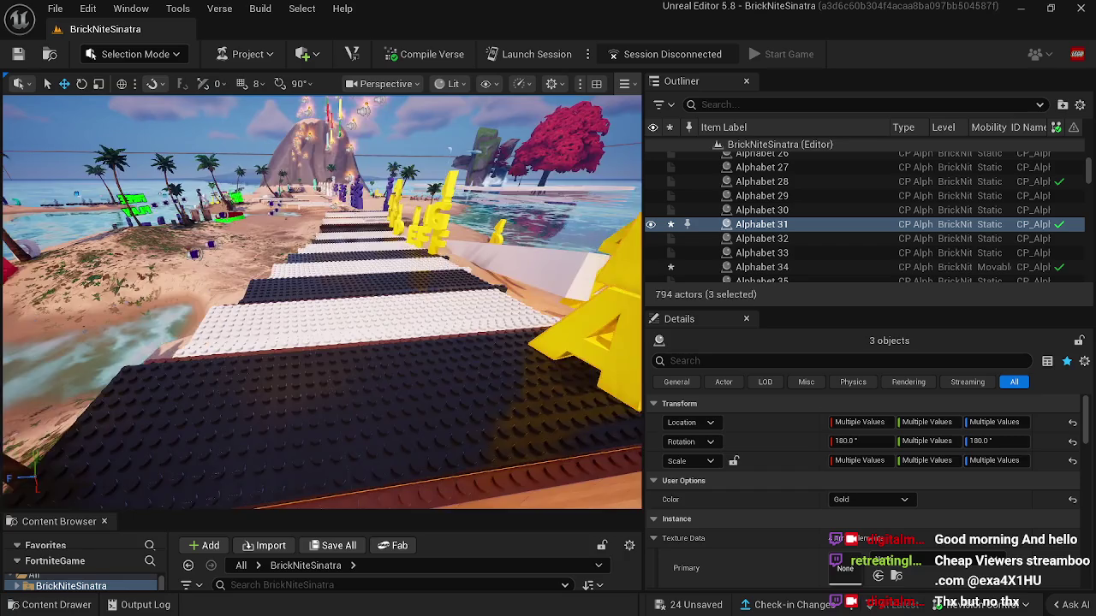
key("d")
left_click_drag(207, 251, 237, 251)
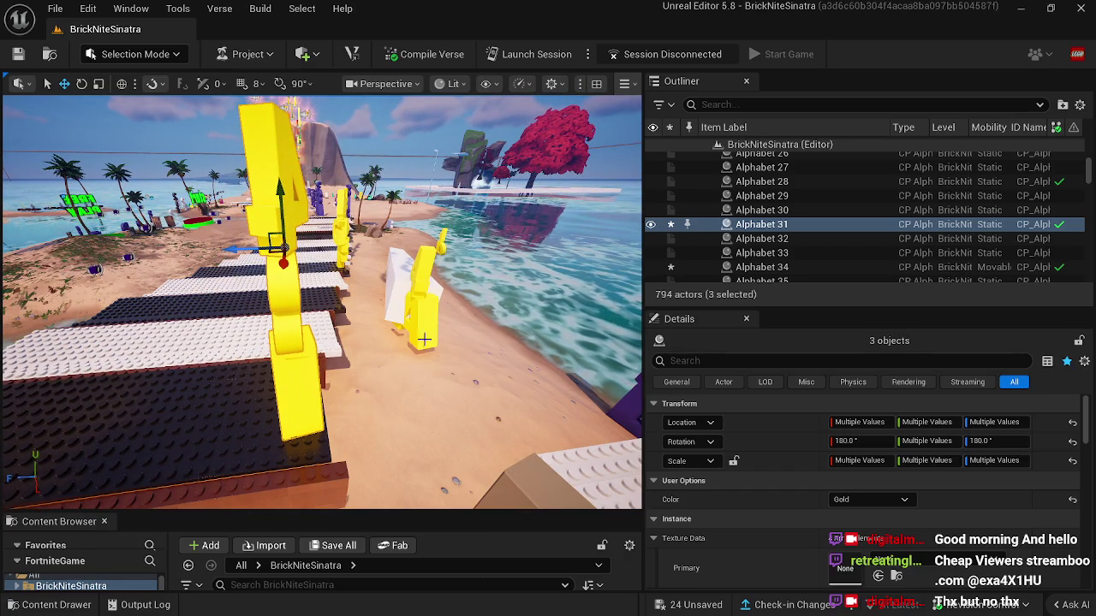
Step: Slide yellow letter Ax8 and its neighbour left, then begin checking in the level changes
left_click(425, 308)
left_click(424, 270, "ctrl")
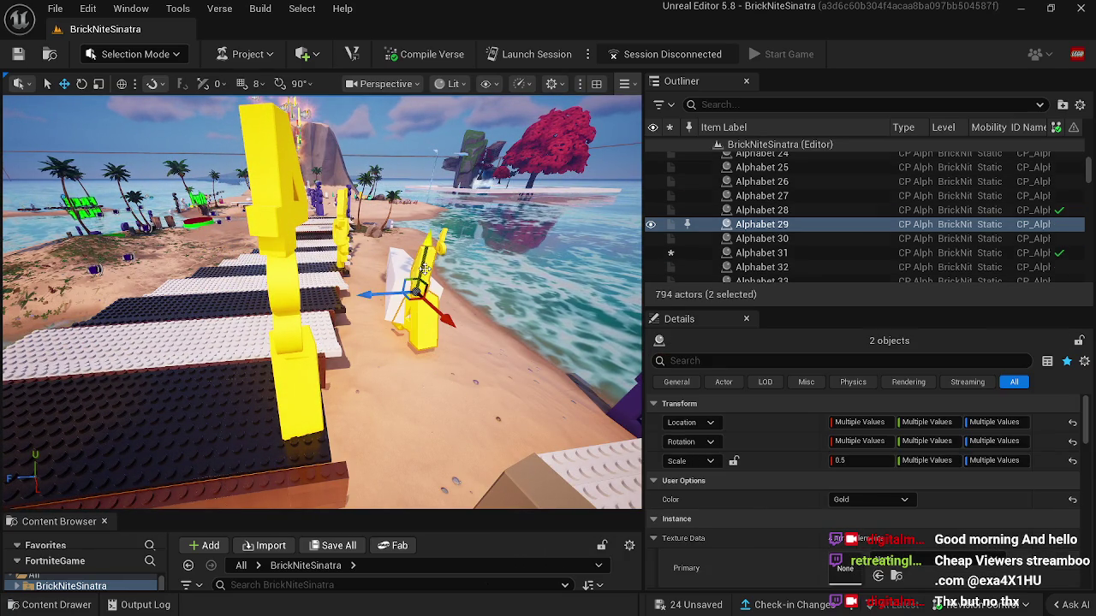
left_click_drag(385, 294, 277, 304)
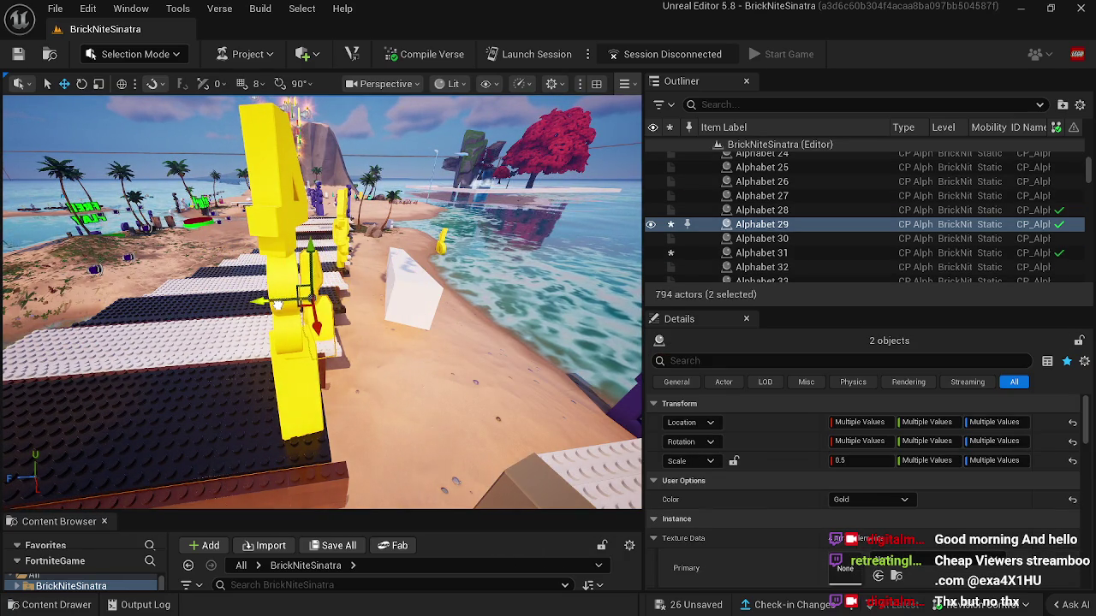
mouse_move(378, 305)
left_mouse_down()
mouse_move(257, 305)
mouse_move(283, 291)
mouse_move(379, 303)
left_mouse_up()
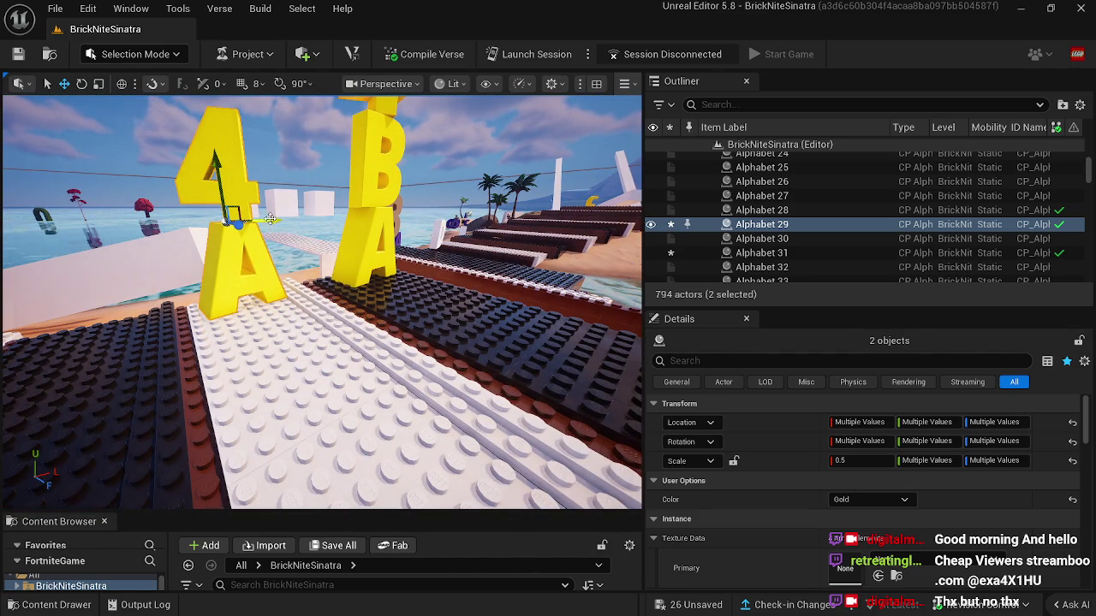
left_click(366, 362)
mouse_move(365, 362)
left_mouse_down()
mouse_move(462, 356)
mouse_move(403, 385)
left_mouse_up()
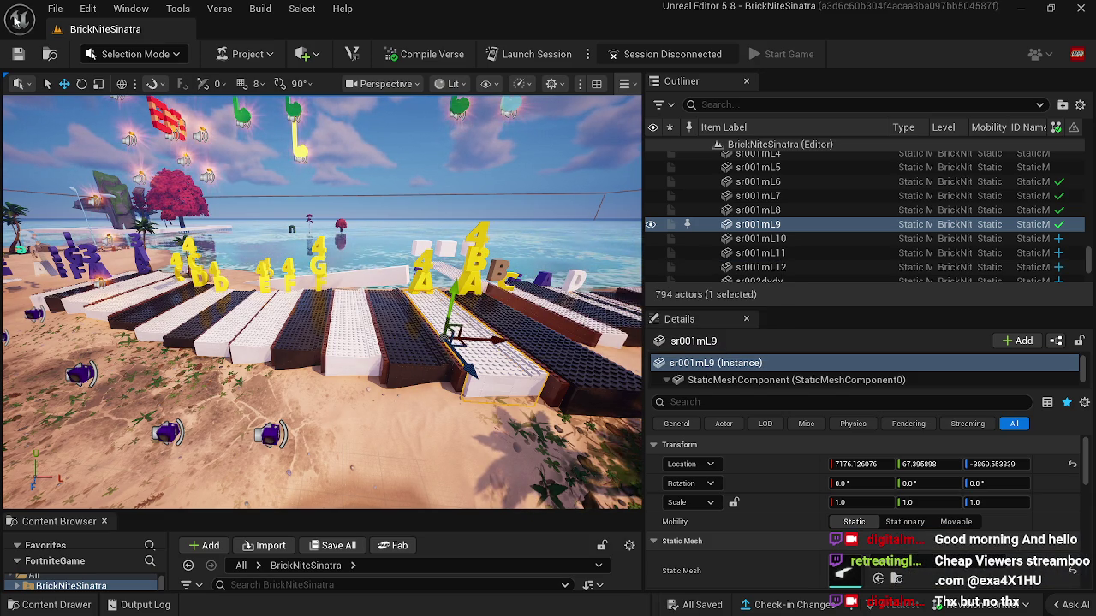
left_click(755, 605)
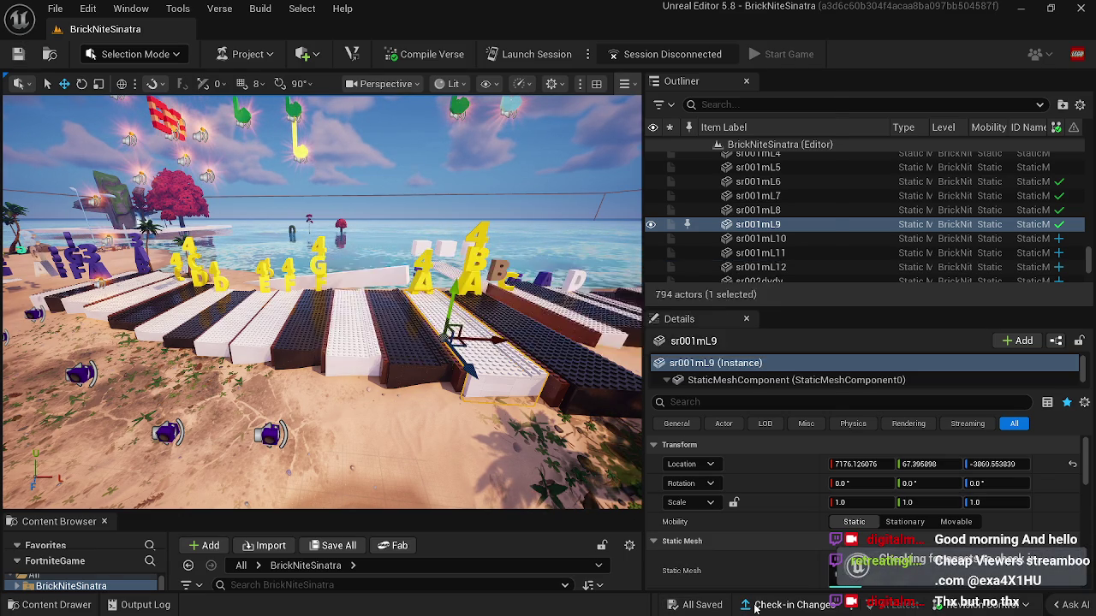
Step: Submit the check-in with a short description despite the overlapping BRICK 1X1 warning, then close the message log
type("bob1")
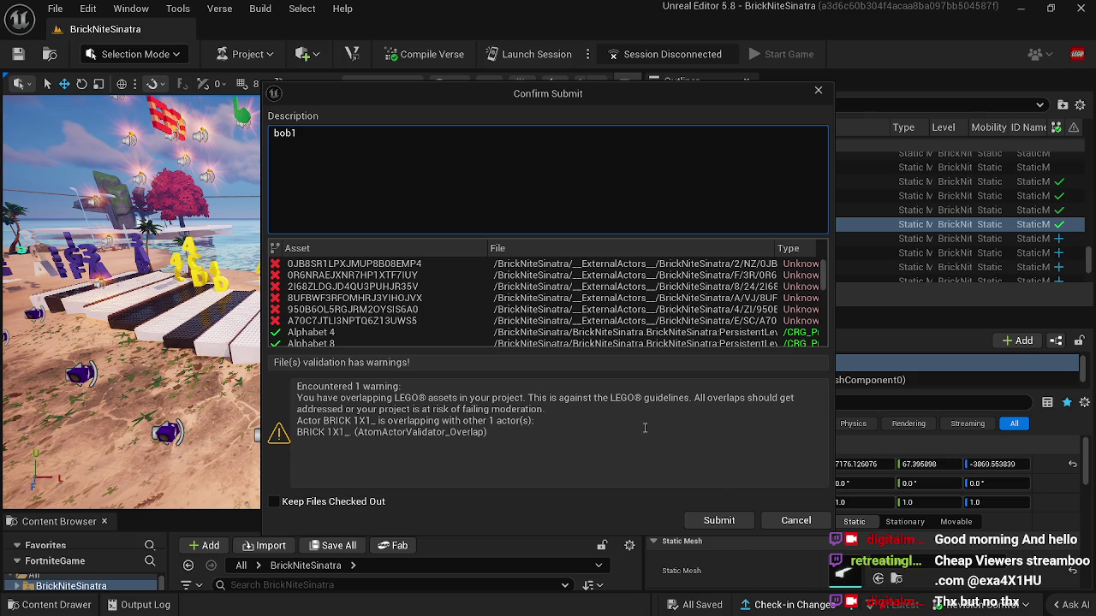
left_click_drag(323, 421, 375, 421)
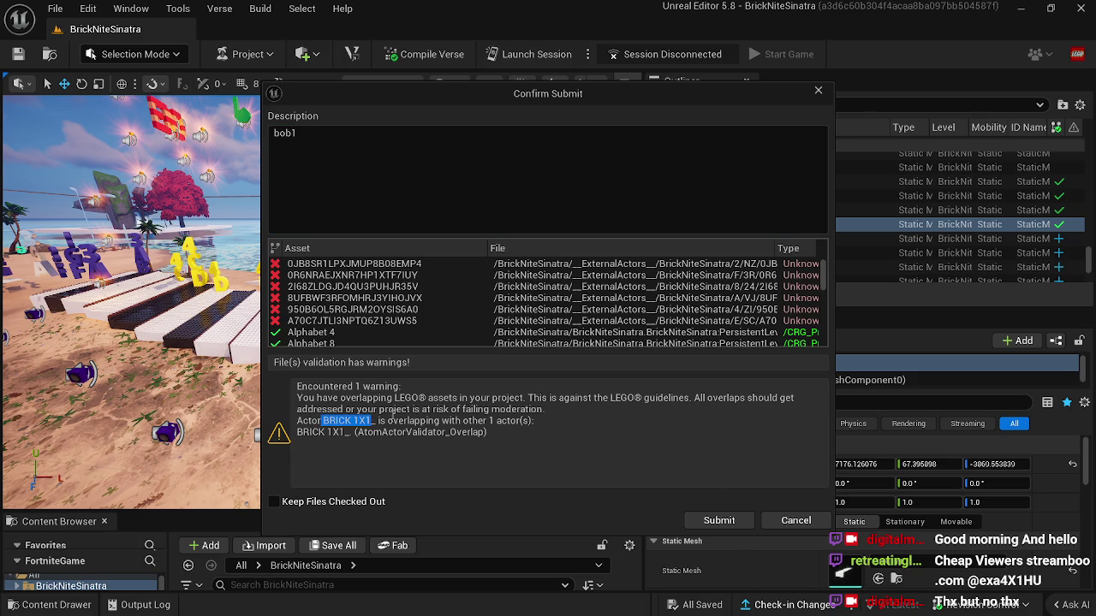
left_click(704, 522)
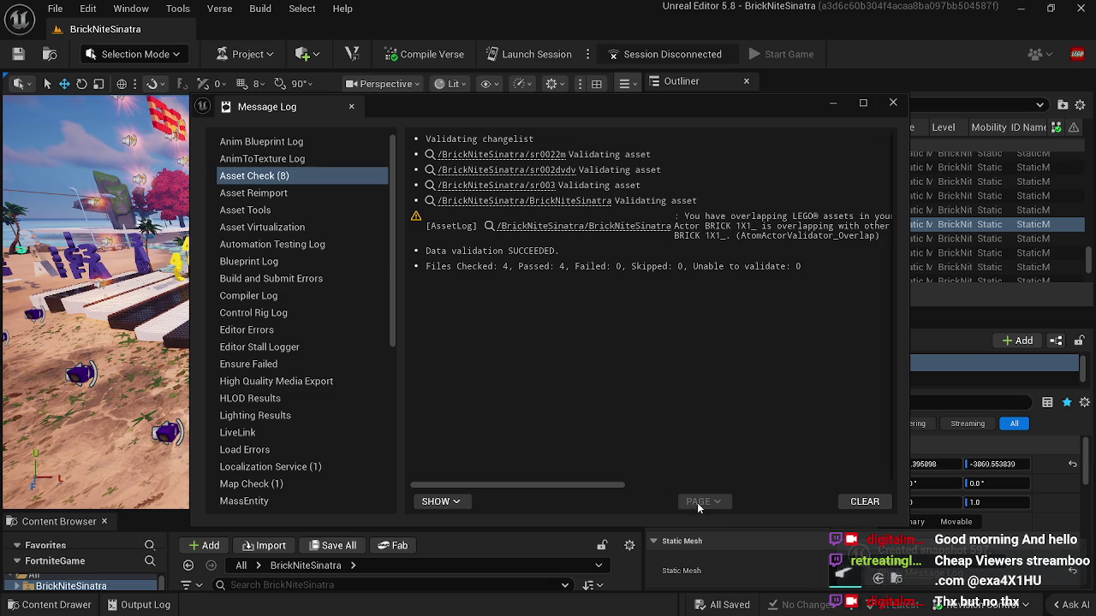
left_click(604, 228)
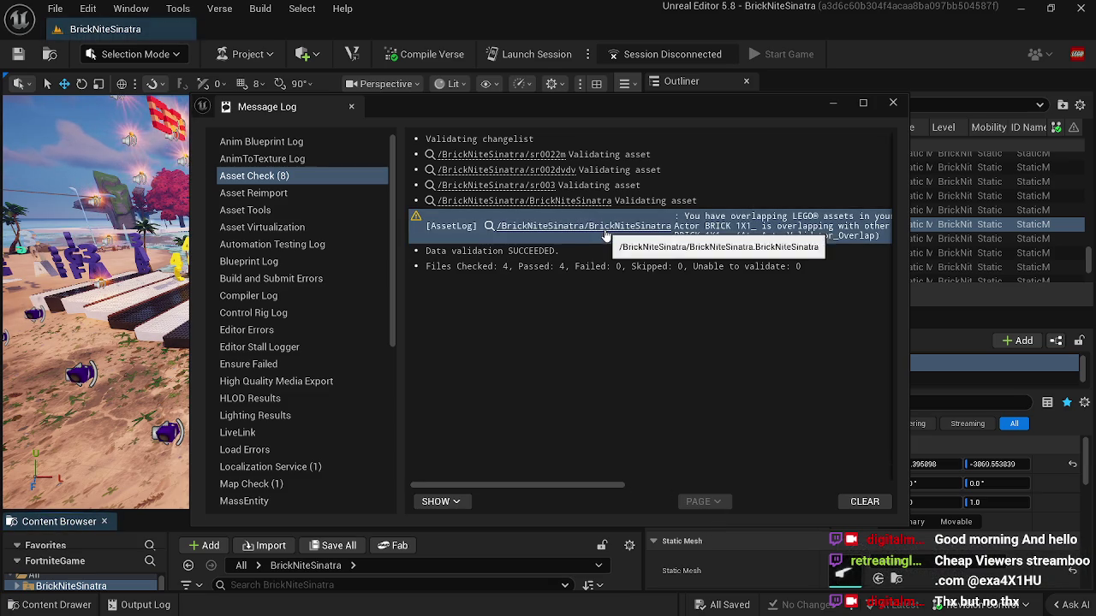
left_click(892, 102)
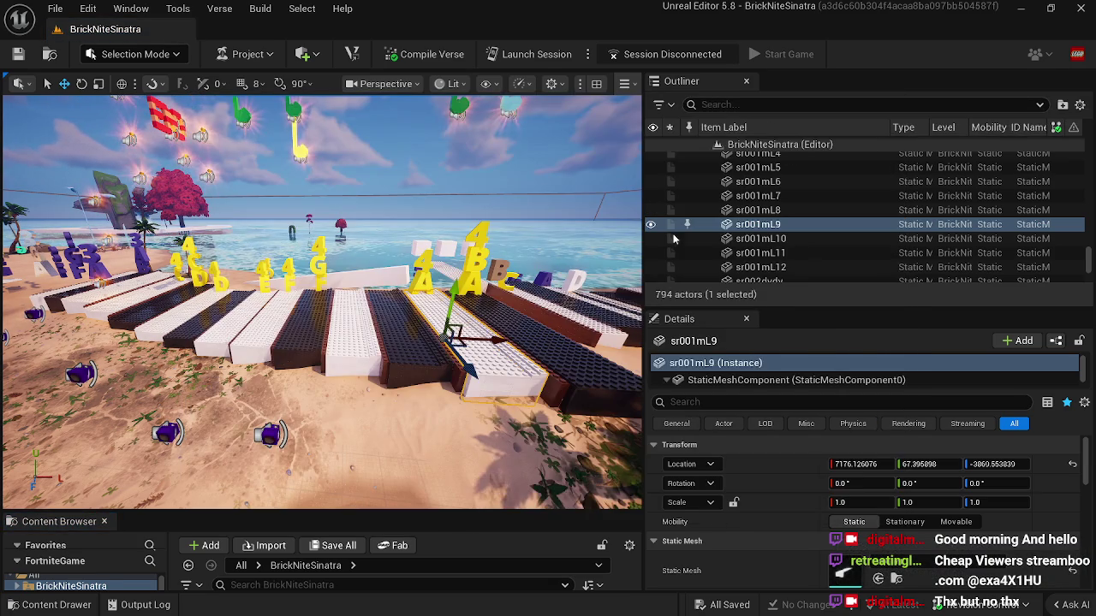
Step: Lower the white sr001mL9 plate slightly in LEGO Brick Editor Mode and save the level
double_click(863, 224)
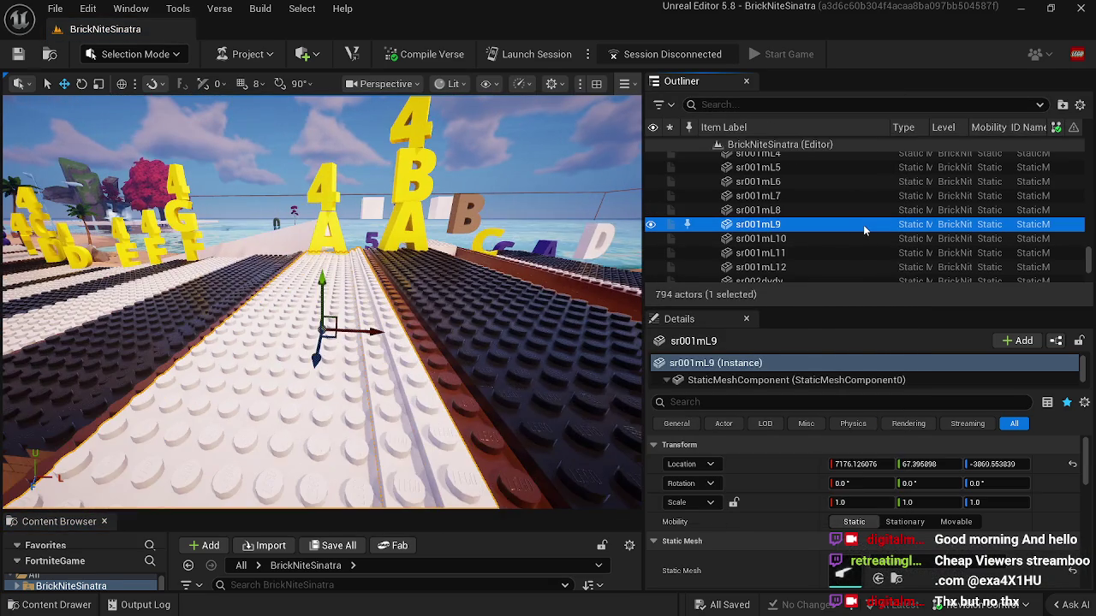
key("End")
left_click_drag(318, 350, 318, 358)
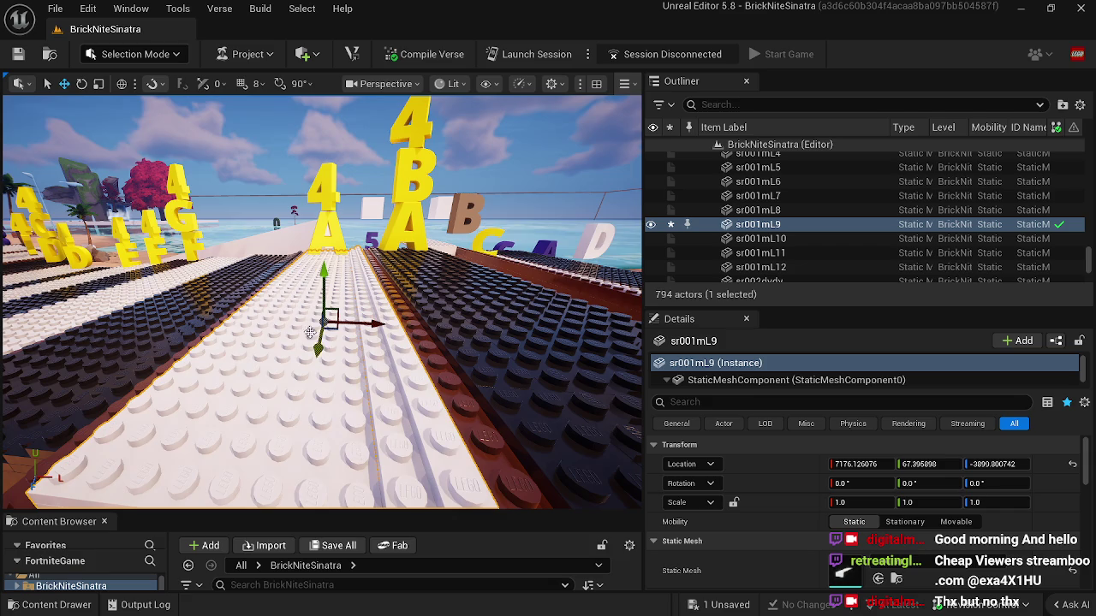
left_click(137, 54)
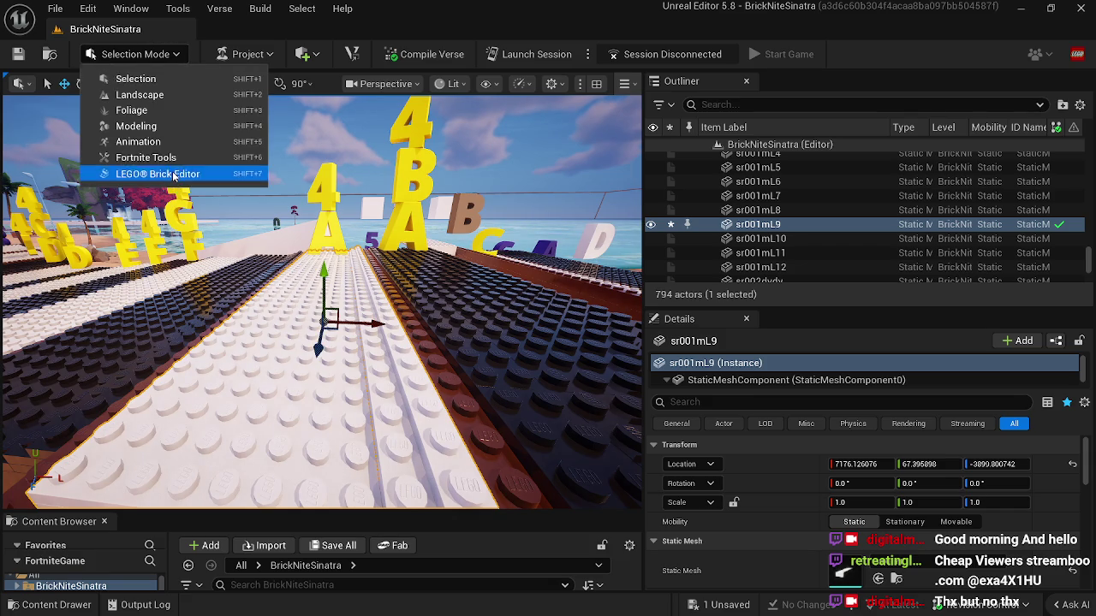
left_click(154, 173)
left_click_drag(268, 323, 244, 287)
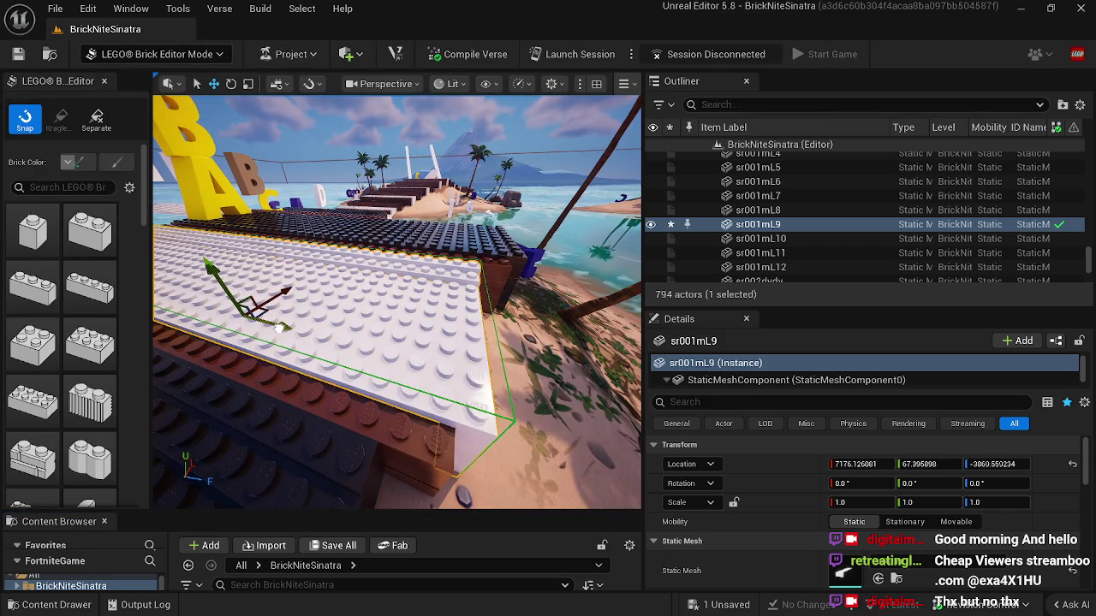
left_click(18, 53)
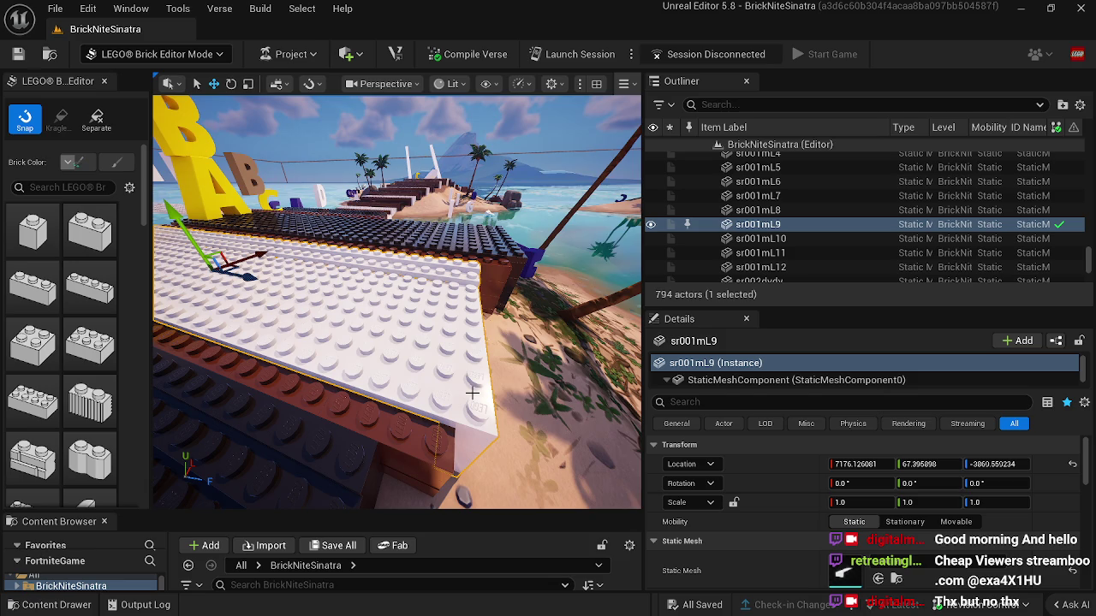
Step: Fly along the finished brick key strips and clear the strip selection
key("w")
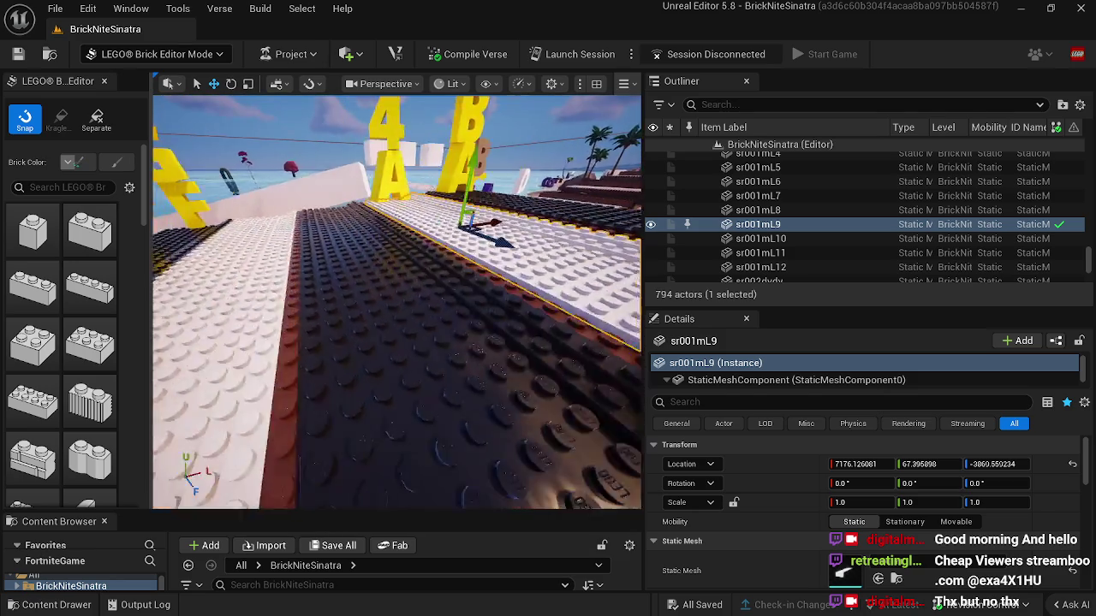
key("w")
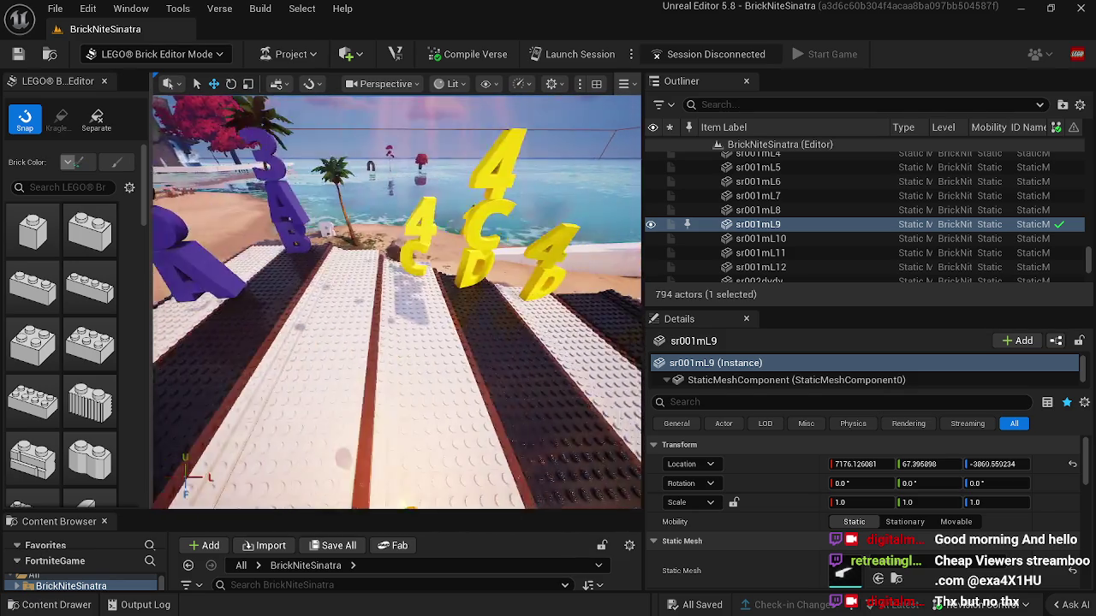
key("w")
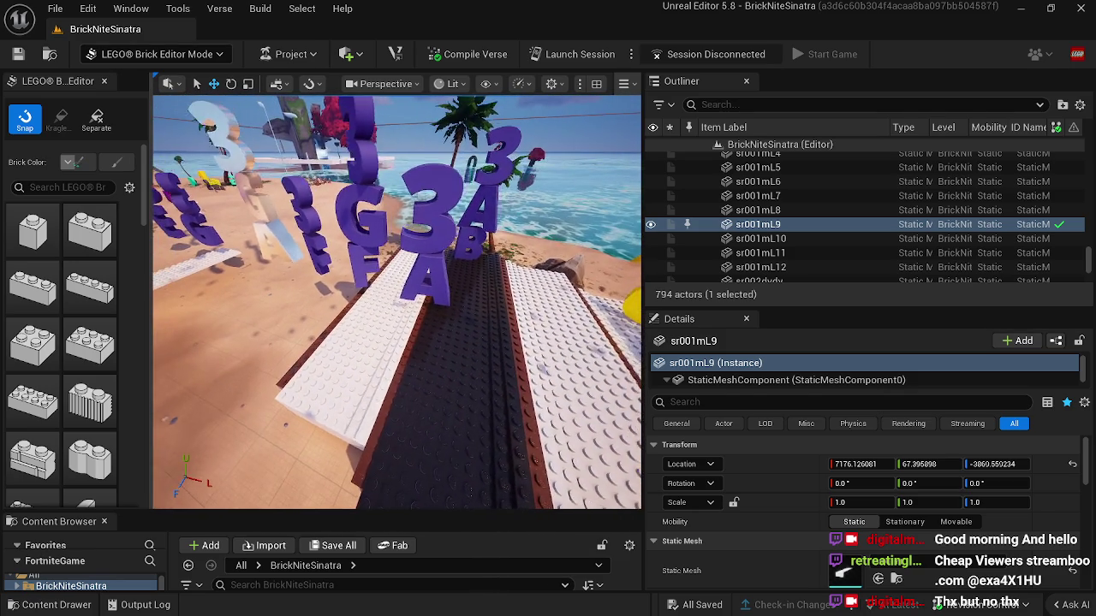
key("w")
key("Escape")
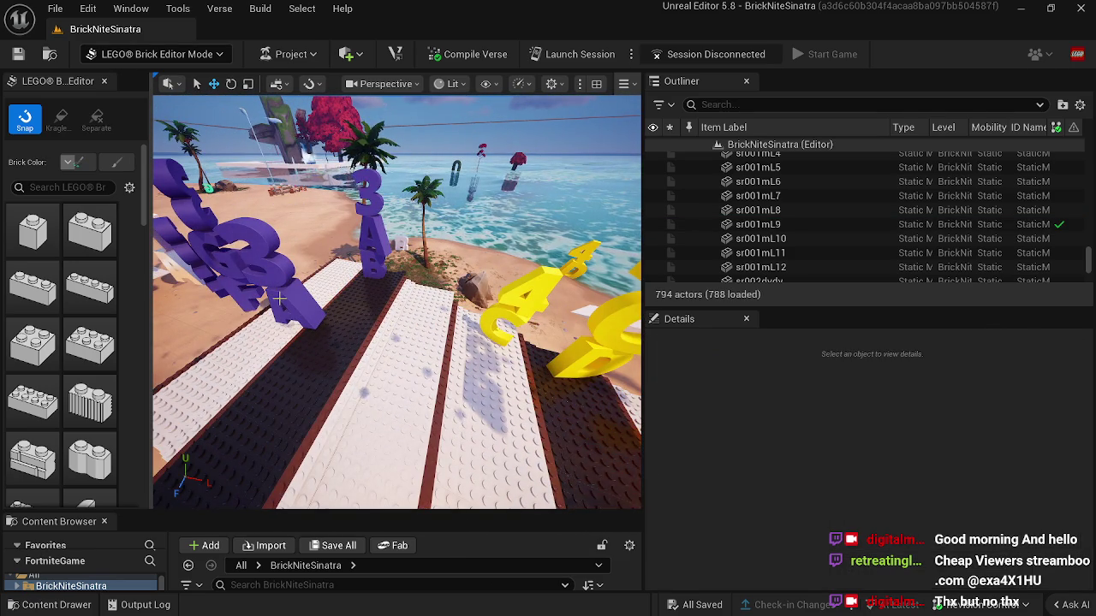
left_click(138, 54)
Step: Switch to Selection Mode and shift two purple letters toward the 3-A letters
left_click(141, 78)
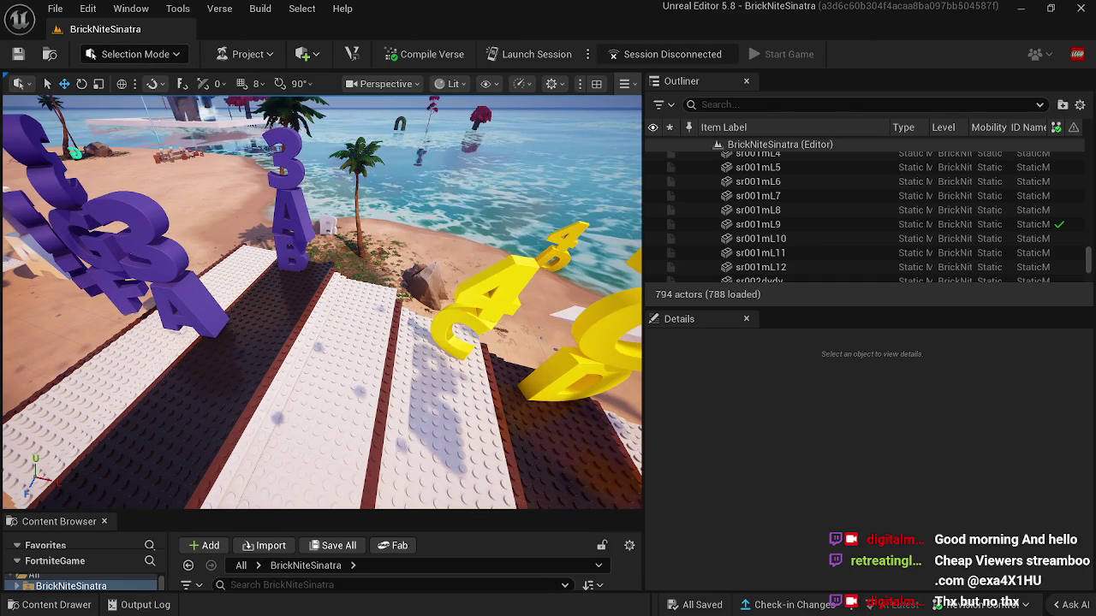
left_click(159, 257)
left_click(159, 256, "ctrl")
mouse_move(160, 257)
left_mouse_down()
mouse_move(214, 229)
mouse_move(286, 223)
mouse_move(232, 171)
left_mouse_up()
left_click(557, 428)
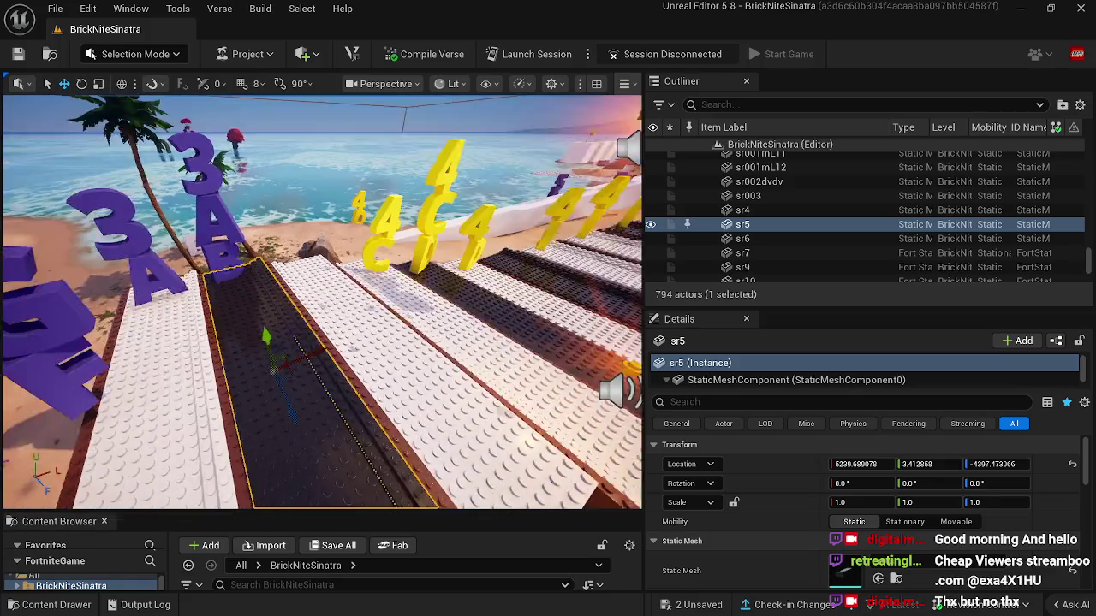
left_click_drag(322, 300, 196, 300)
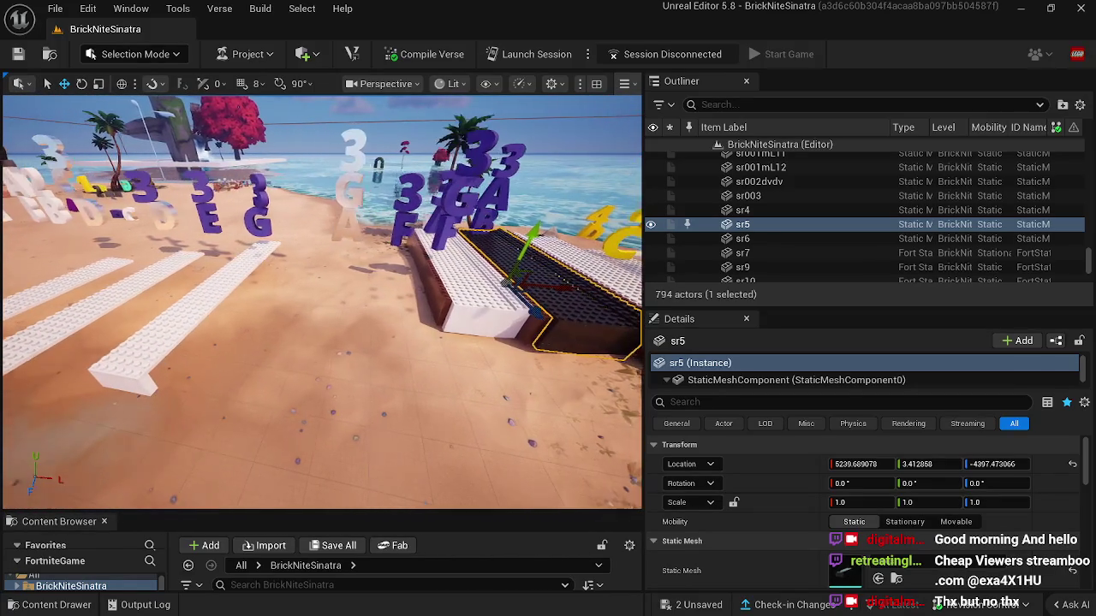
left_click_drag(420, 221, 413, 223)
Step: Copy the F letter's Indigo Color and paste it onto the A, G and 3 letters
left_click(413, 224)
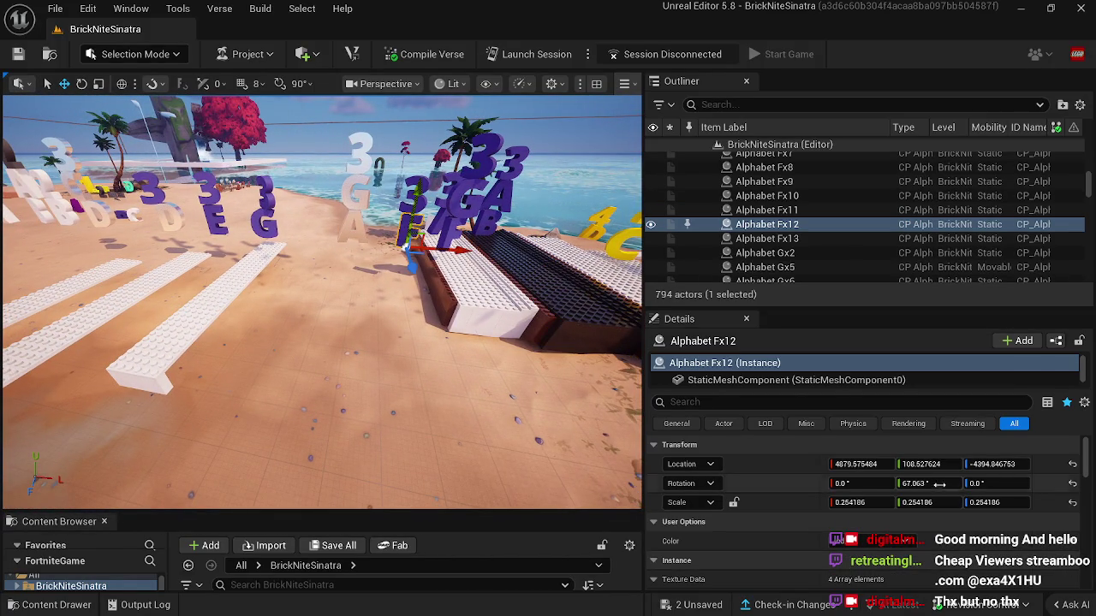
right_click(873, 464)
left_click(933, 472)
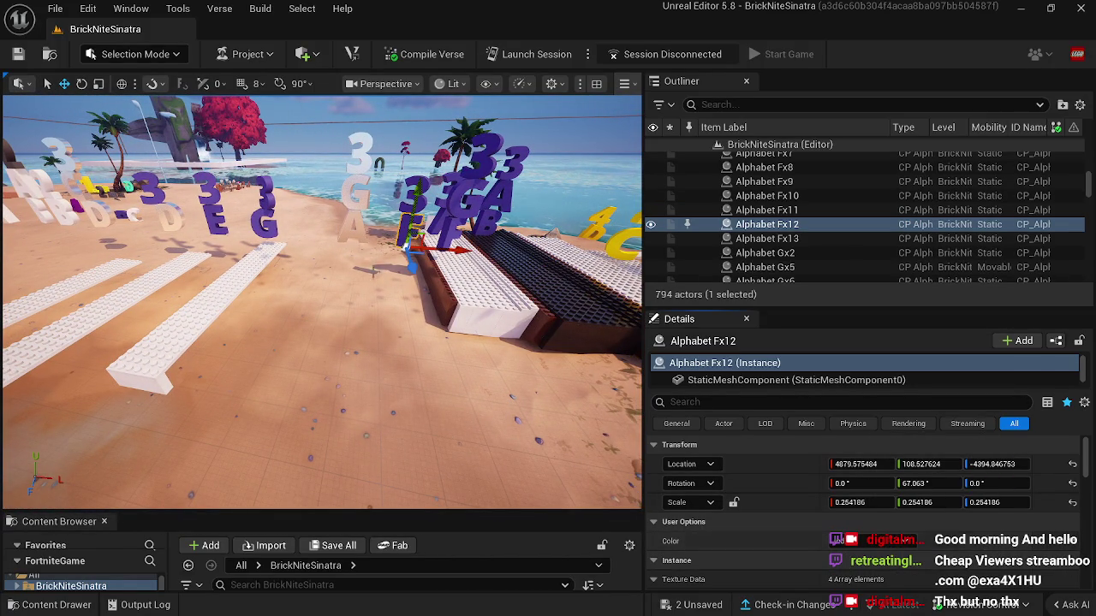
left_click(360, 228)
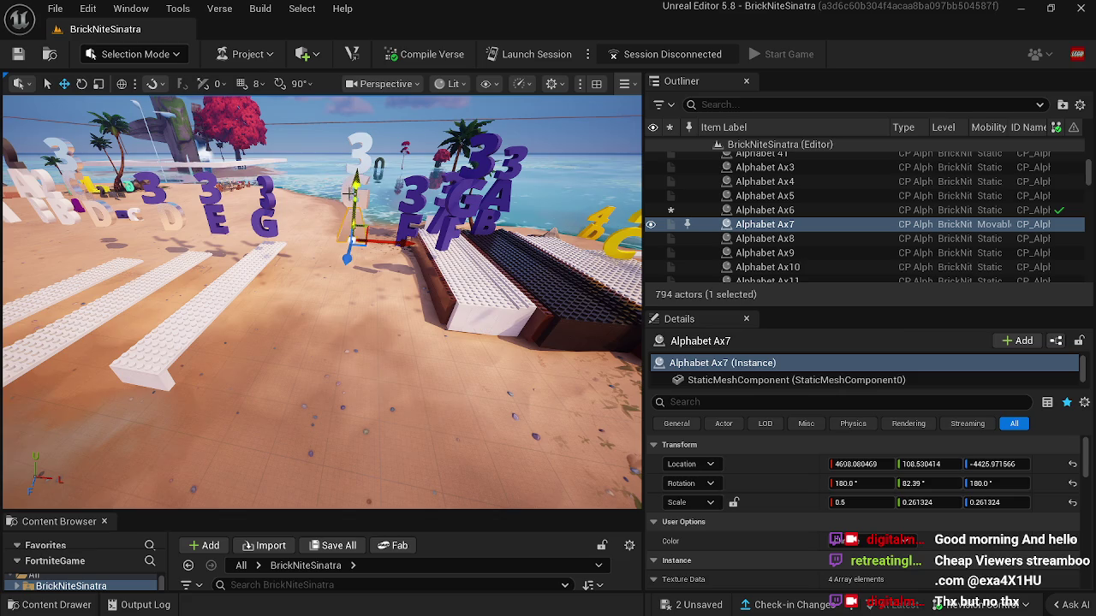
left_click(367, 163, "ctrl")
left_click(369, 170, "ctrl")
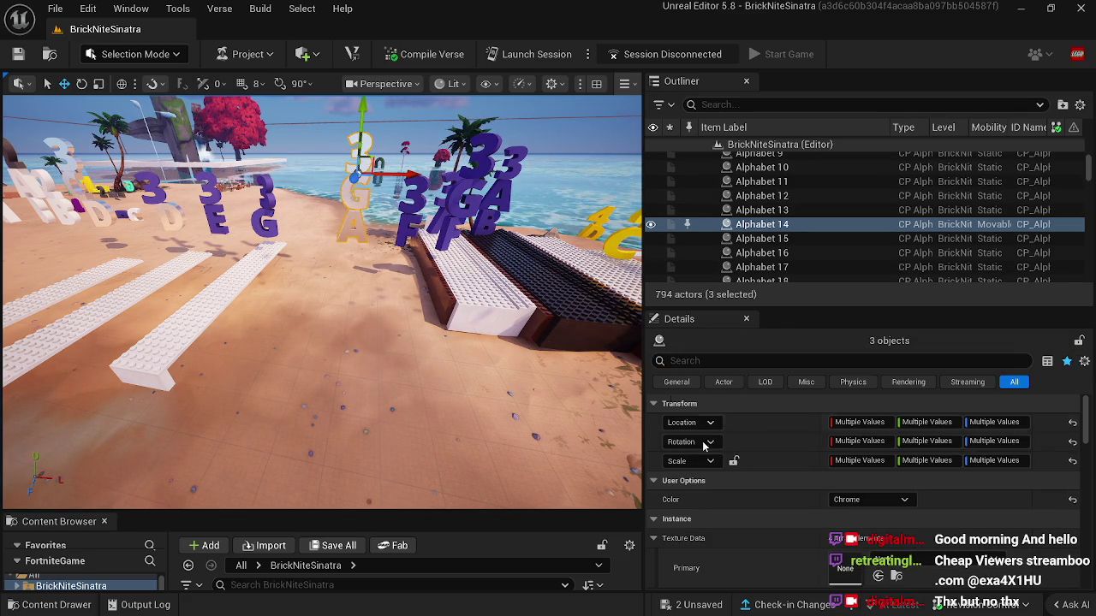
right_click(806, 502)
left_click(853, 545)
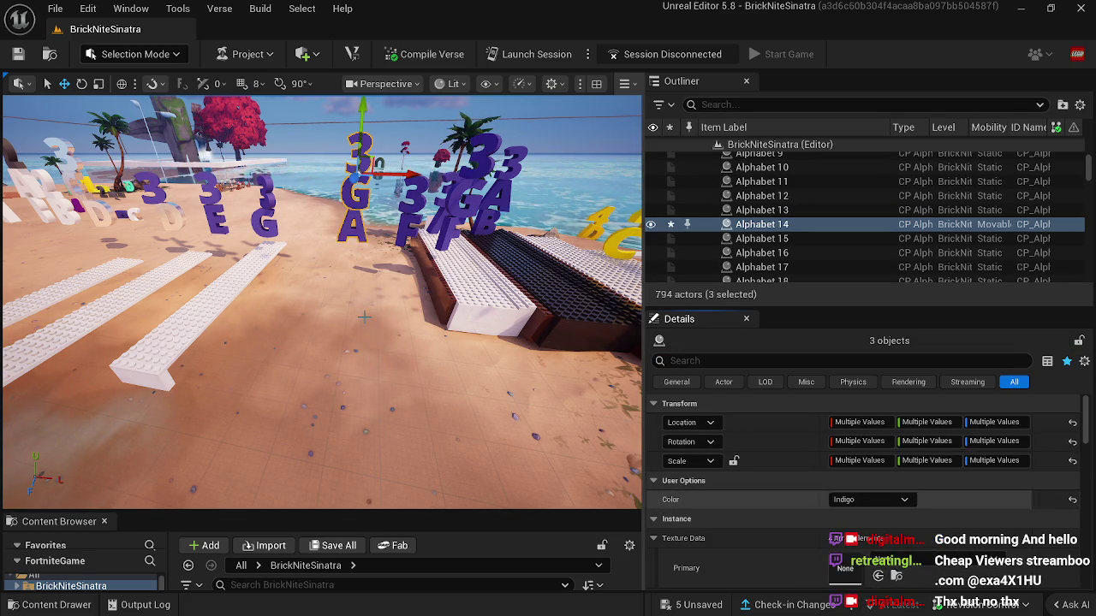
Step: Set the D letter column, up to its 3, to Indigo
mouse_move(297, 238)
left_mouse_down()
mouse_move(257, 231)
mouse_move(297, 238)
left_mouse_up()
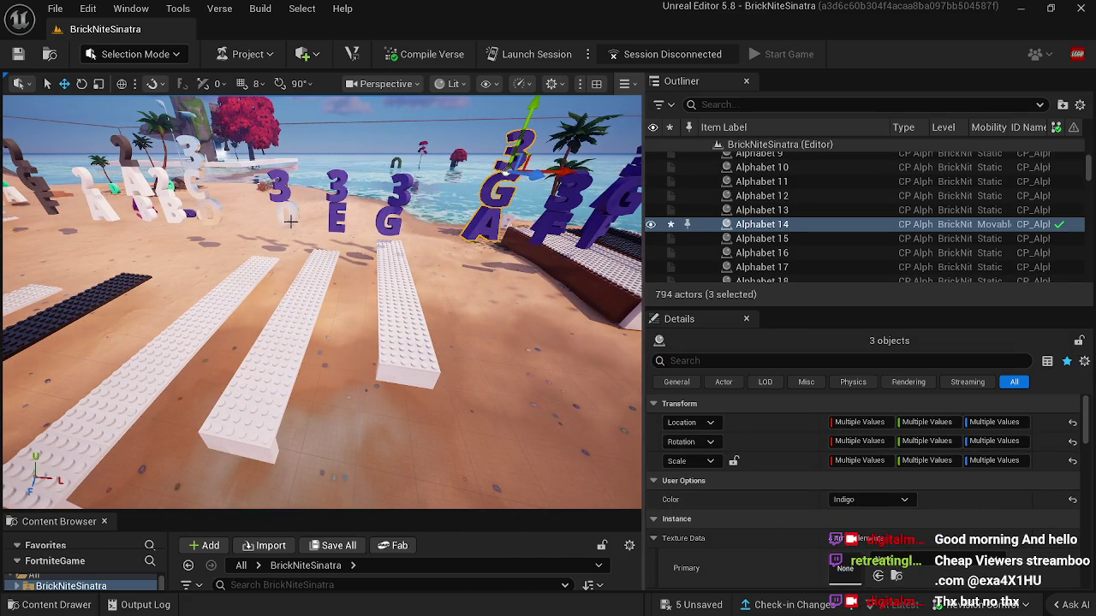
left_click(290, 222)
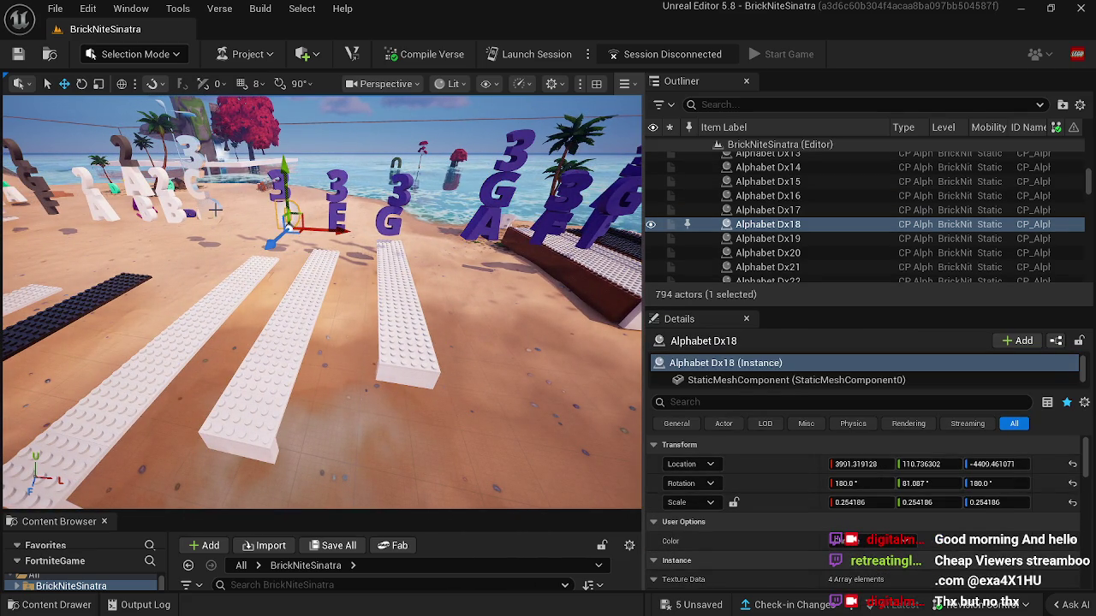
left_click(214, 214, "ctrl")
left_click(196, 161, "ctrl")
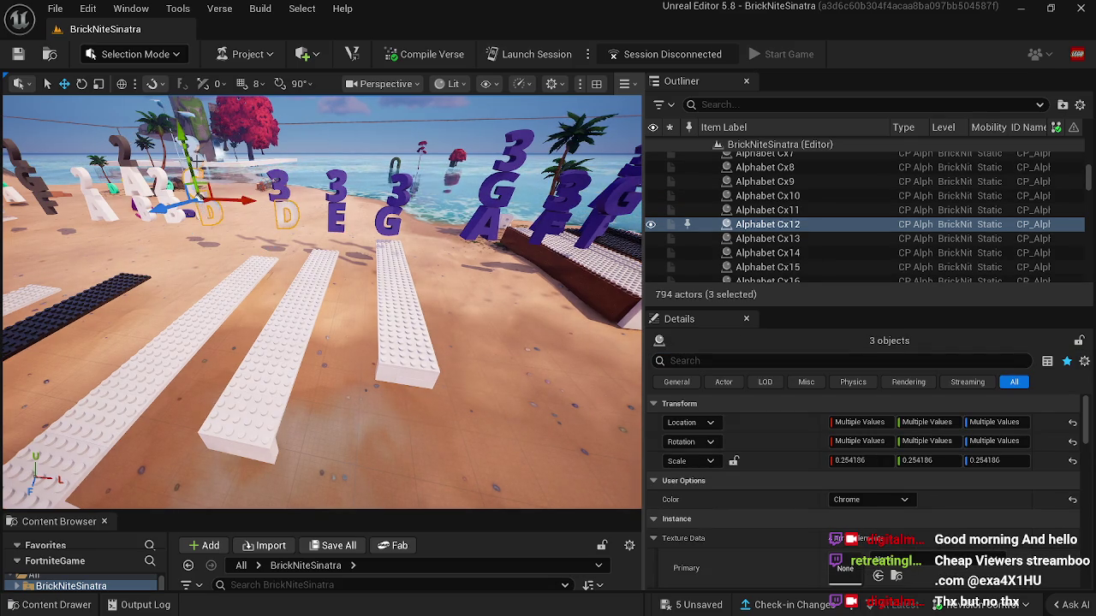
left_click(190, 150, "ctrl")
left_click(869, 500)
left_click(856, 524)
left_click(342, 385)
mouse_move(343, 385)
left_mouse_down()
mouse_move(376, 360)
mouse_move(463, 386)
left_mouse_up()
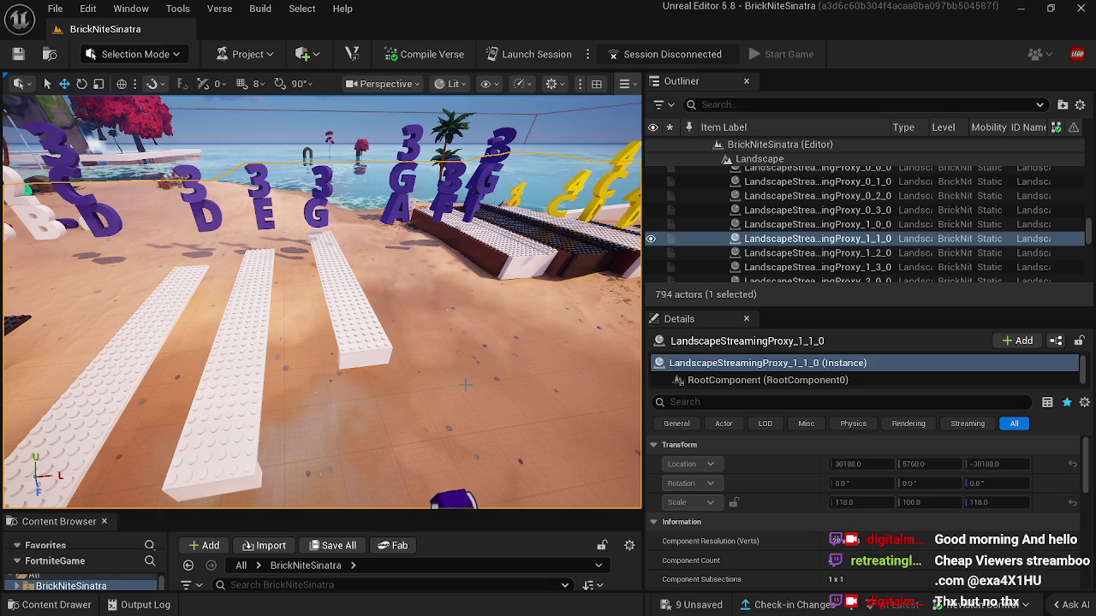
left_click_drag(524, 313, 599, 305)
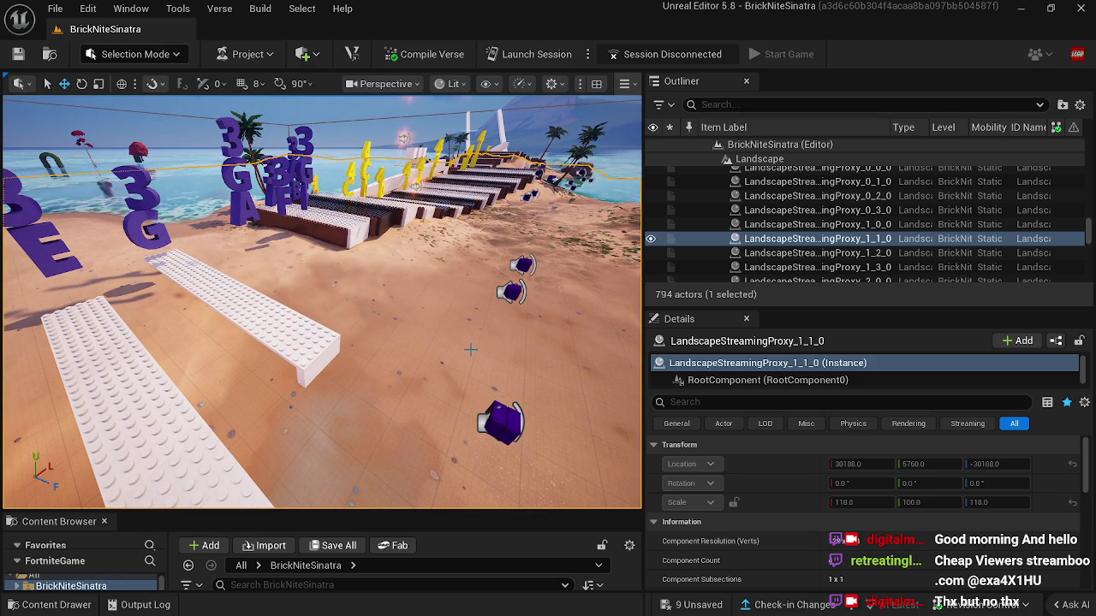
left_click_drag(385, 385, 282, 317)
mouse_move(408, 340)
left_mouse_down()
mouse_move(398, 337)
mouse_move(408, 340)
left_mouse_up()
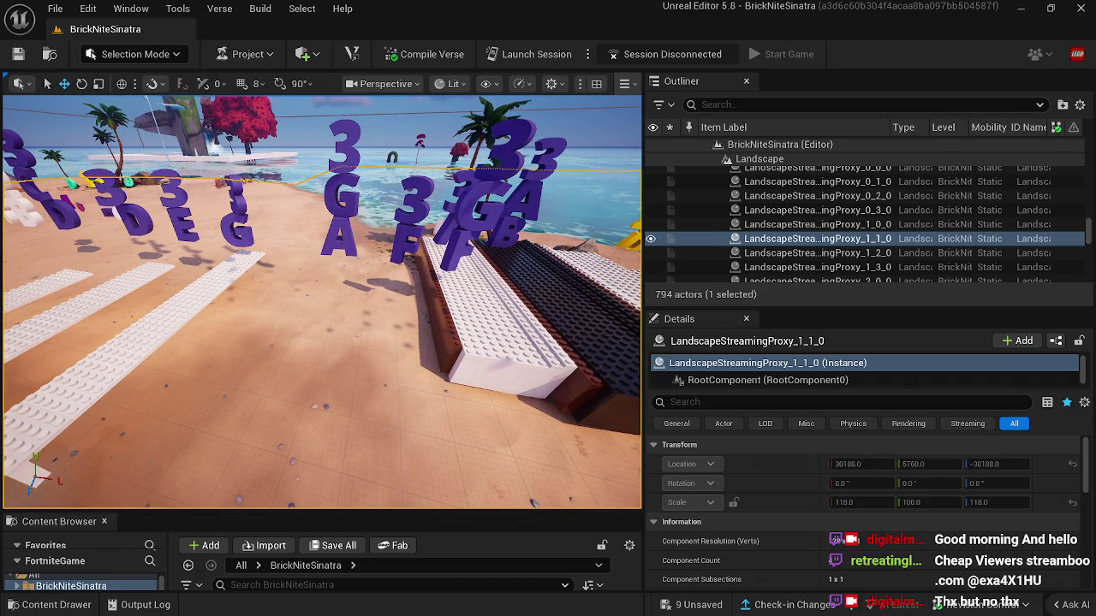
Step: Select the eight letters of both note columns and rotate them to face along the key path
left_click(379, 244)
left_click(463, 242, "ctrl")
left_click(501, 197, "ctrl")
left_click(415, 202, "ctrl")
left_click(343, 227, "ctrl")
left_click(344, 184, "ctrl")
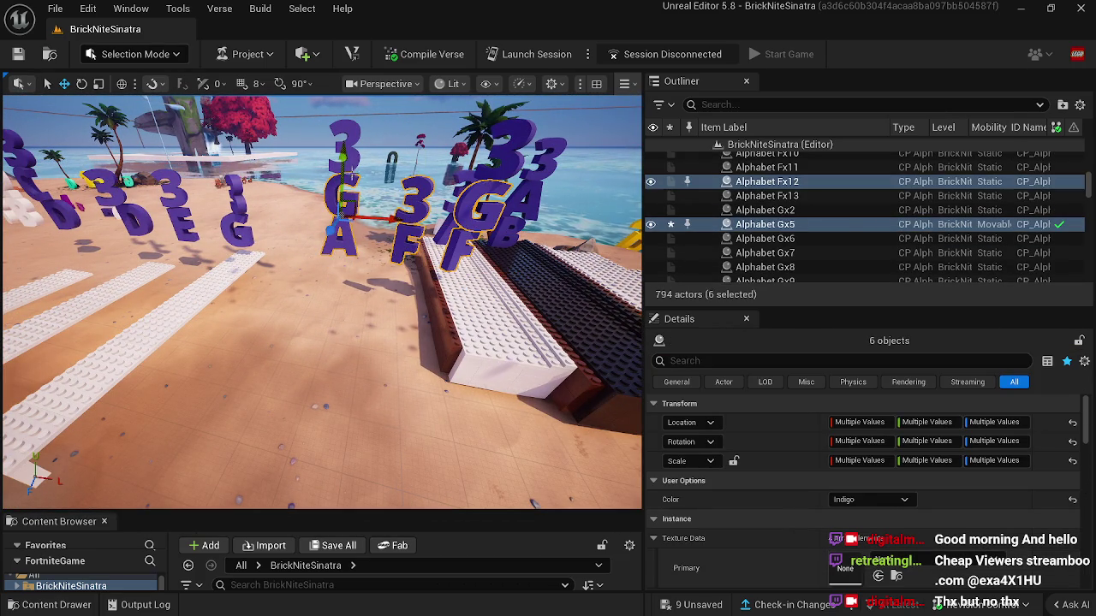
left_click(351, 158, "ctrl")
left_click(523, 175, "ctrl")
left_click_drag(552, 183, 565, 178)
key("f")
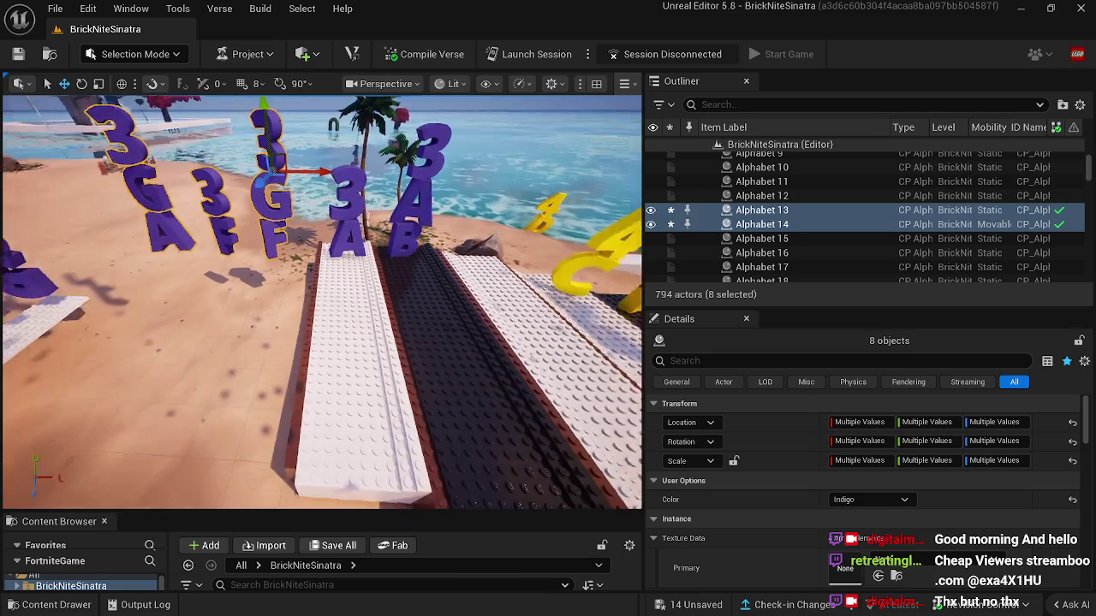
scroll(288, 363, "down", 3)
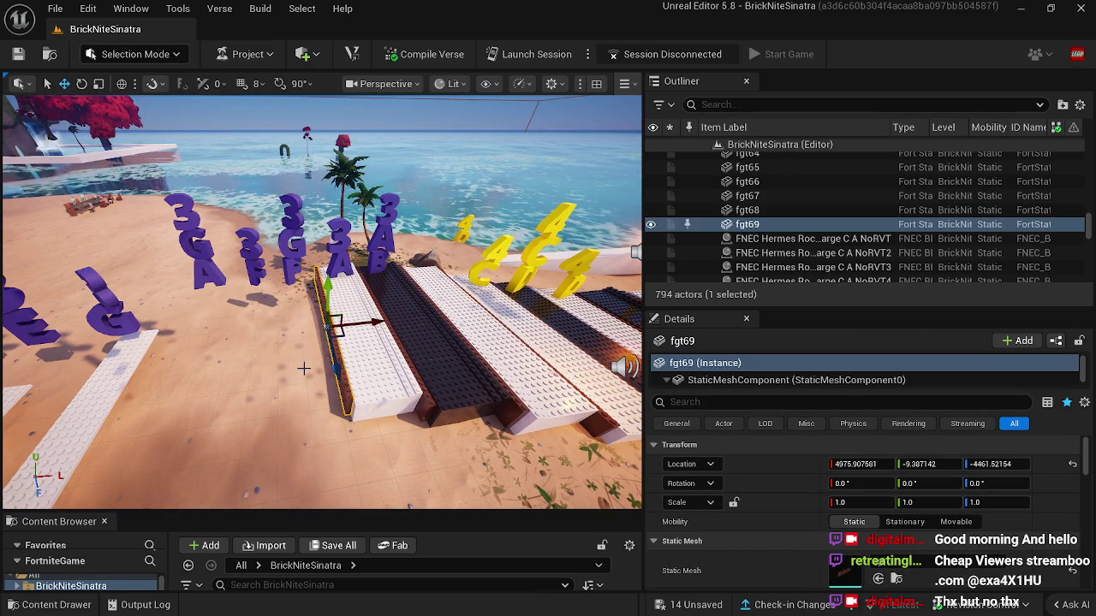
mouse_move(304, 368)
left_mouse_down()
mouse_move(273, 368)
mouse_move(295, 368)
left_mouse_up()
left_click(133, 54)
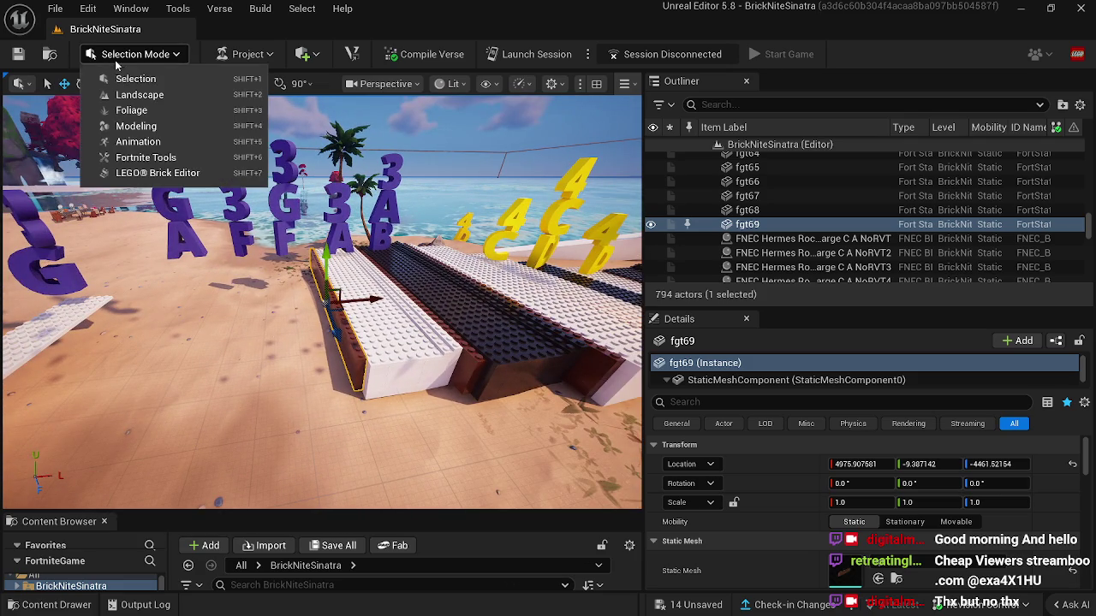
left_click(111, 173)
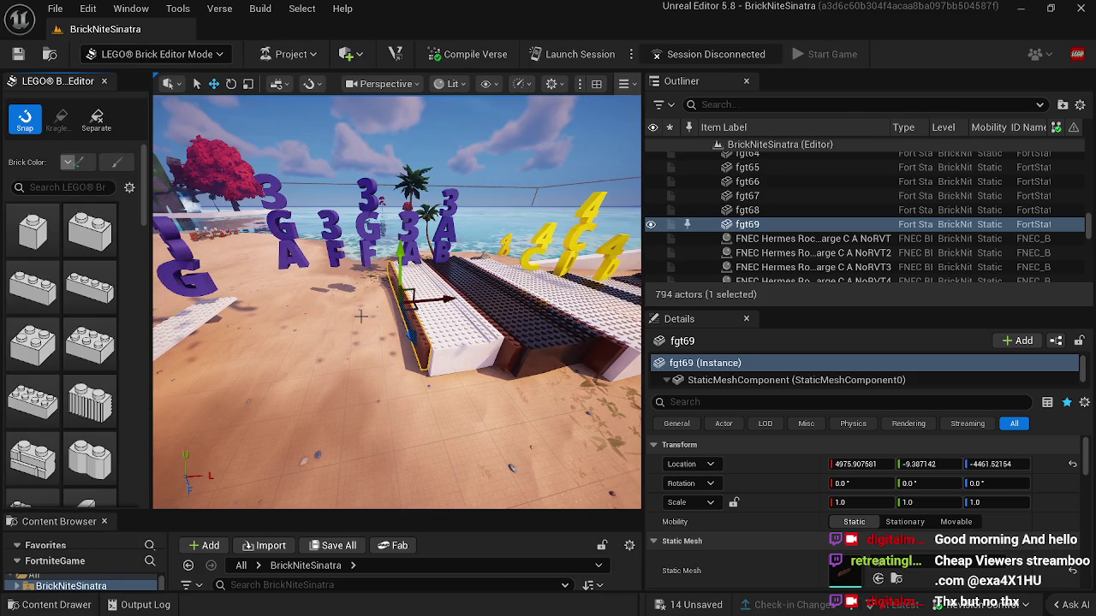
left_click(498, 307)
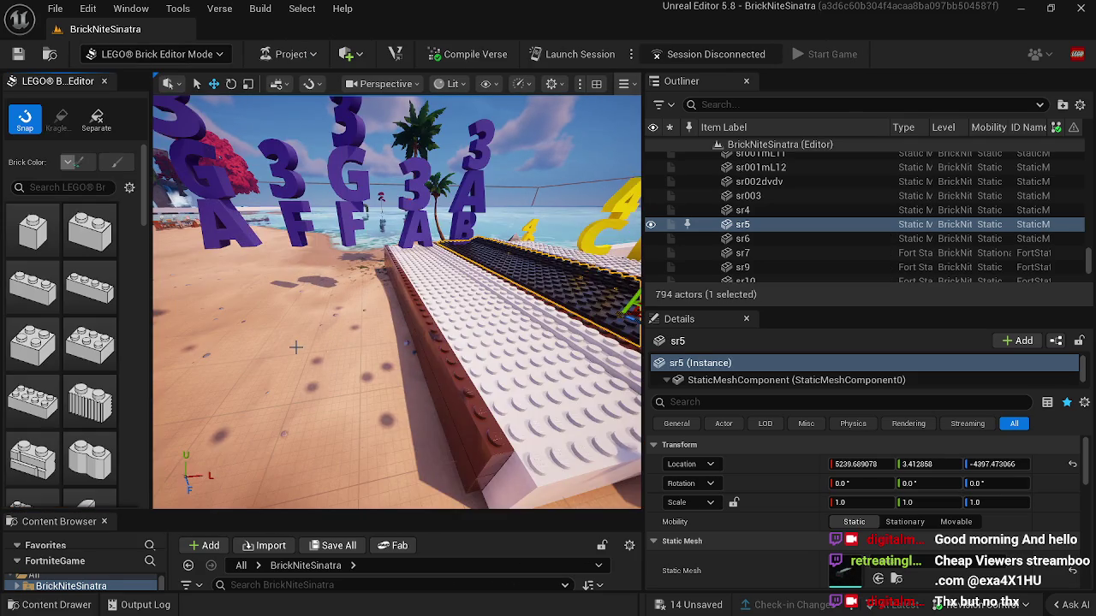
key("ctrl+d")
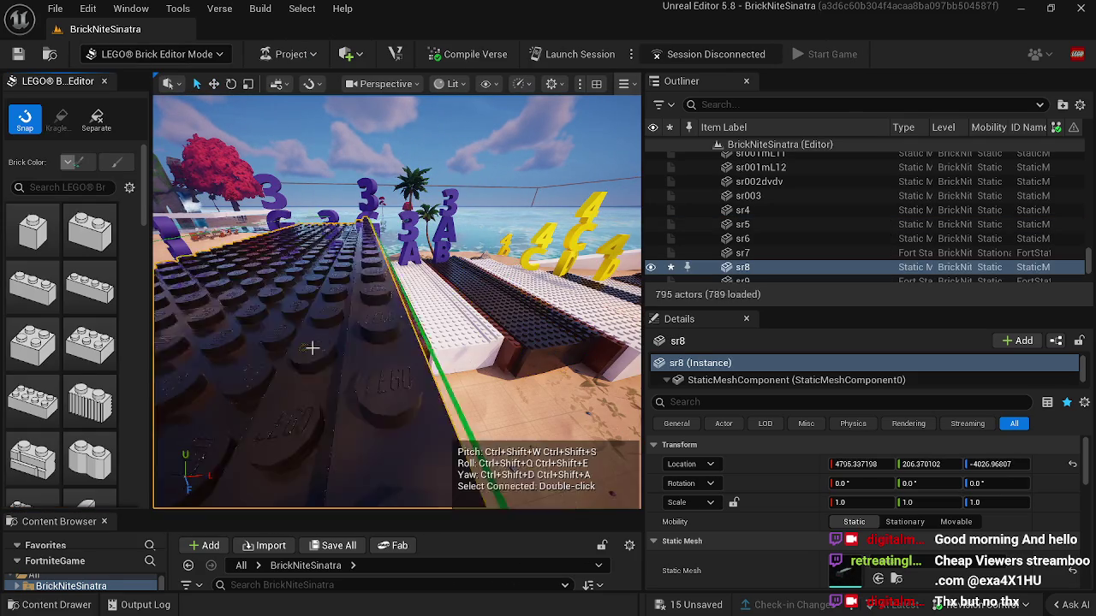
left_click(337, 250)
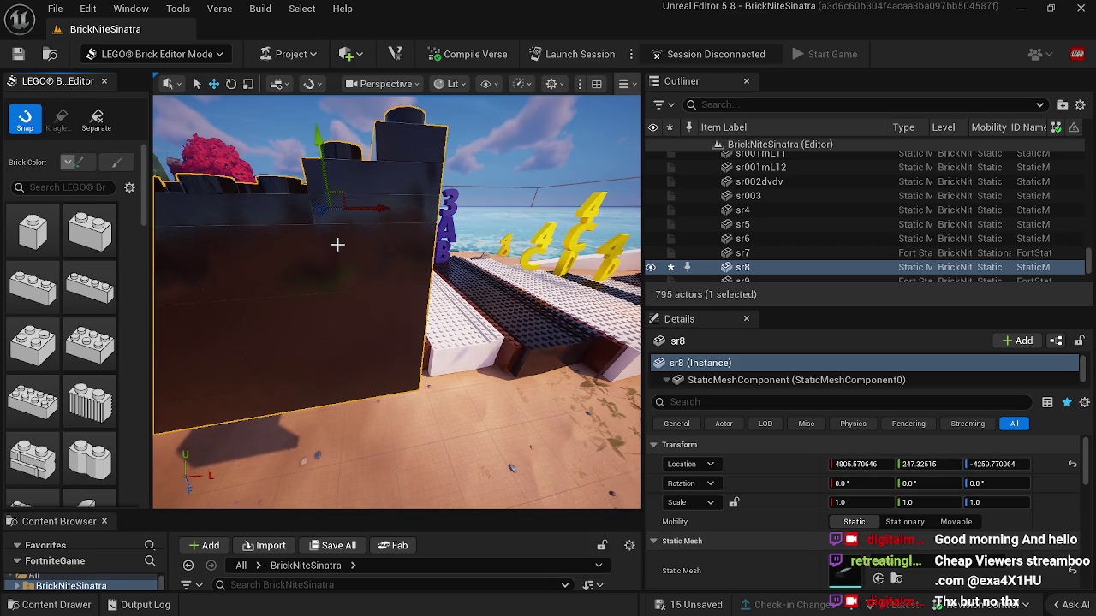
mouse_move(328, 250)
left_mouse_down()
mouse_move(335, 299)
mouse_move(406, 299)
mouse_move(365, 326)
mouse_move(362, 298)
mouse_move(291, 318)
mouse_move(197, 318)
mouse_move(377, 317)
mouse_move(265, 318)
mouse_move(308, 342)
left_mouse_up()
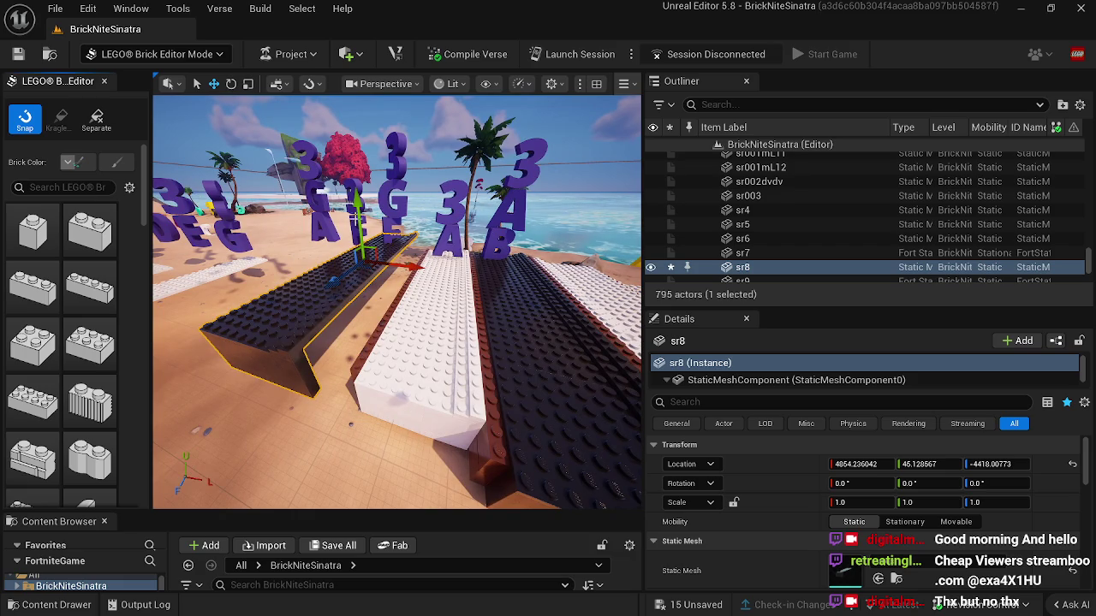
left_click_drag(361, 206, 368, 244)
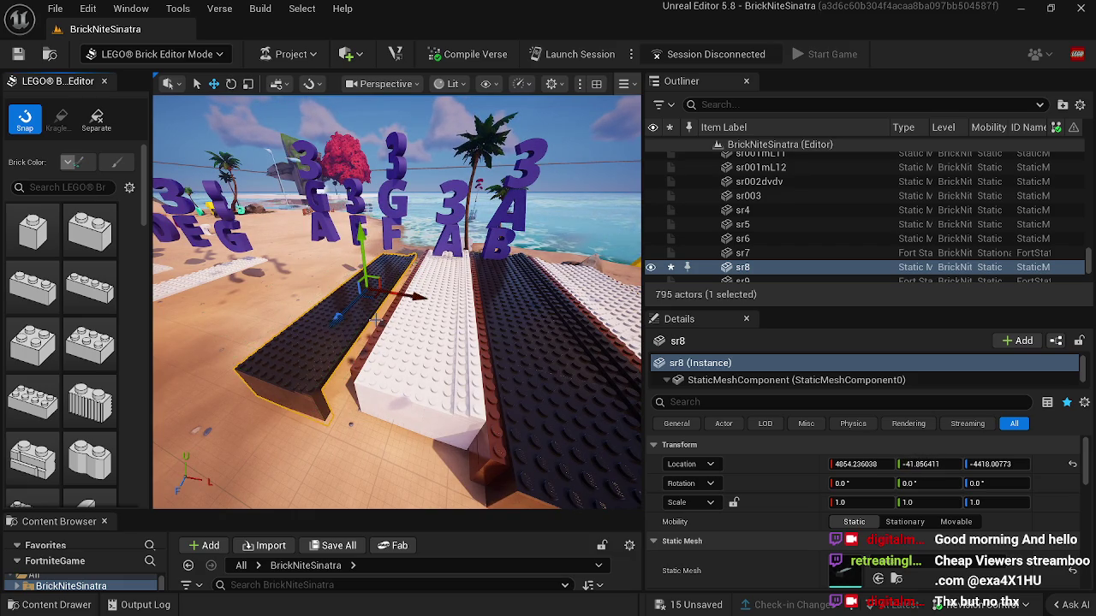
left_click(392, 325)
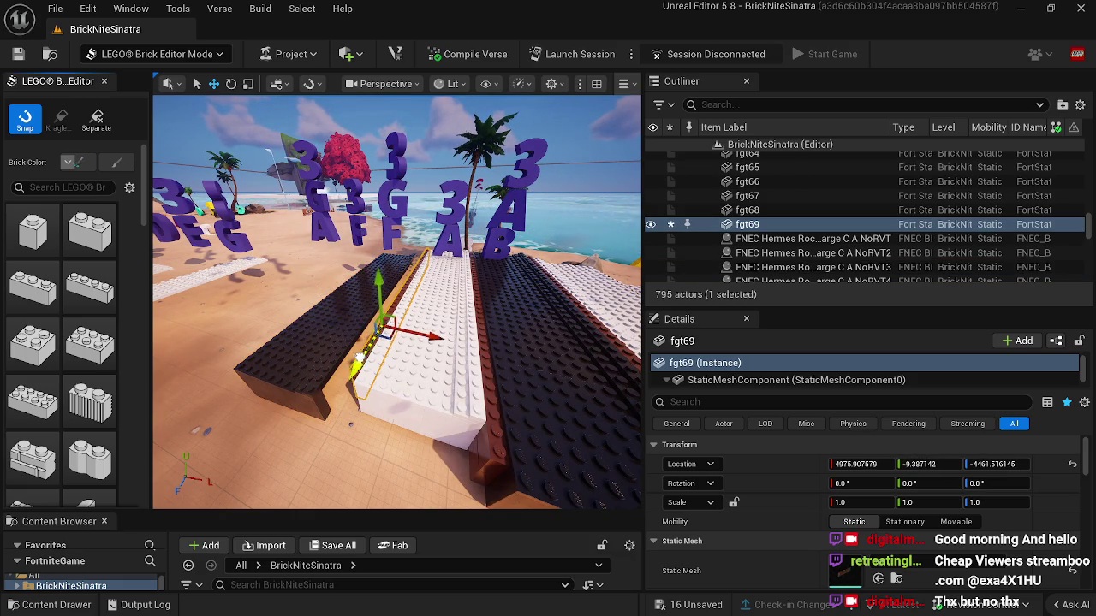
left_click(319, 365)
mouse_move(285, 414)
left_mouse_down()
mouse_move(315, 400)
mouse_move(295, 421)
mouse_move(308, 423)
mouse_move(385, 398)
left_mouse_up()
scroll(308, 424, "up", 3)
left_click_drag(418, 325, 420, 299)
mouse_move(385, 398)
left_mouse_down()
mouse_move(520, 352)
mouse_move(425, 370)
mouse_move(514, 368)
left_mouse_up()
left_click(521, 352)
left_click(511, 367)
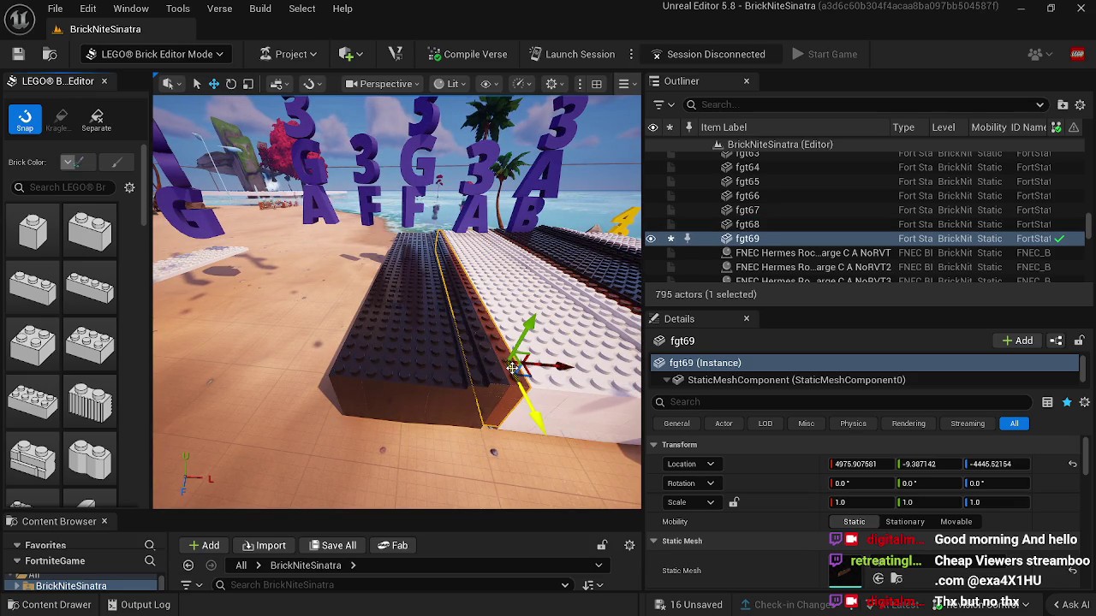
key("ctrl+d")
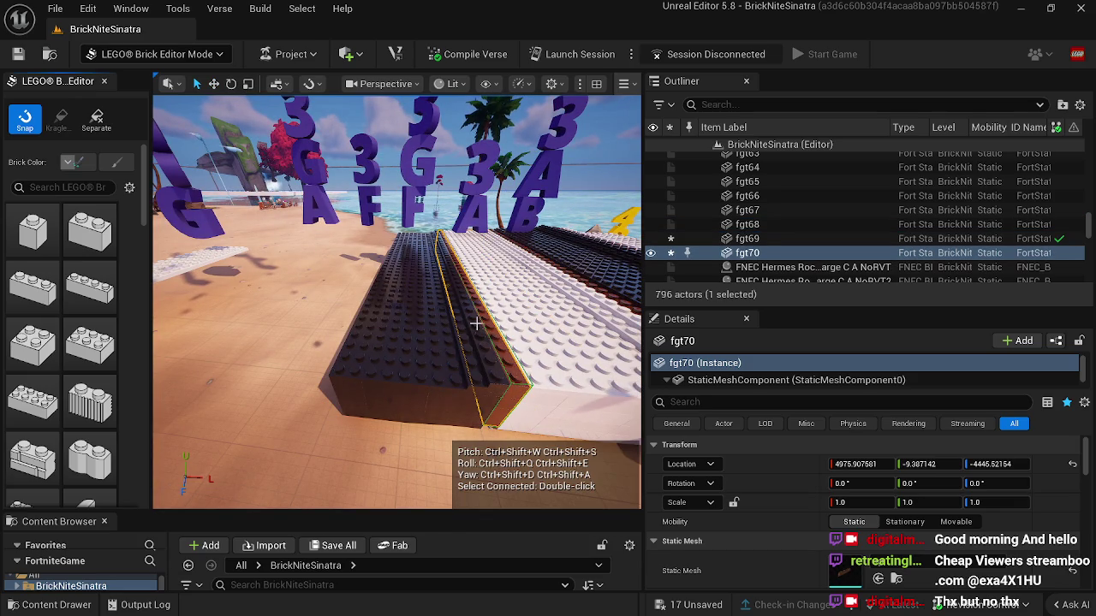
left_click_drag(486, 282, 430, 289)
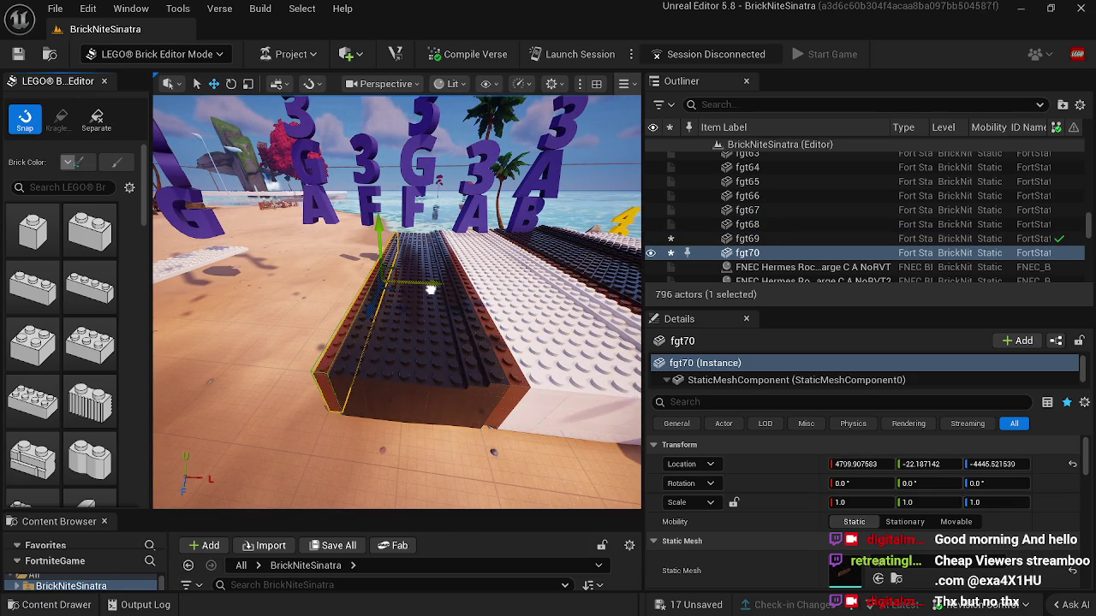
mouse_move(447, 343)
left_mouse_down()
mouse_move(443, 304)
mouse_move(446, 343)
left_mouse_up()
left_click(463, 331)
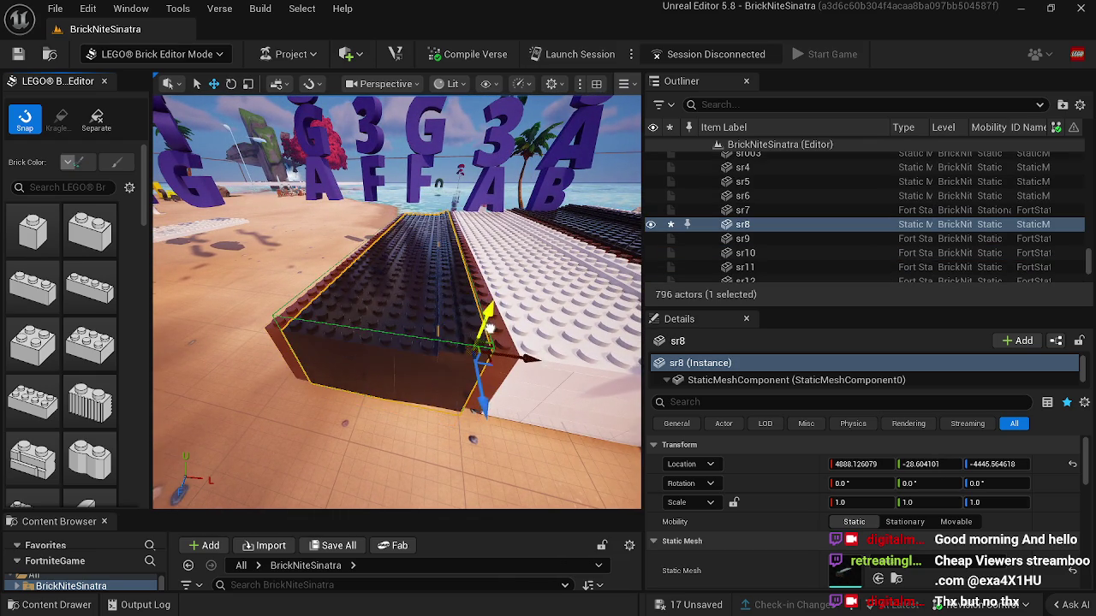
left_click(294, 306)
key("f")
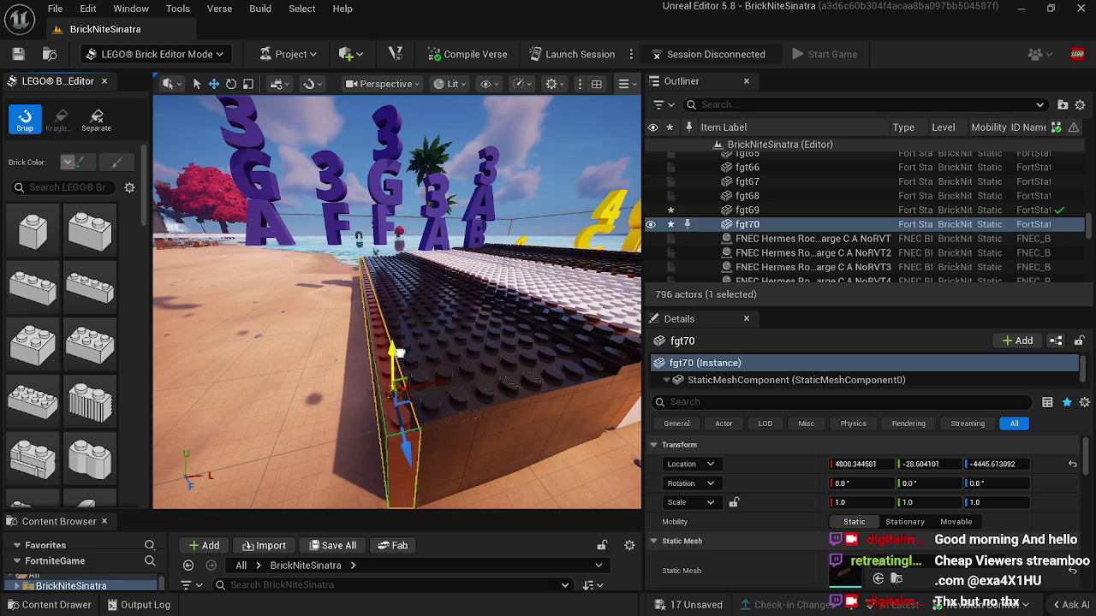
left_click(452, 315)
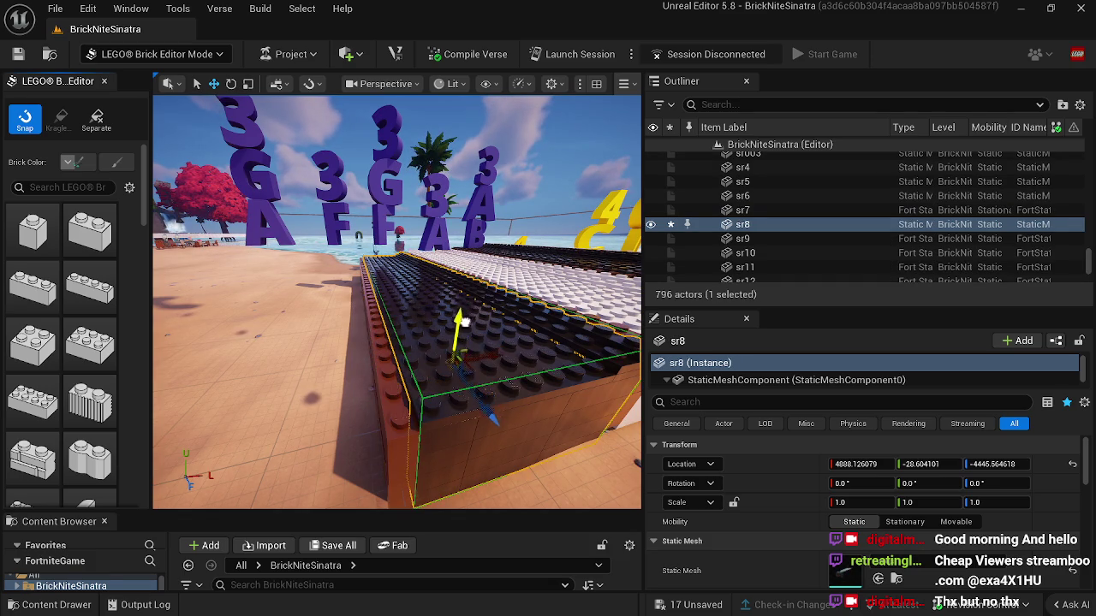
left_click_drag(458, 323, 461, 391)
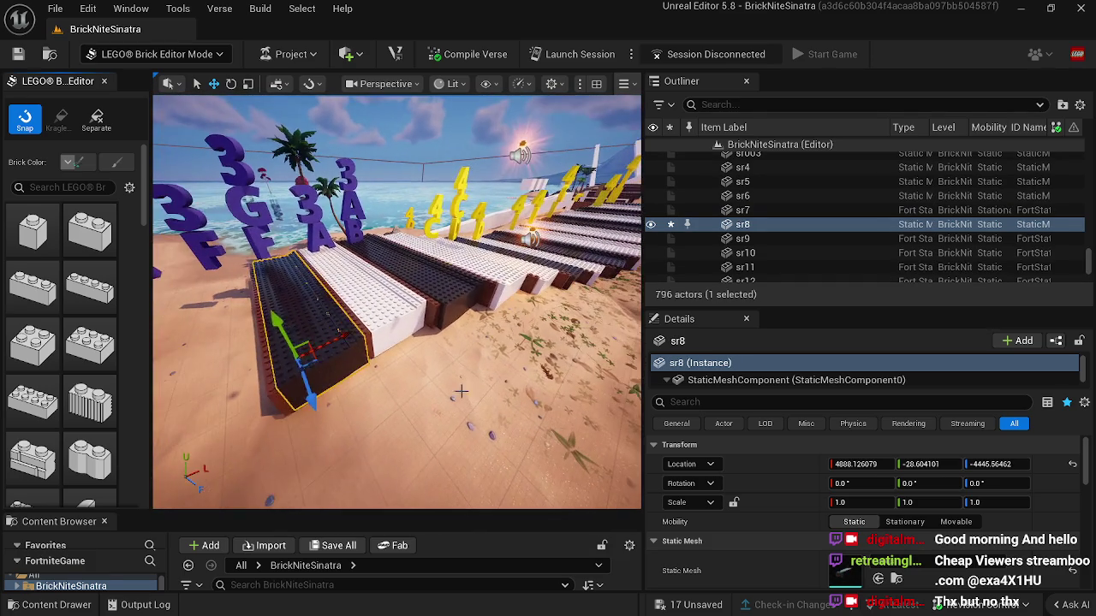
left_click(462, 391)
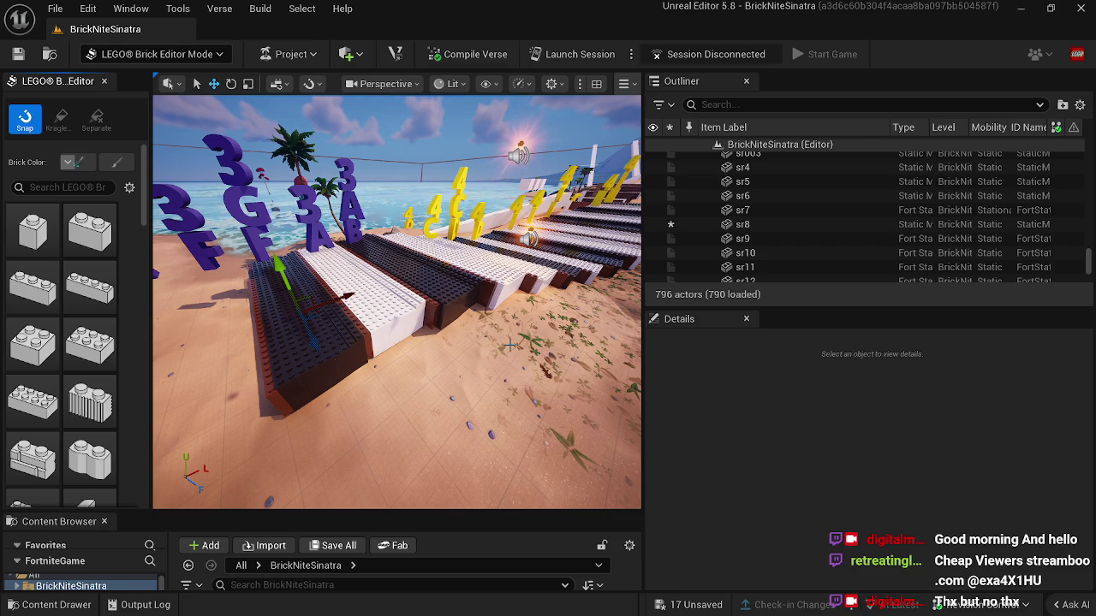
mouse_move(503, 353)
left_mouse_down()
mouse_move(462, 346)
mouse_move(500, 349)
mouse_move(490, 325)
mouse_move(538, 339)
left_mouse_up()
Step: Duplicate white key sr001mL12 and move the copy left and up one step
left_click(526, 304)
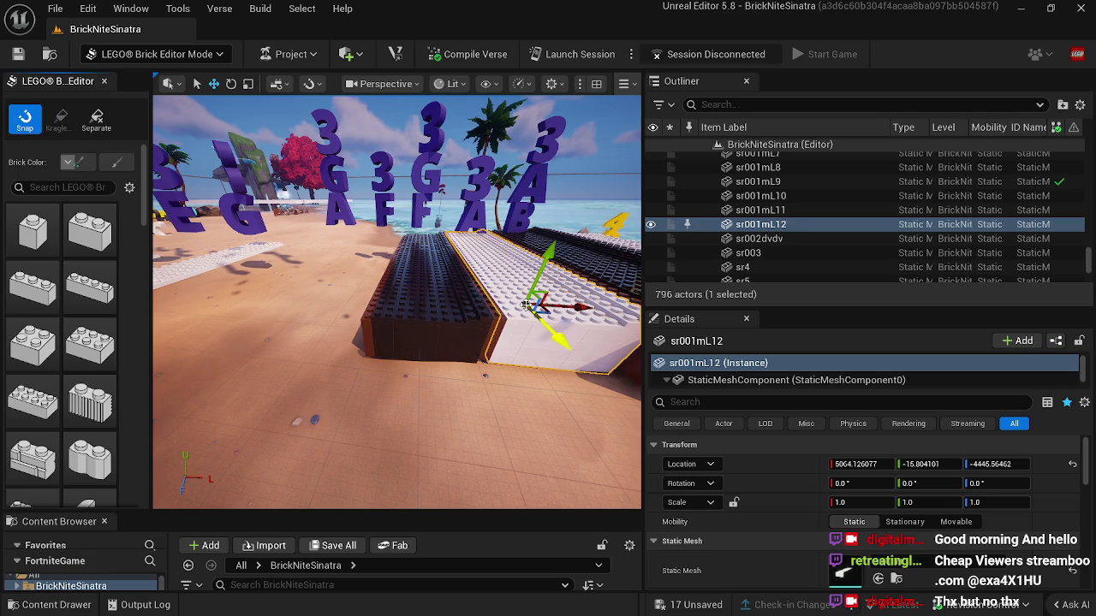
key("ctrl+d")
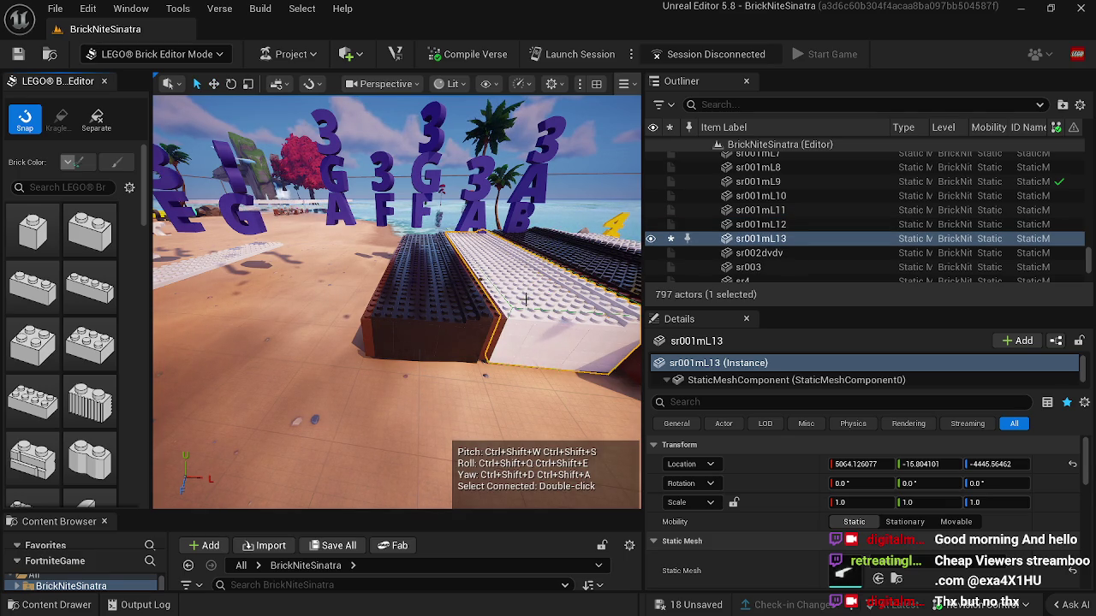
left_click(500, 301)
left_click_drag(525, 255, 400, 255)
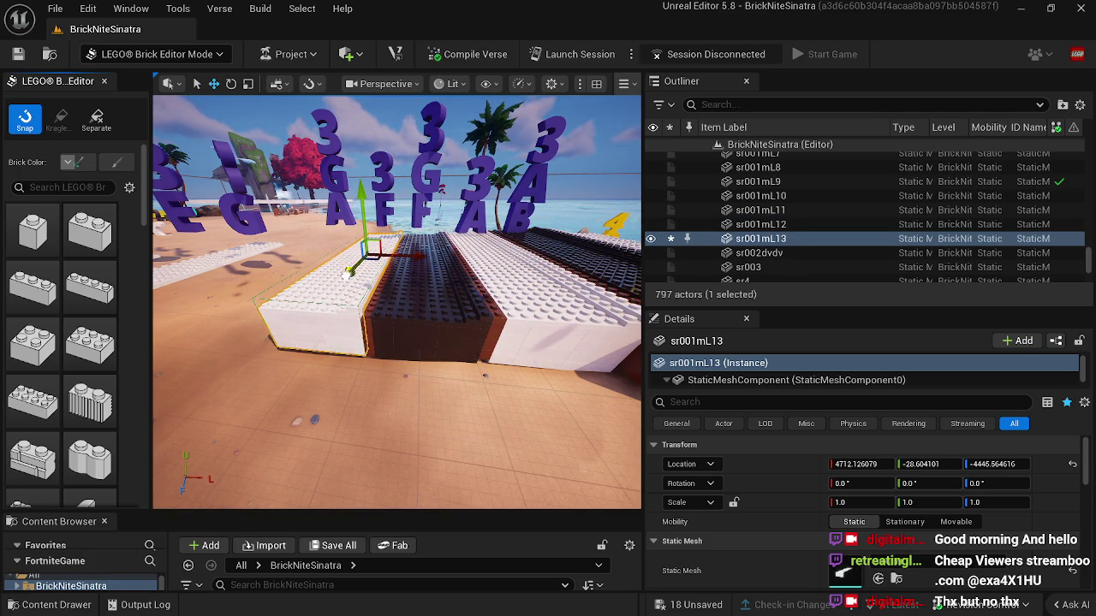
left_click_drag(349, 273, 317, 295)
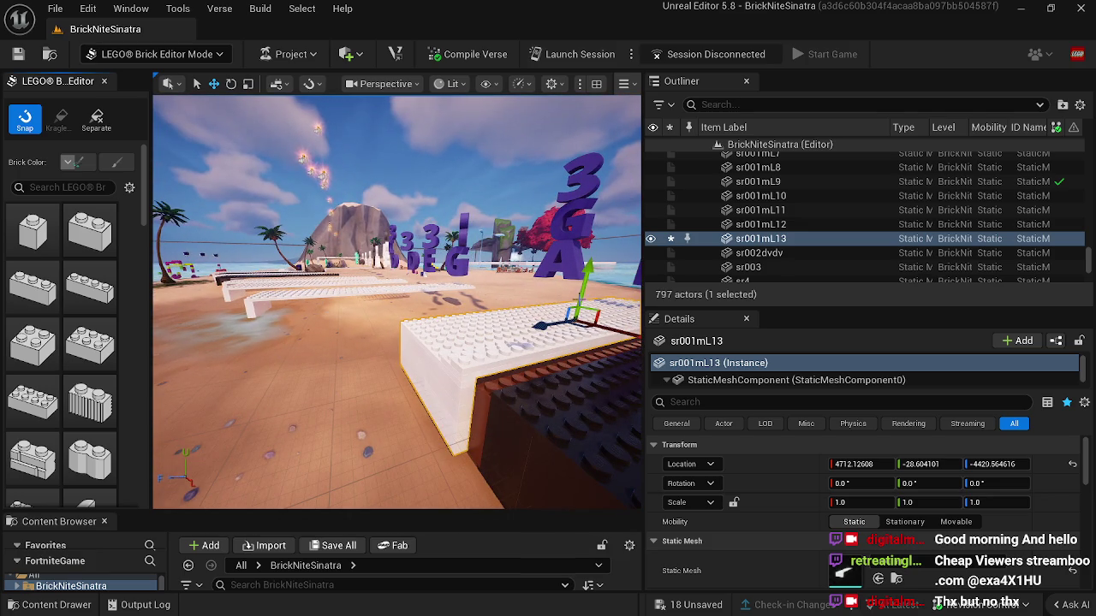
mouse_move(512, 359)
left_mouse_down()
mouse_move(563, 359)
mouse_move(521, 367)
mouse_move(527, 386)
mouse_move(471, 357)
left_mouse_up()
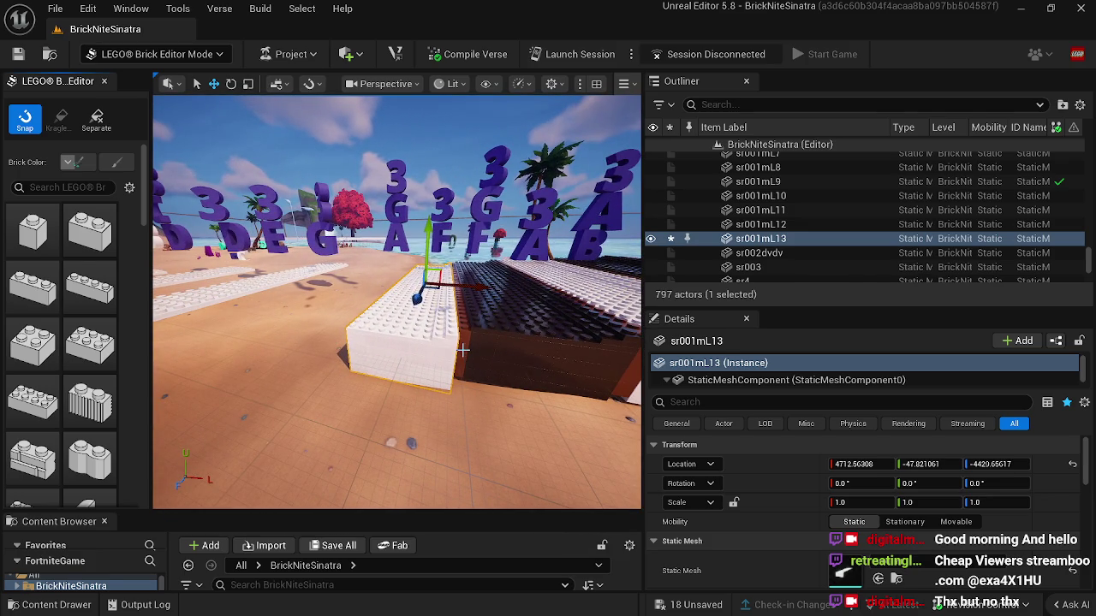
Step: Duplicate brown edge strip fgt70 and slide the copy left along the row
left_click(462, 349)
key("ctrl+d")
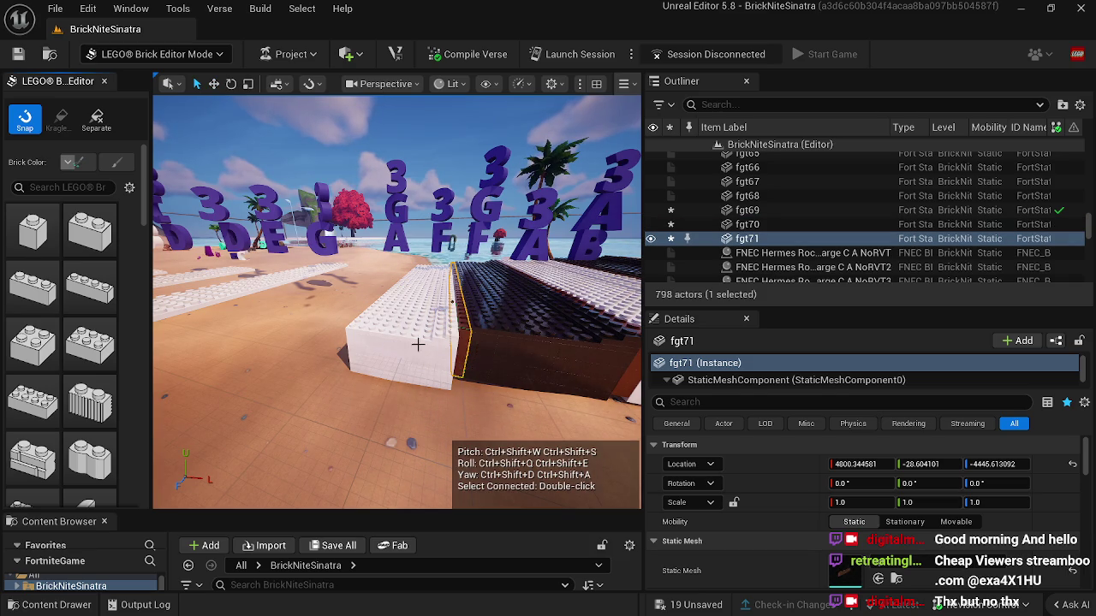
mouse_move(485, 302)
left_mouse_down()
mouse_move(428, 294)
mouse_move(373, 330)
mouse_move(308, 322)
left_mouse_up()
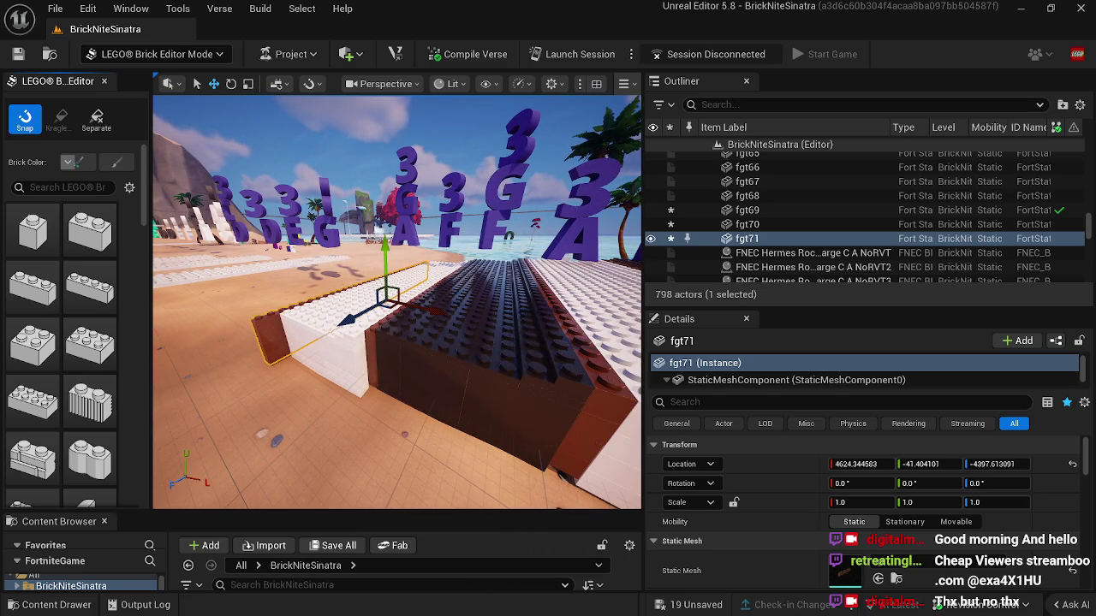
mouse_move(308, 322)
left_mouse_down()
mouse_move(225, 319)
mouse_move(359, 319)
mouse_move(460, 334)
mouse_move(419, 330)
left_mouse_up()
Step: Raise the copied white key a little more, then pick out strip fgt71 and brick key6
left_click(454, 329)
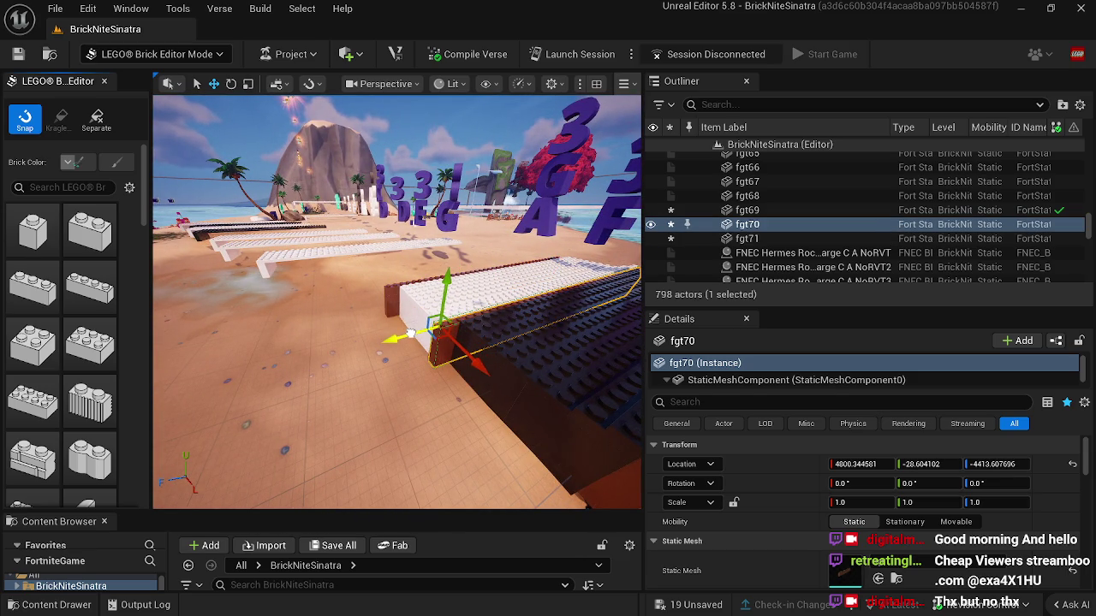
left_click(431, 309)
left_click_drag(402, 313, 381, 318)
left_click(392, 287)
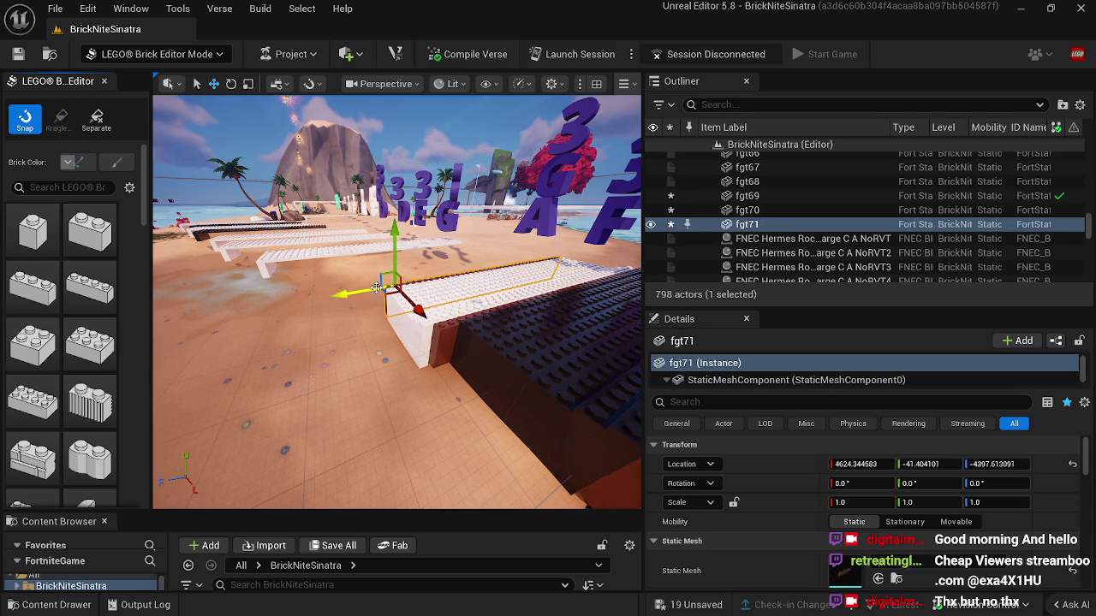
left_click_drag(392, 328, 342, 355)
left_click(389, 275)
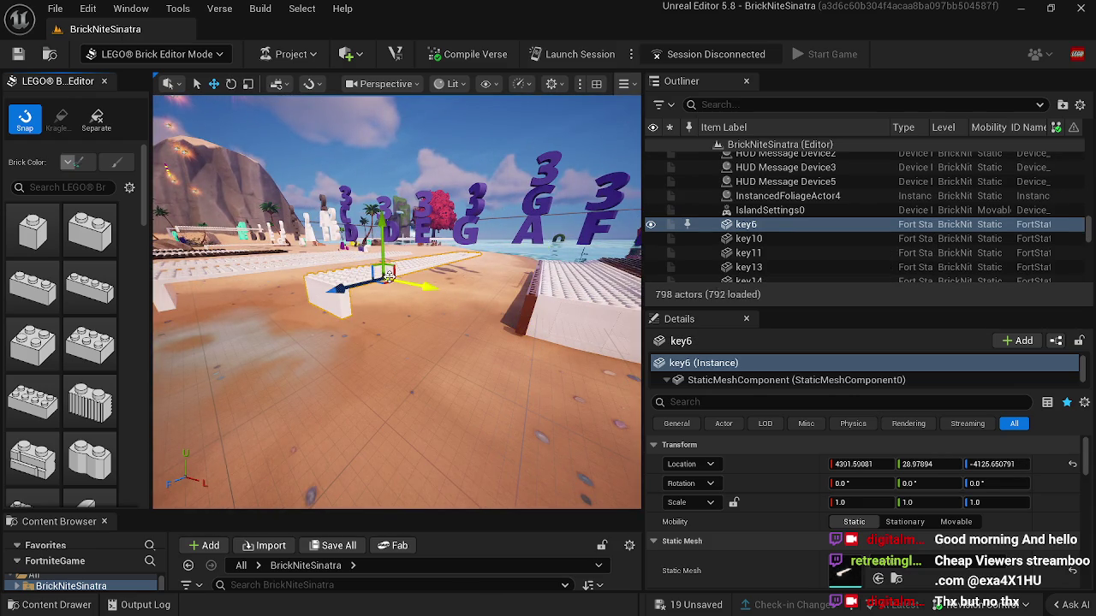
Step: Delete the stray key bricks key6 and key10
key("Delete")
mouse_move(374, 286)
left_mouse_down()
mouse_move(353, 218)
mouse_move(396, 218)
mouse_move(391, 282)
left_mouse_up()
left_click(331, 217)
key("Delete")
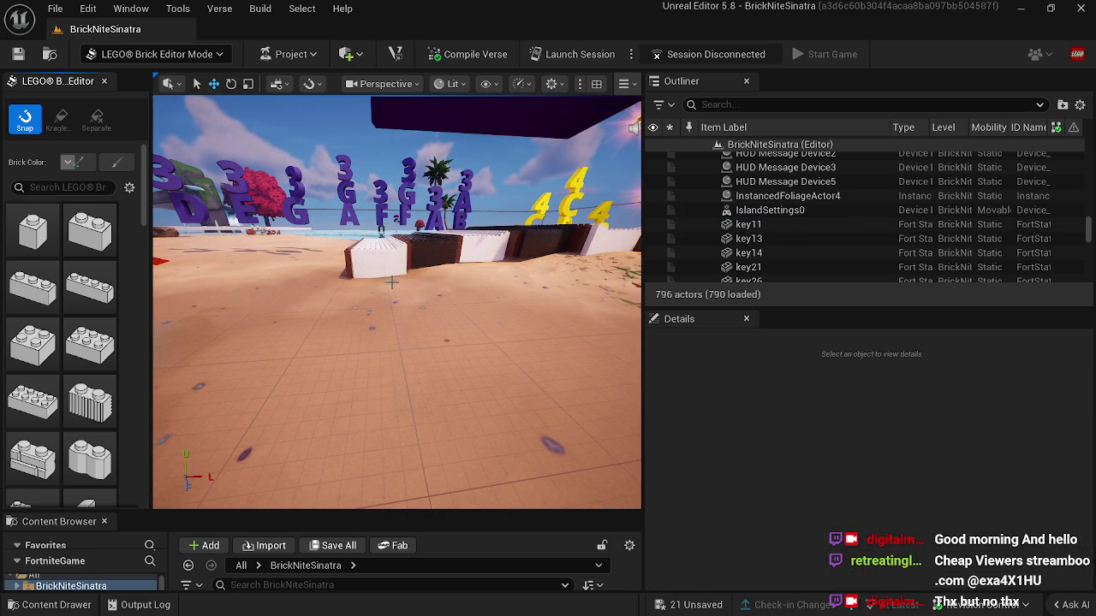
left_click_drag(403, 335, 395, 332)
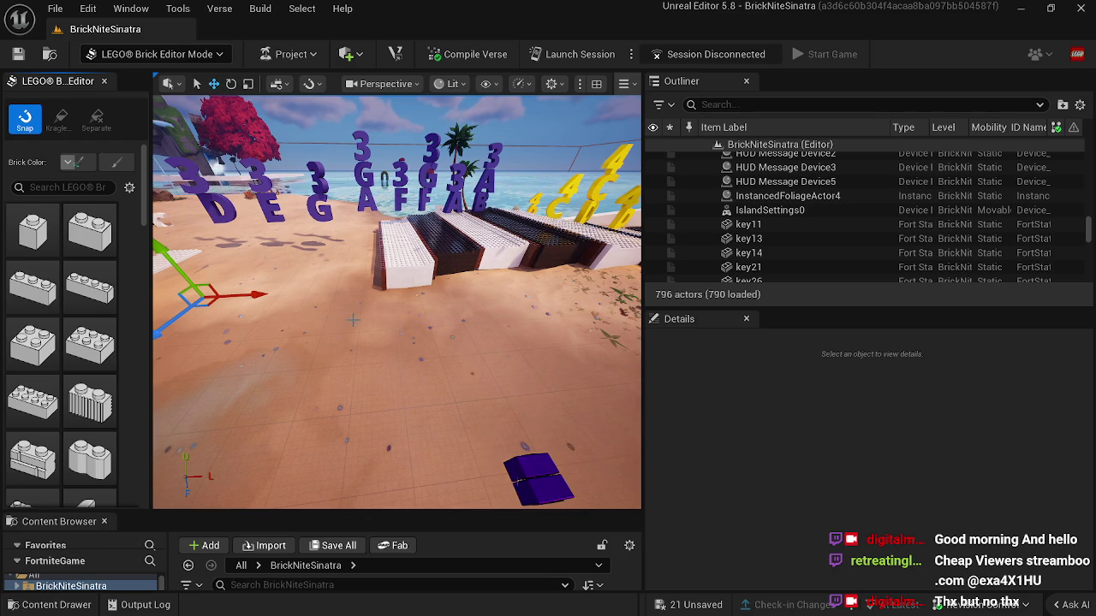
Step: Alt-drag dark strip sr8 into a new copy, sr17, and lower it onto the sand
left_click(435, 241)
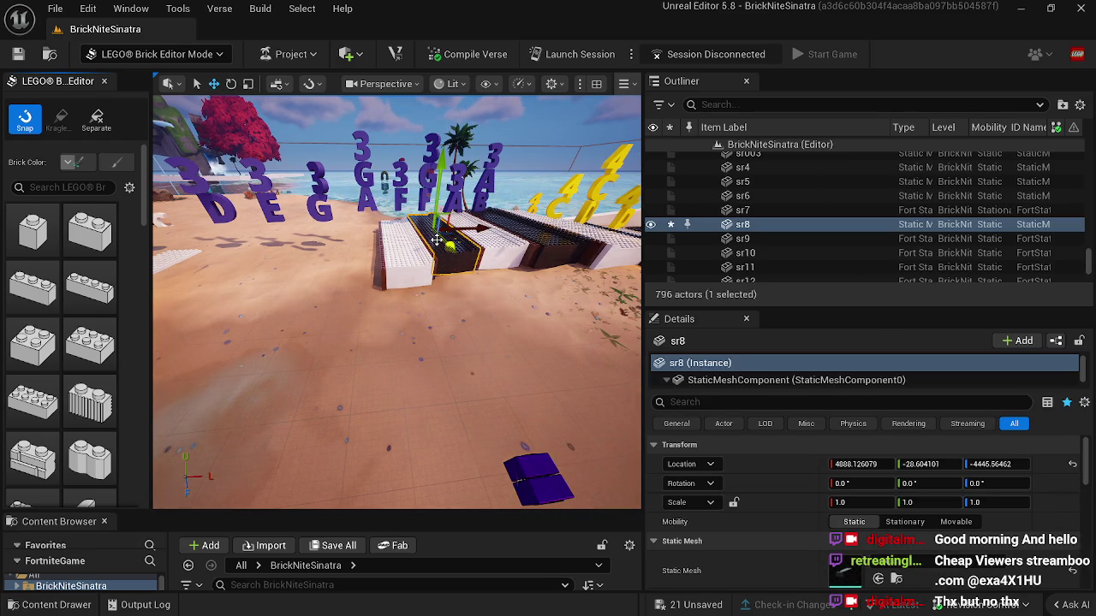
mouse_move(437, 241)
left_mouse_down()
mouse_move(428, 227)
mouse_move(332, 227)
left_mouse_up()
left_click_drag(312, 137, 294, 294)
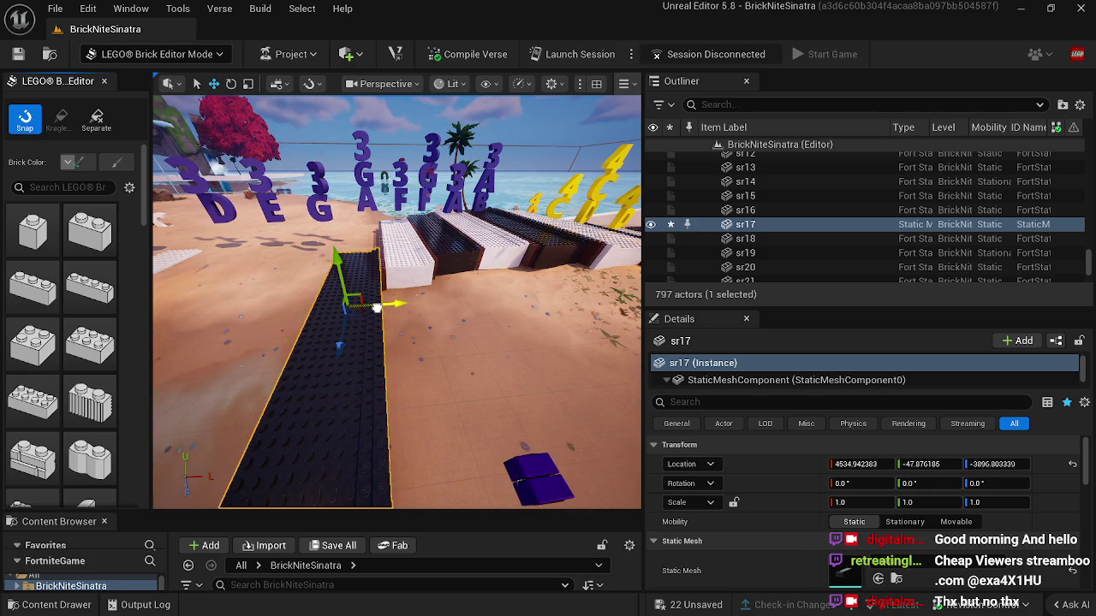
left_click_drag(377, 309, 370, 307)
left_click_drag(326, 336, 341, 253)
Step: Align strip sr17 beside the white key at the row's end and clear the selection
mouse_move(331, 305)
left_mouse_down()
mouse_move(248, 307)
mouse_move(348, 316)
left_mouse_up()
left_click_drag(509, 255, 522, 253)
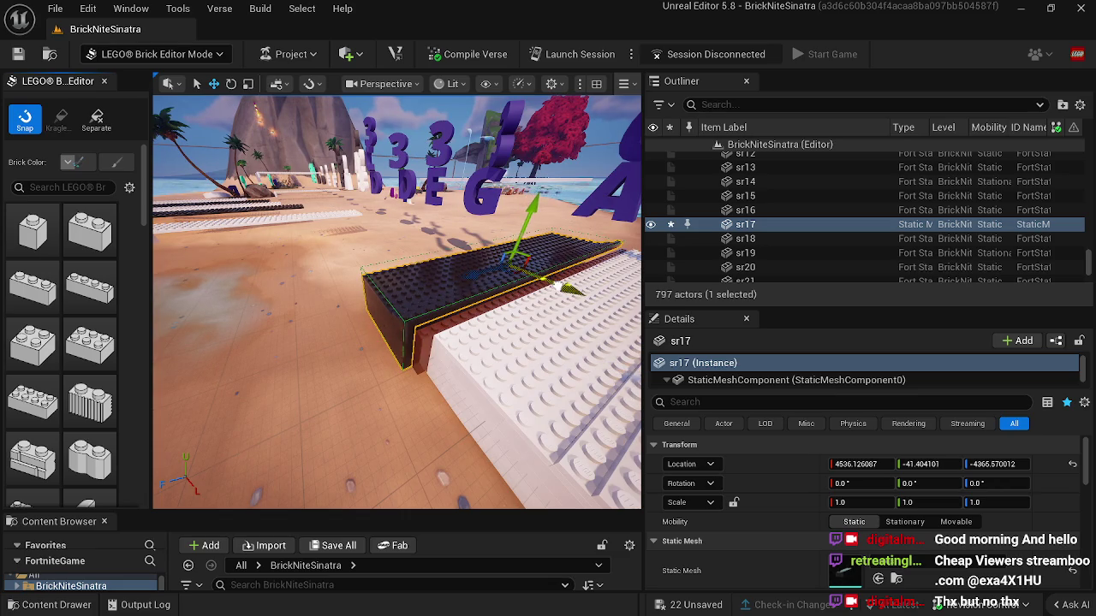
left_click_drag(530, 205, 534, 214)
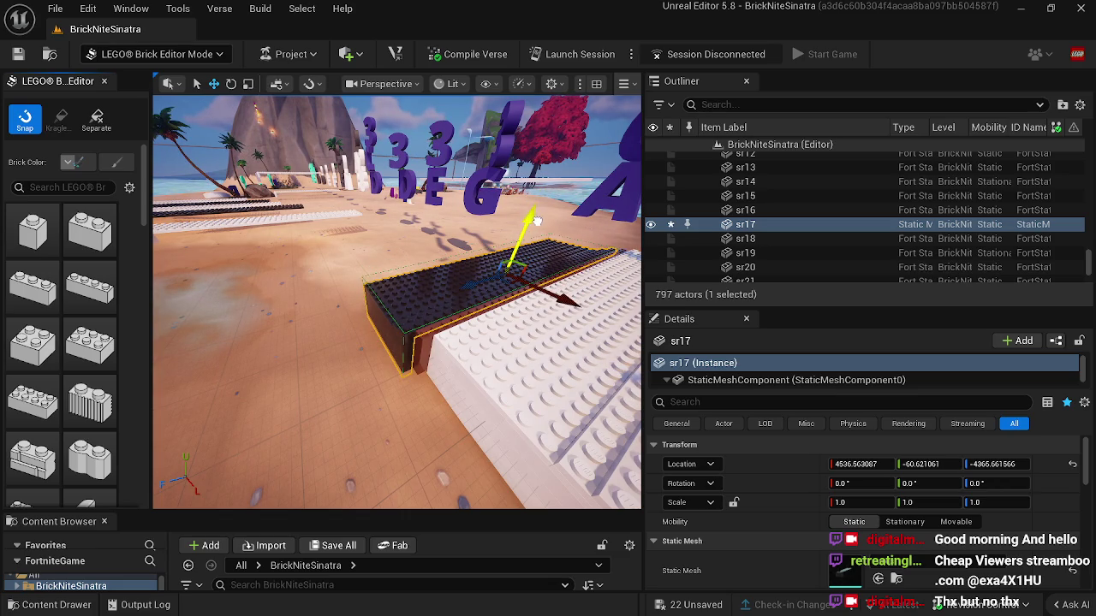
left_click_drag(497, 295, 486, 325)
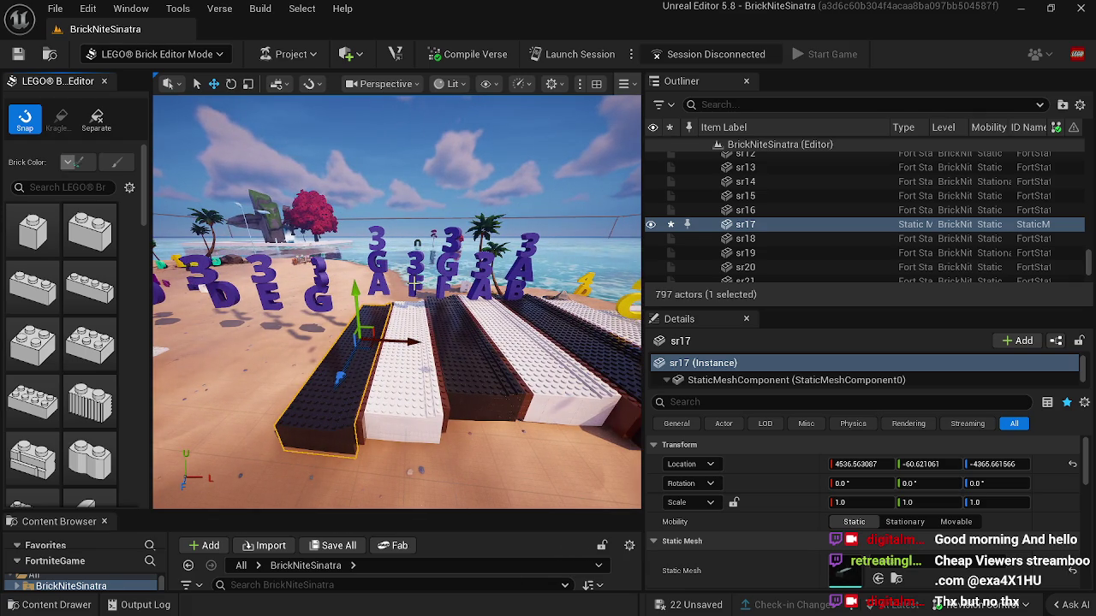
key("Escape")
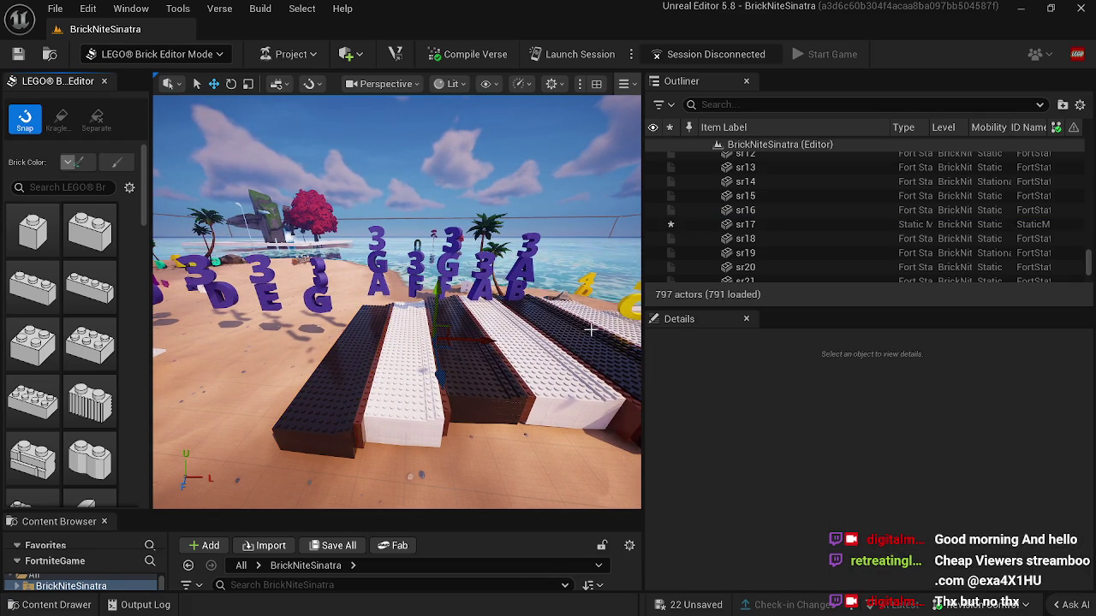
left_click(125, 57)
Step: In Selection Mode, slide black key sr17 left to X 4309.58 beside the white key
left_click(135, 78)
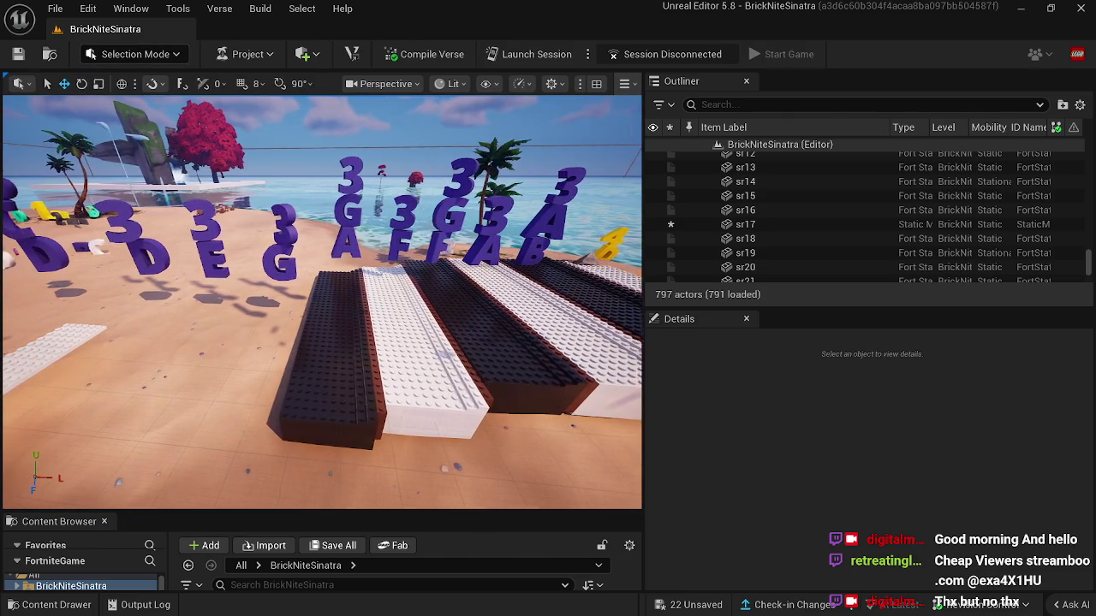
left_click(360, 370)
left_click_drag(381, 332, 307, 344)
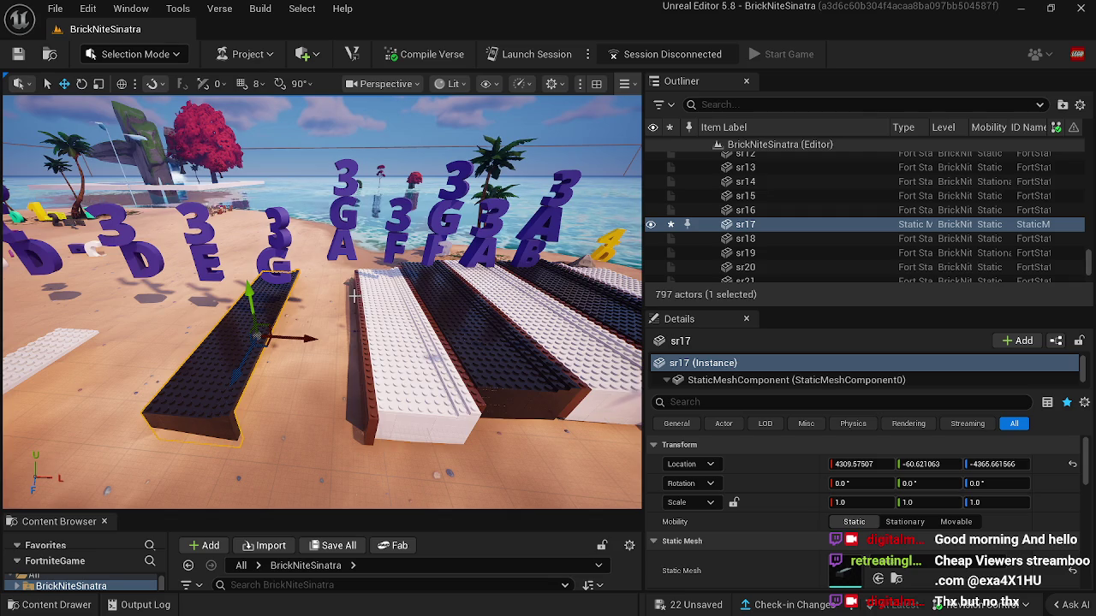
left_click(353, 295)
left_click(354, 302)
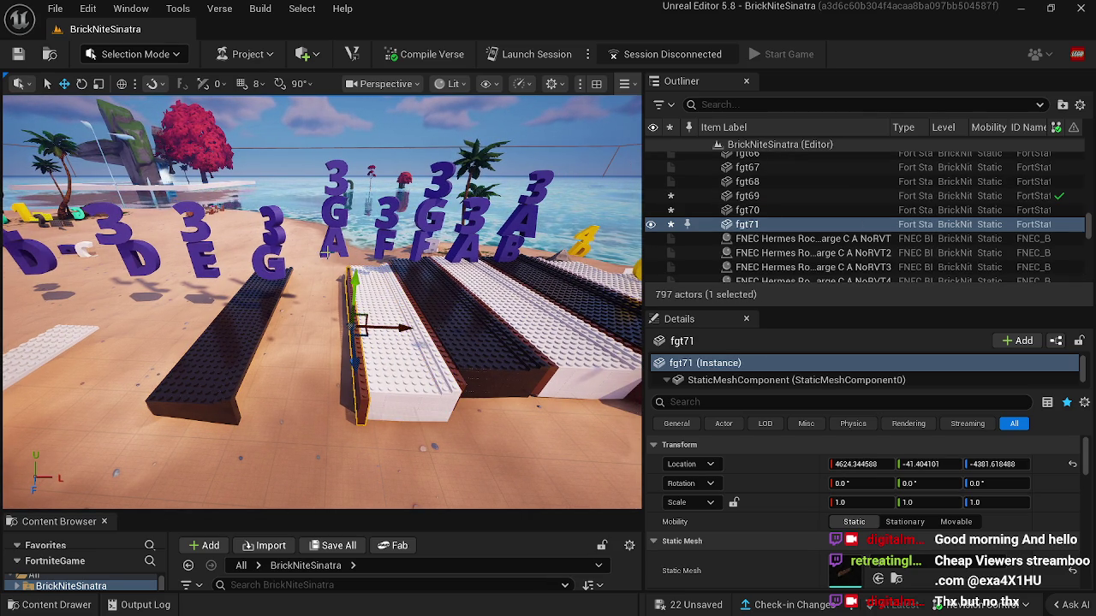
left_click_drag(291, 320, 372, 251)
left_click(392, 226)
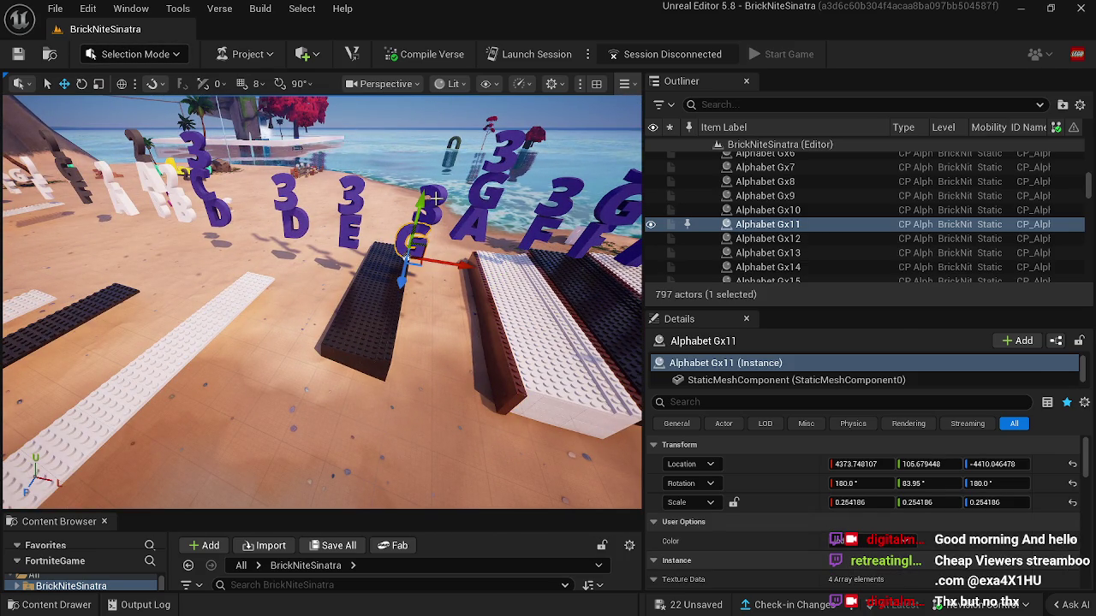
Step: Select the floating 3, E and D note letters, then clear the selection
left_click(434, 198, "ctrl")
left_click(350, 229, "ctrl")
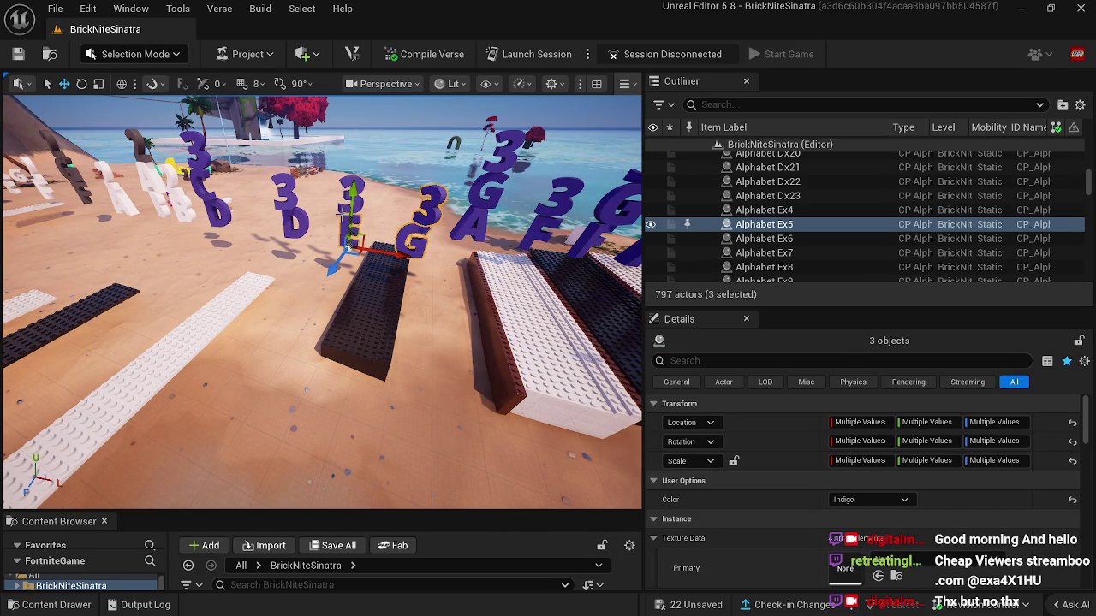
left_click(350, 185, "ctrl")
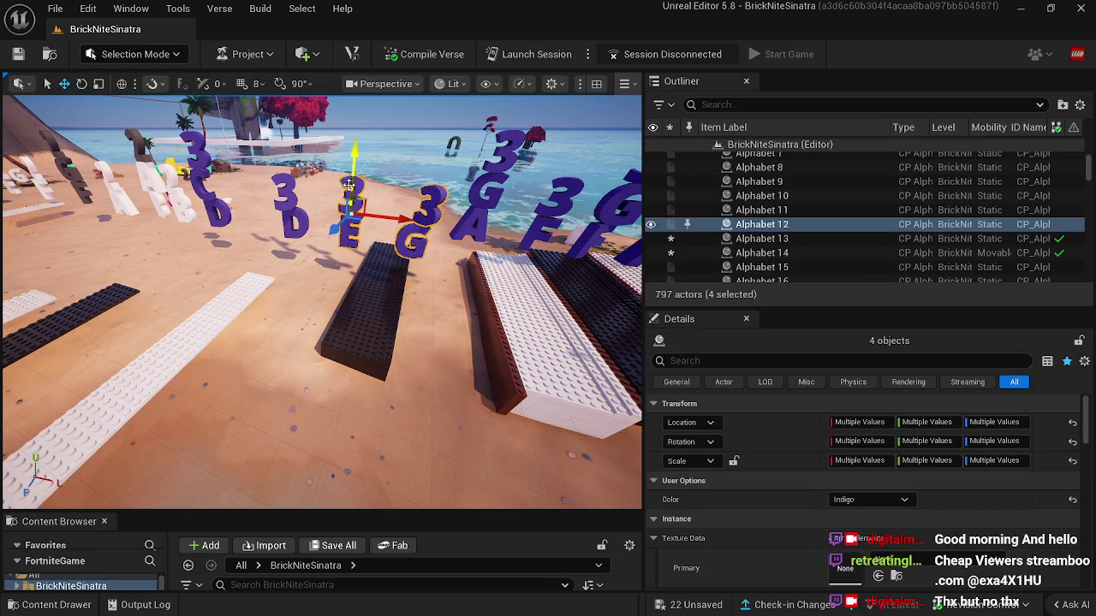
left_click(287, 195, "ctrl")
left_click(291, 225, "ctrl")
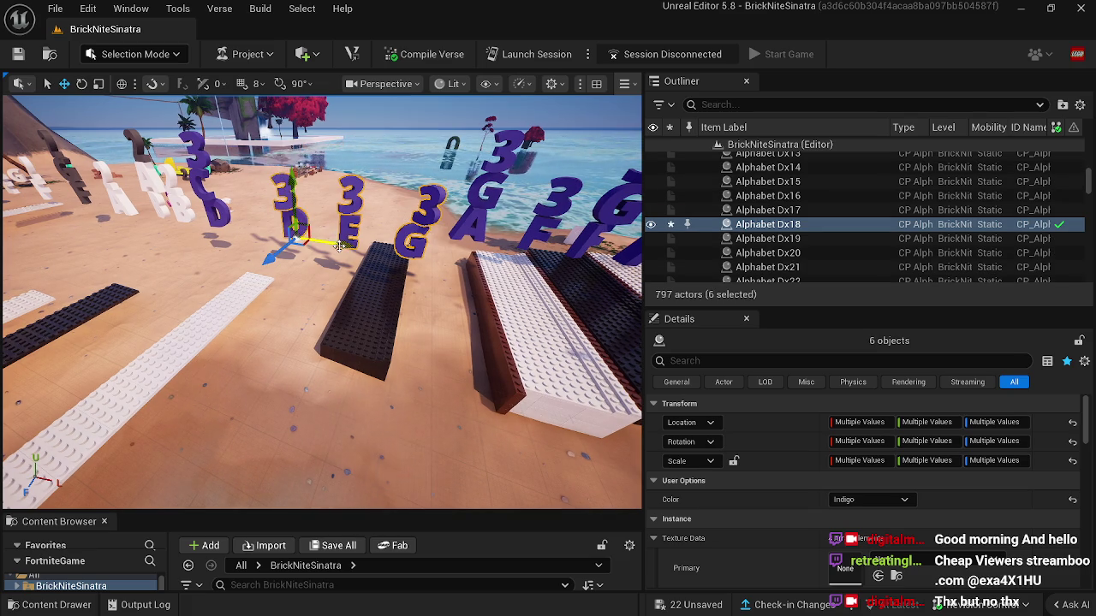
left_click(304, 244)
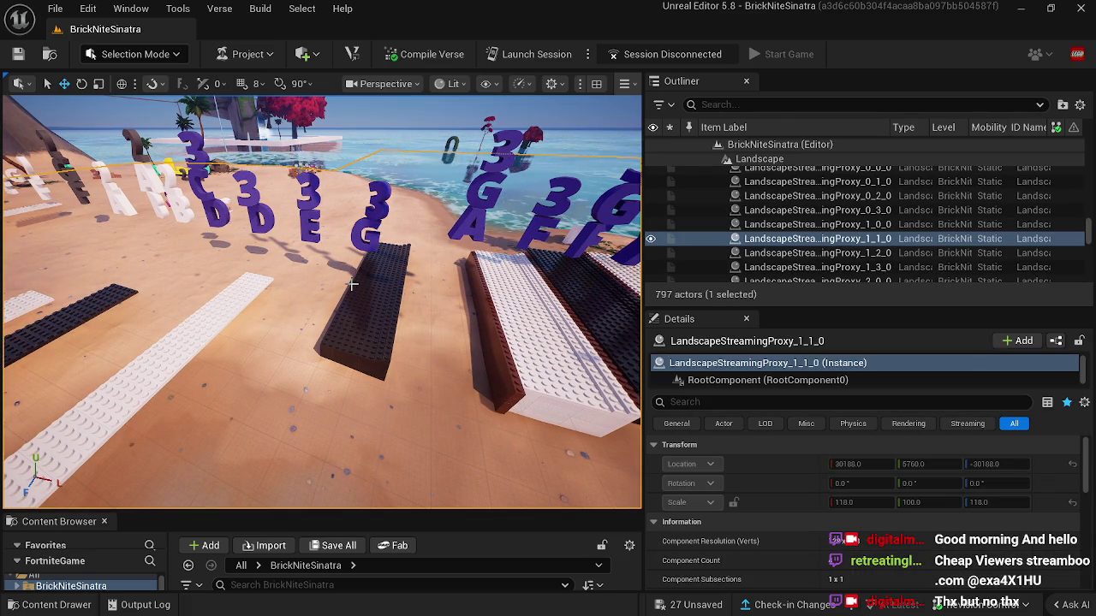
mouse_move(351, 261)
left_mouse_down()
mouse_move(332, 250)
mouse_move(419, 229)
mouse_move(533, 257)
mouse_move(458, 267)
left_mouse_up()
Step: Lower the floating 3 letter and its neighbour and shift them slightly sideways
left_click(331, 248)
left_click(339, 224, "ctrl")
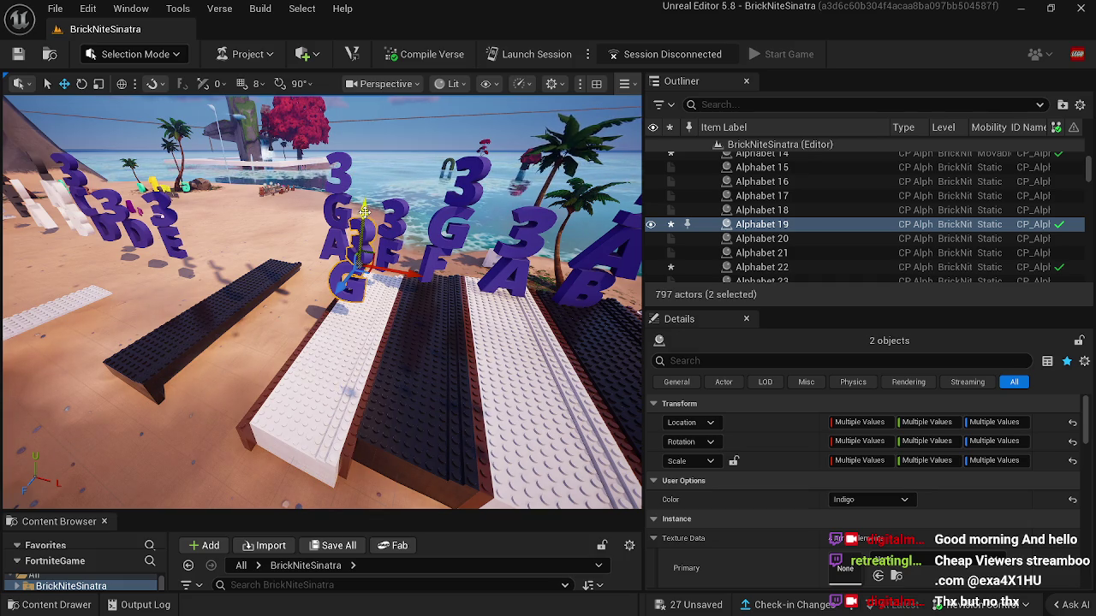
left_click_drag(364, 210, 367, 242)
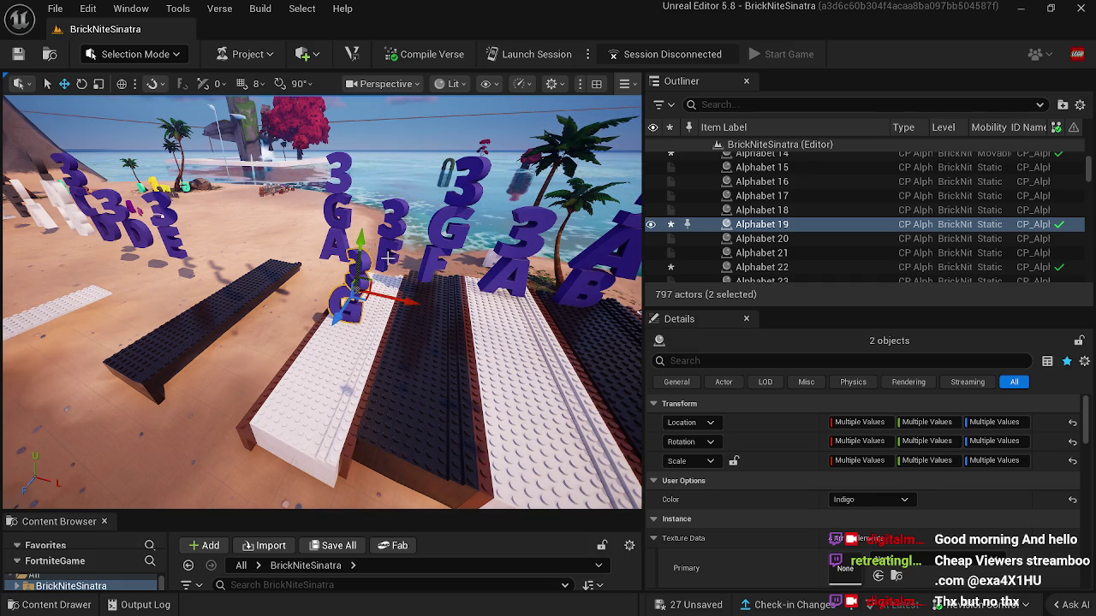
mouse_move(409, 304)
left_mouse_down()
mouse_move(428, 303)
mouse_move(370, 246)
left_mouse_up()
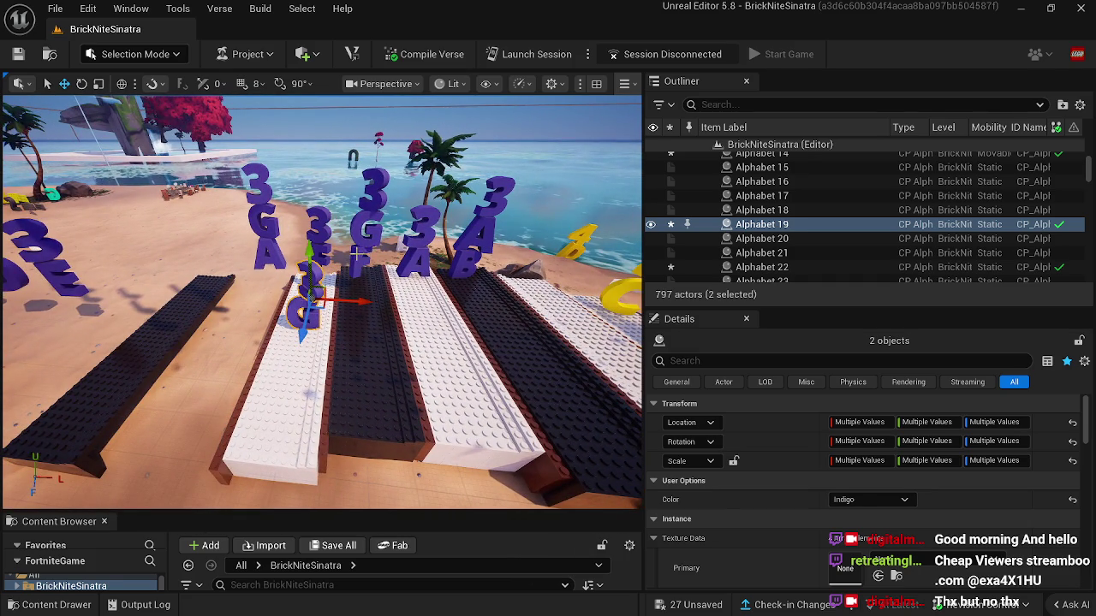
Step: Select the 3, G and F note letters together and move them left
left_click(354, 250)
left_click(324, 253)
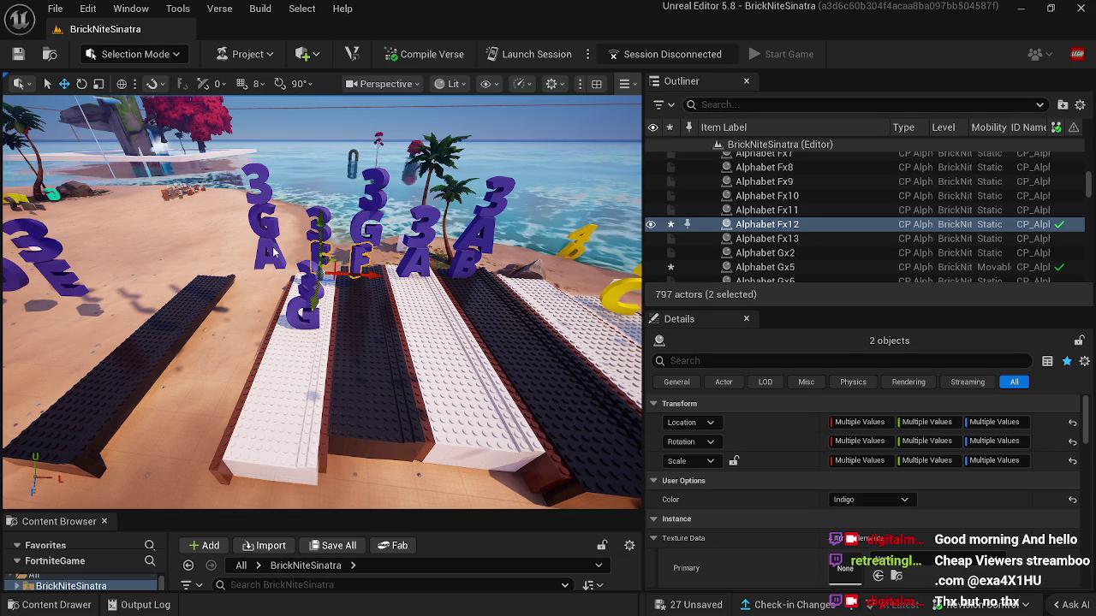
left_click(270, 229, "ctrl")
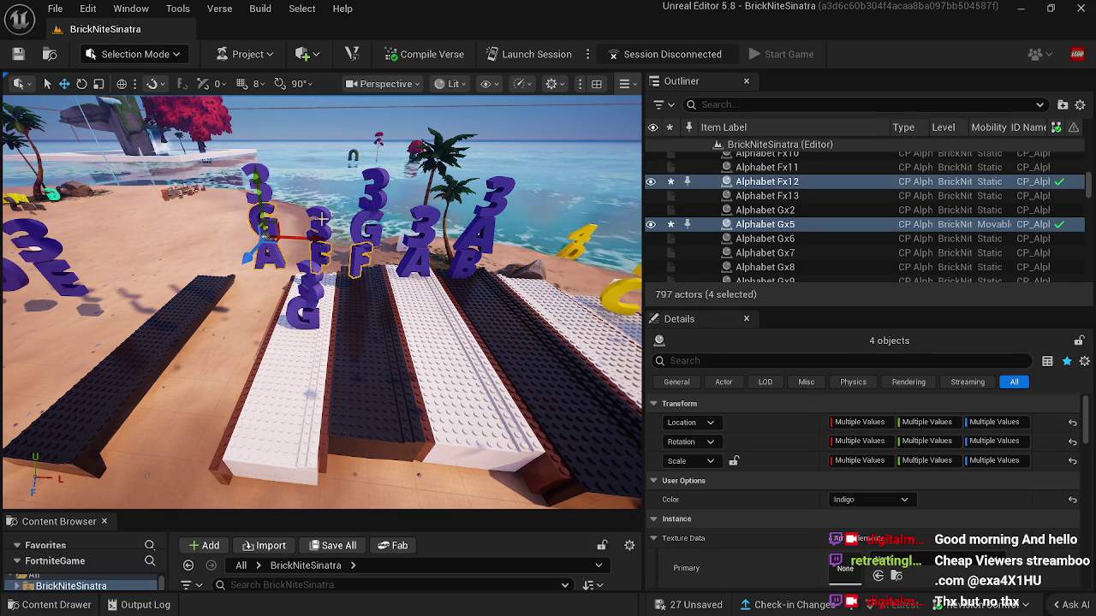
left_click(317, 245)
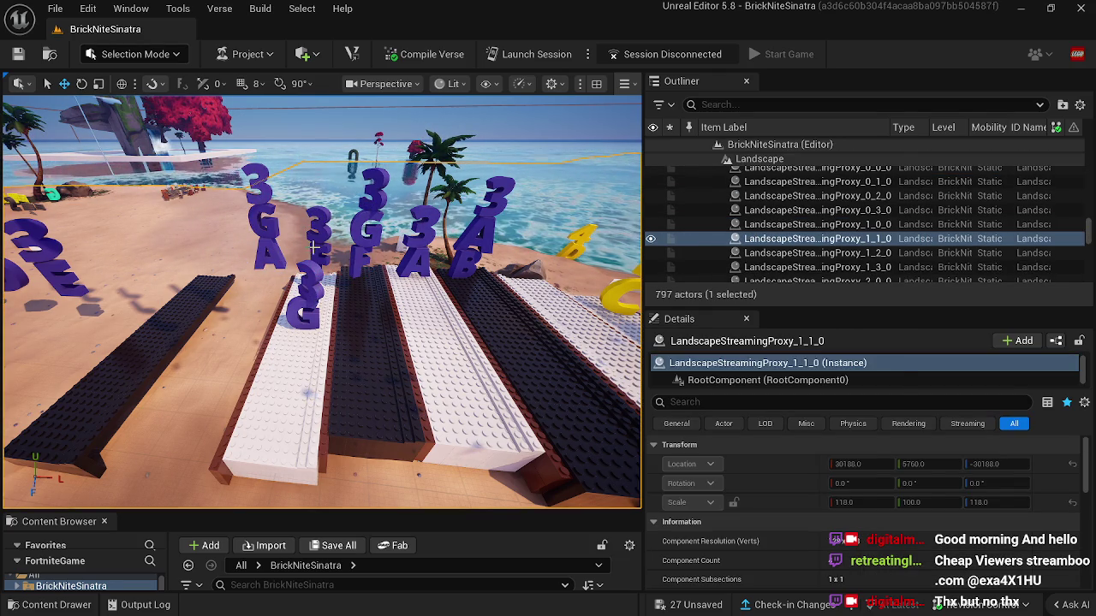
left_click(317, 224)
left_click(348, 218, "ctrl")
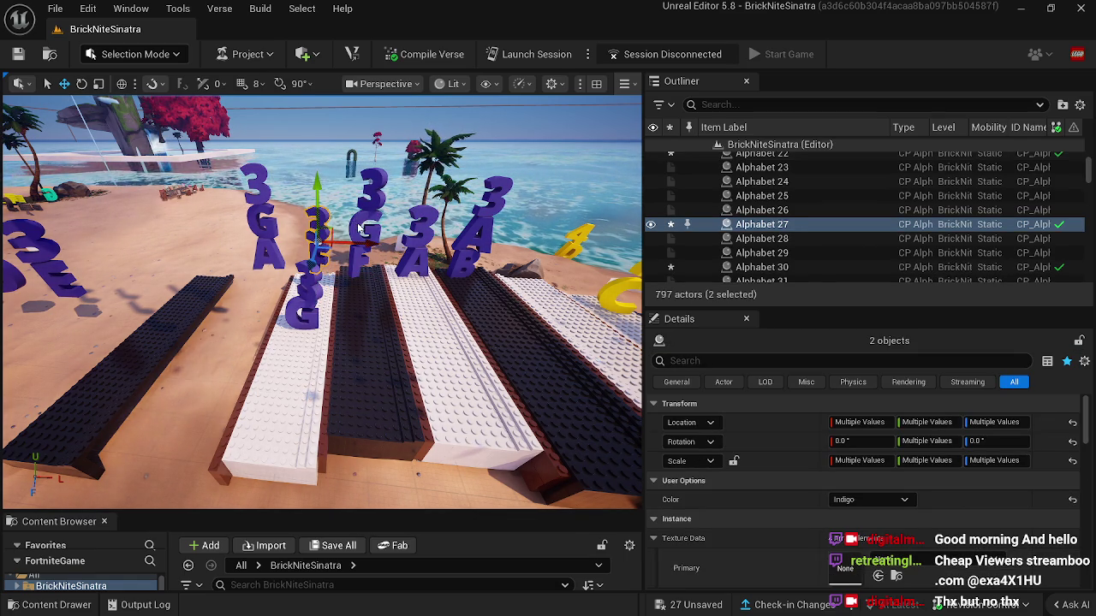
left_click(364, 242, "ctrl")
left_click(356, 257, "ctrl")
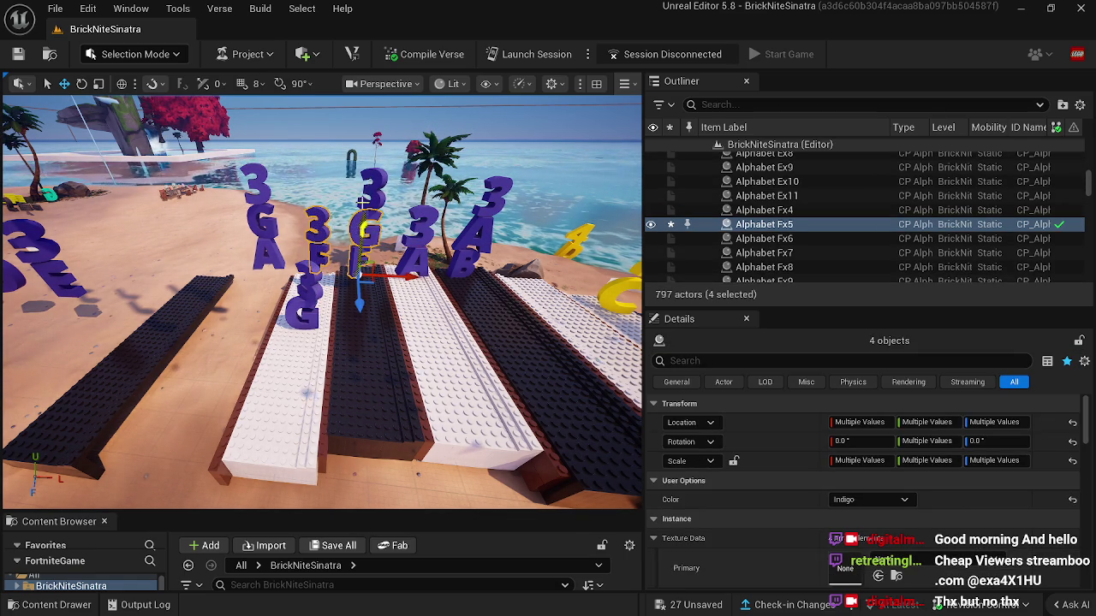
left_click(381, 203, "ctrl")
left_click_drag(414, 212, 308, 214)
Step: Slide the dark brick strip left and delete the loose white brick row key11
key("a")
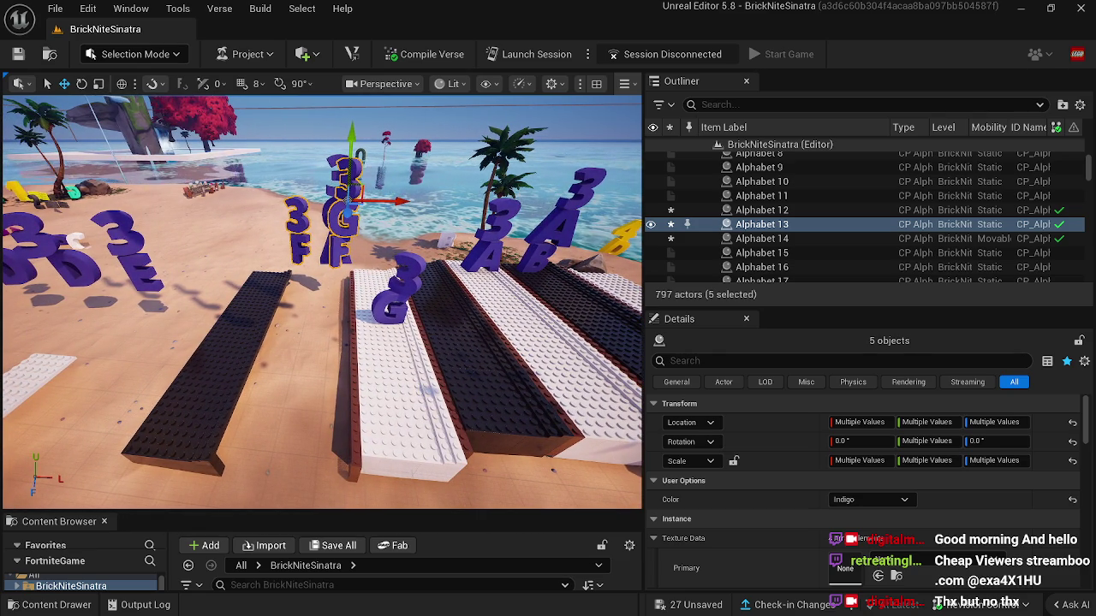
key("a")
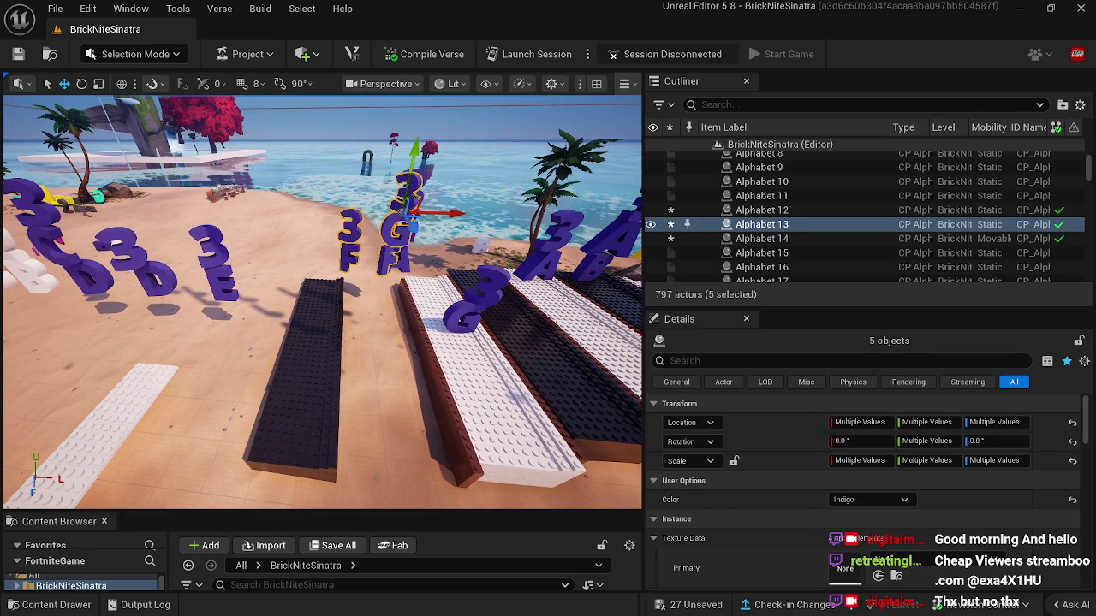
left_click(335, 336)
left_click_drag(366, 357, 263, 351)
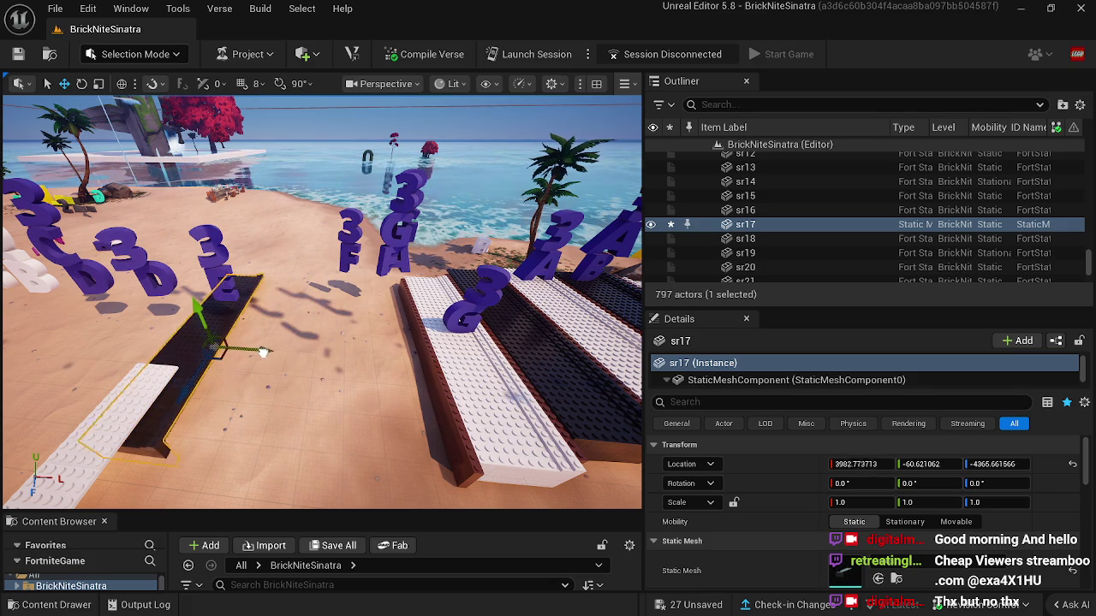
left_click(128, 405)
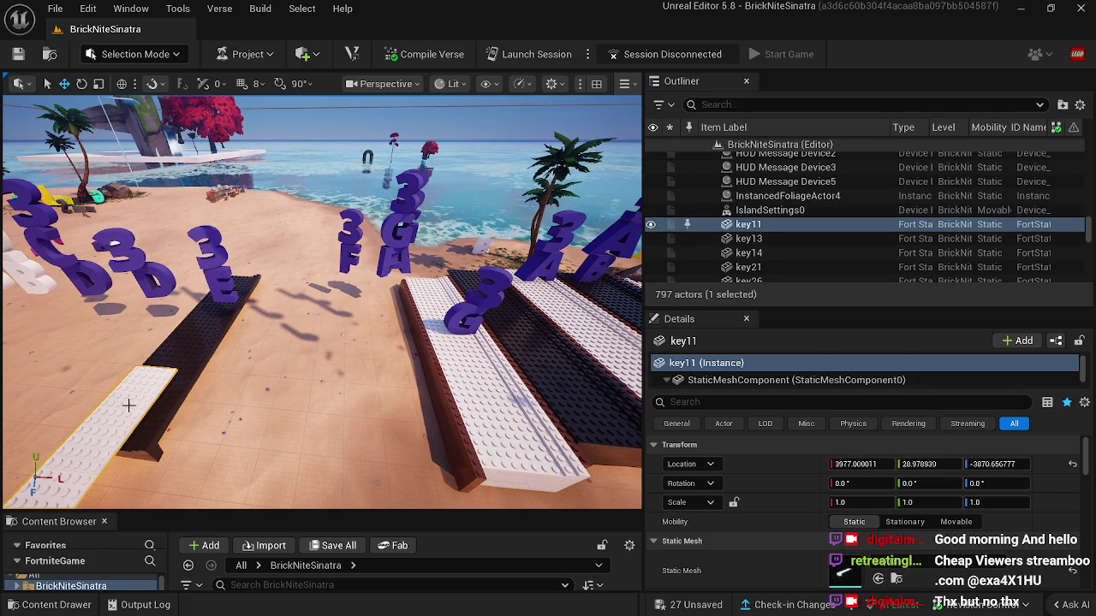
key("Delete")
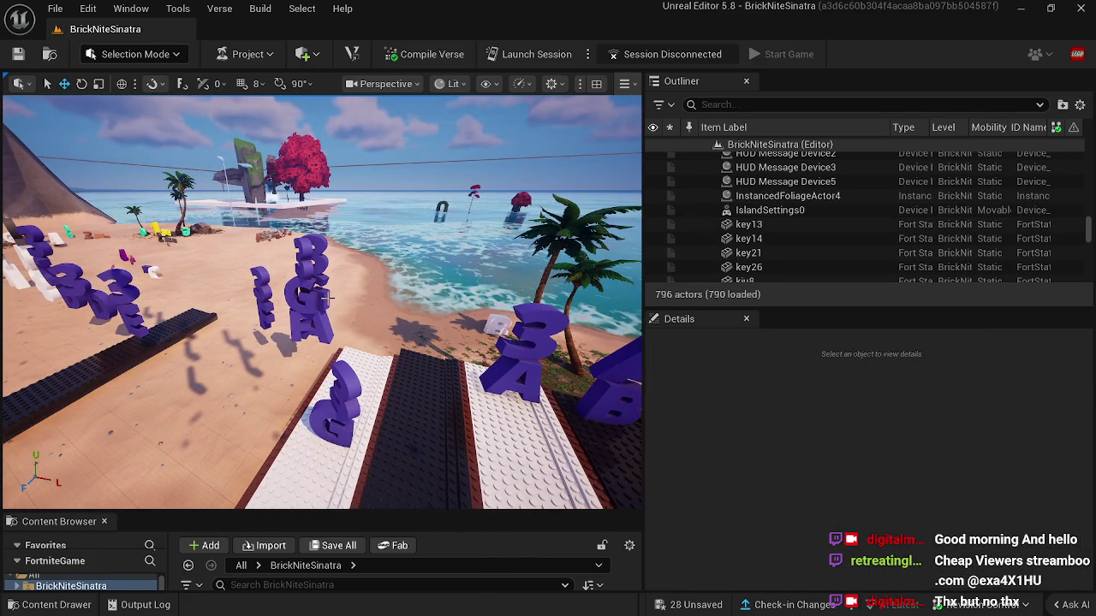
Step: Move the 3 and G letters right over the keys and the A letter over the dark key
left_click(318, 300)
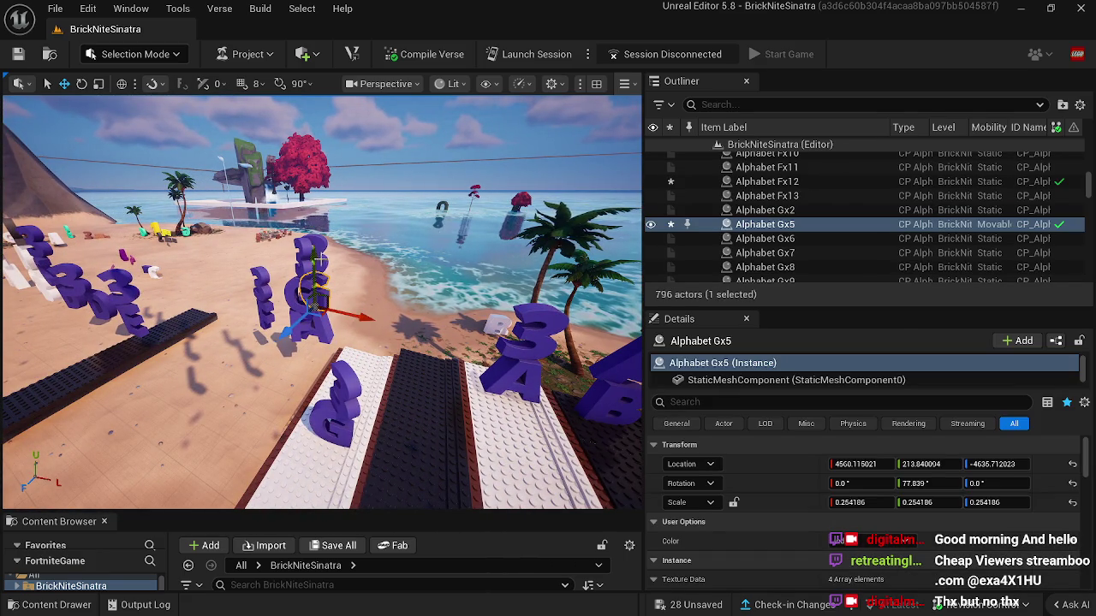
left_click(325, 287, "ctrl")
left_click_drag(352, 280, 515, 320)
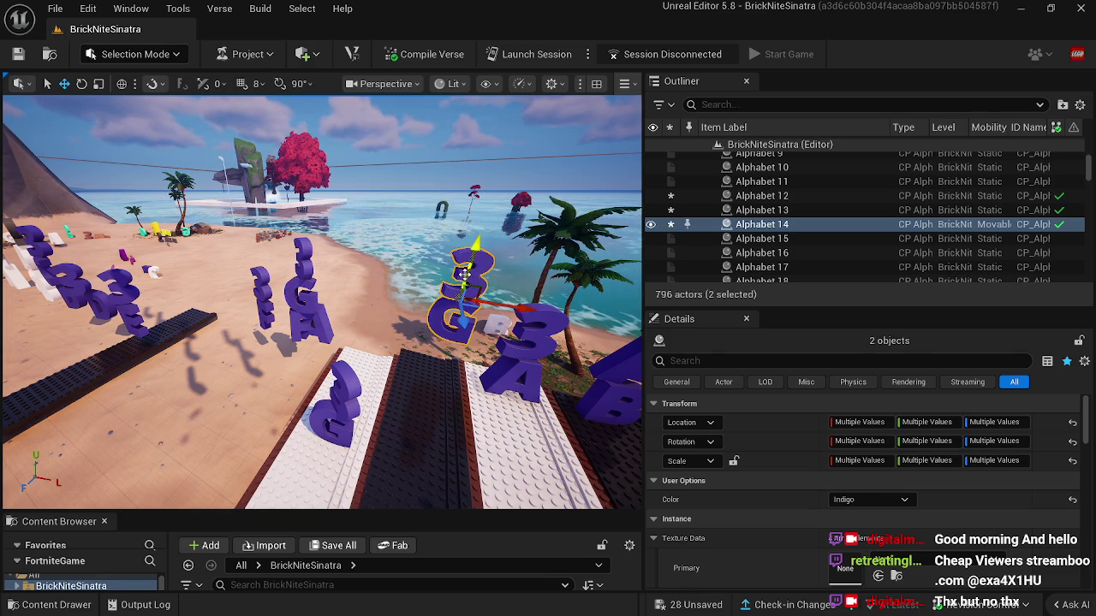
left_click(333, 319)
mouse_move(332, 318)
left_mouse_down()
mouse_move(441, 373)
mouse_move(514, 370)
left_mouse_up()
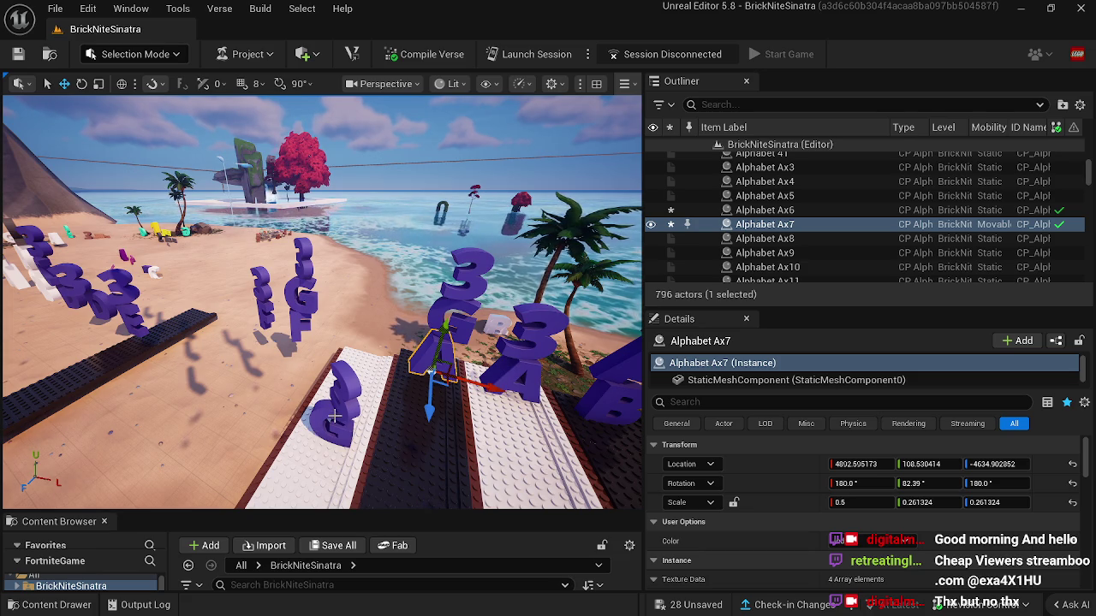
Step: Lift the G and 3 letters above the white key and move plank sr17 to X 4536.56 against it
left_click(329, 416)
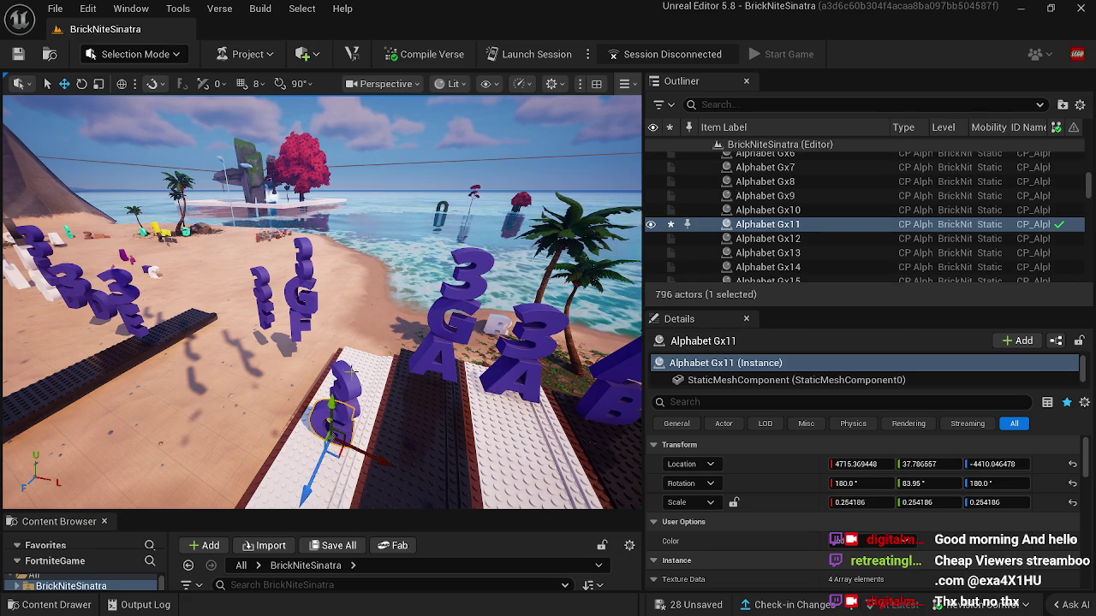
left_click(349, 369, "ctrl")
left_click_drag(334, 437, 370, 350)
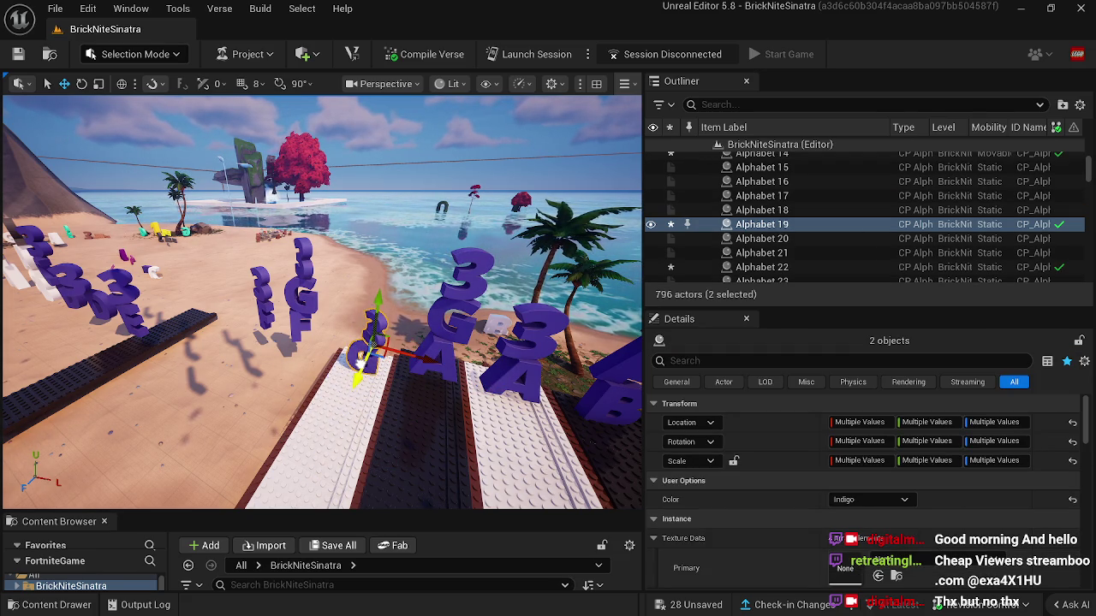
mouse_move(358, 390)
left_mouse_down()
mouse_move(364, 355)
mouse_move(365, 394)
mouse_move(299, 424)
mouse_move(322, 415)
left_mouse_up()
left_click(257, 394)
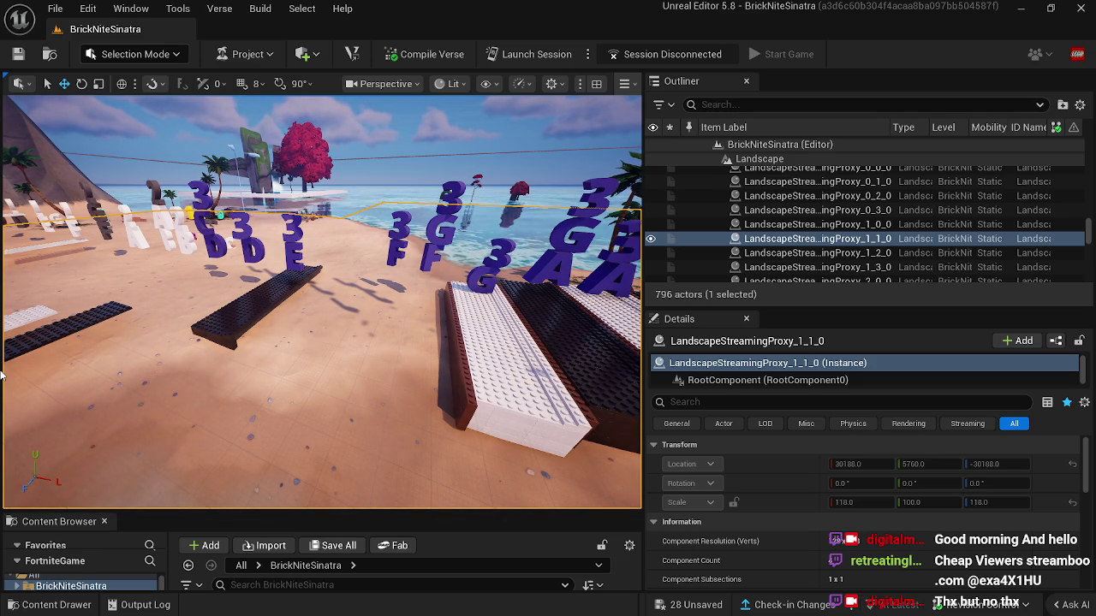
left_click(252, 317)
mouse_move(256, 310)
left_mouse_down()
mouse_move(359, 296)
mouse_move(441, 325)
mouse_move(428, 338)
left_mouse_up()
Step: Switch to LEGO Brick Editor mode and raise and shift dark plank sr17 into position
left_click(120, 54)
left_click(120, 174)
left_click_drag(370, 390, 282, 401)
left_click_drag(410, 373, 409, 373)
mouse_move(368, 325)
left_mouse_down()
mouse_move(411, 279)
mouse_move(453, 276)
left_mouse_up()
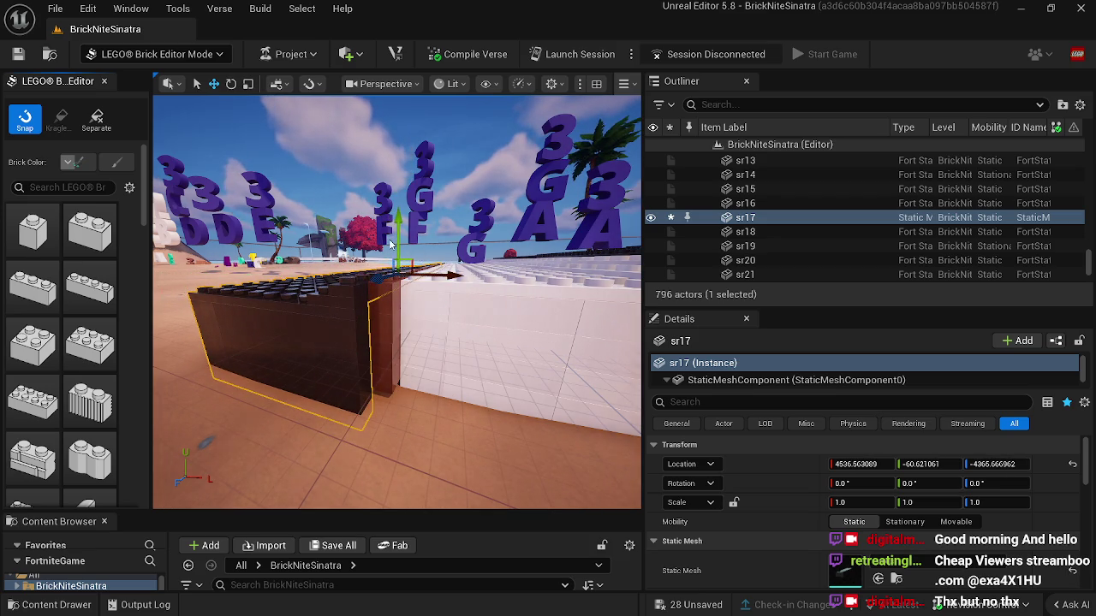
mouse_move(390, 244)
left_mouse_down()
mouse_move(389, 317)
mouse_move(330, 267)
left_mouse_up()
left_click(377, 274)
left_click(351, 199)
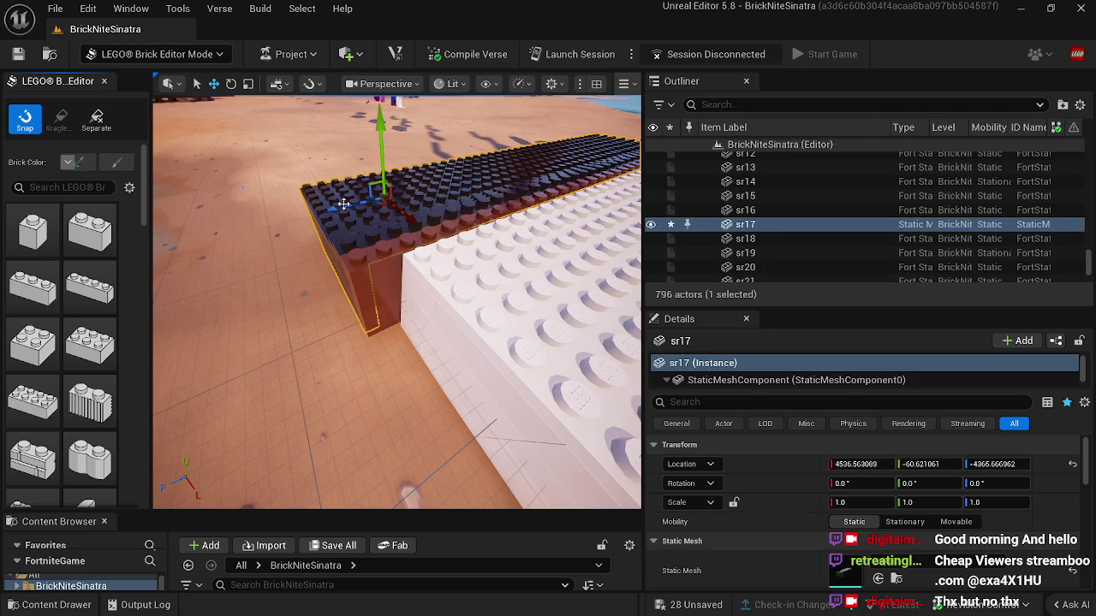
left_click_drag(339, 206, 322, 209)
left_click_drag(368, 158, 361, 167)
key("Escape")
Step: Duplicate brown edge strip fgt71 and place the copy along the dark slab's edge
left_click_drag(394, 300, 343, 223)
left_click_drag(447, 360, 447, 331)
left_click(476, 332)
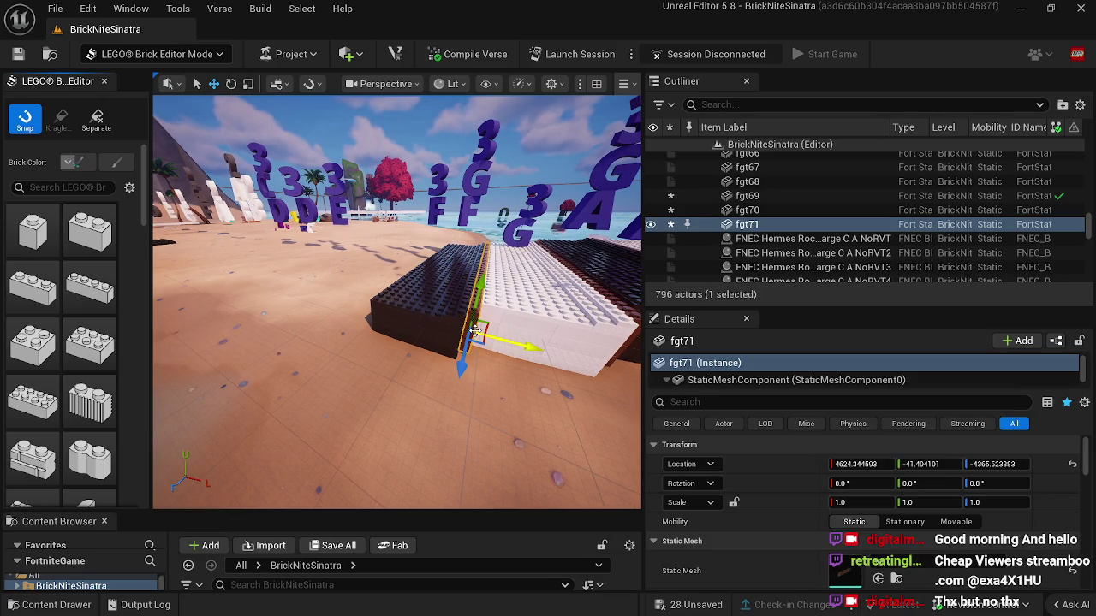
key("ctrl+d")
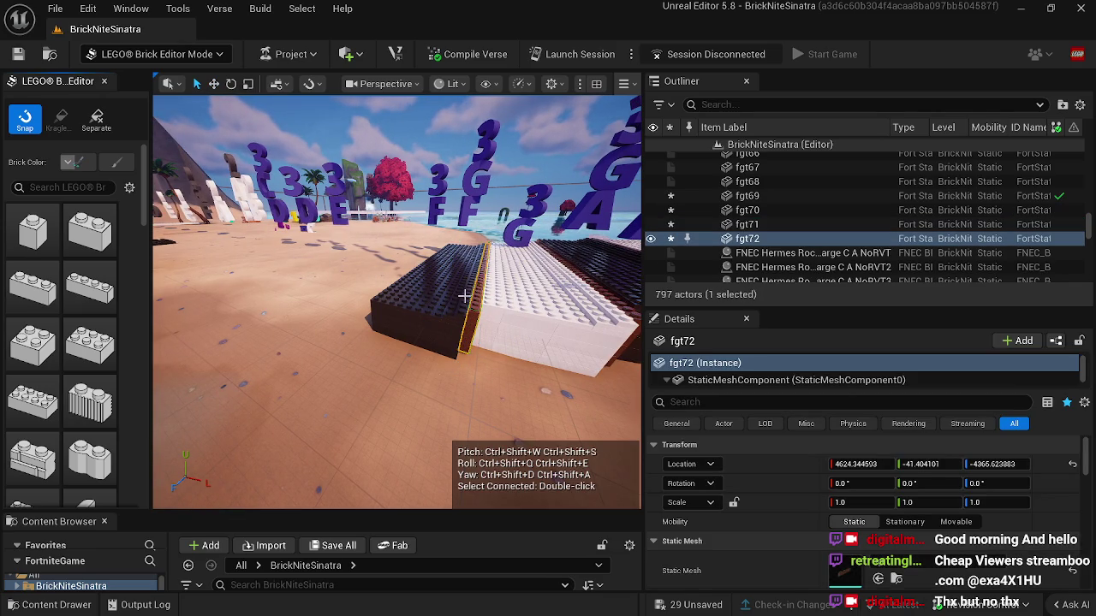
mouse_move(484, 295)
left_mouse_down()
mouse_move(521, 291)
mouse_move(447, 285)
mouse_move(467, 287)
left_mouse_up()
left_click_drag(467, 342, 338, 351)
key("ctrl+z")
Step: Move white slab sr001mL14 flush against the dark slabs at X 4360.56, Y -73.42, Z -4301.67
mouse_move(414, 299)
left_mouse_down()
mouse_move(393, 304)
mouse_move(414, 299)
mouse_move(404, 296)
left_mouse_up()
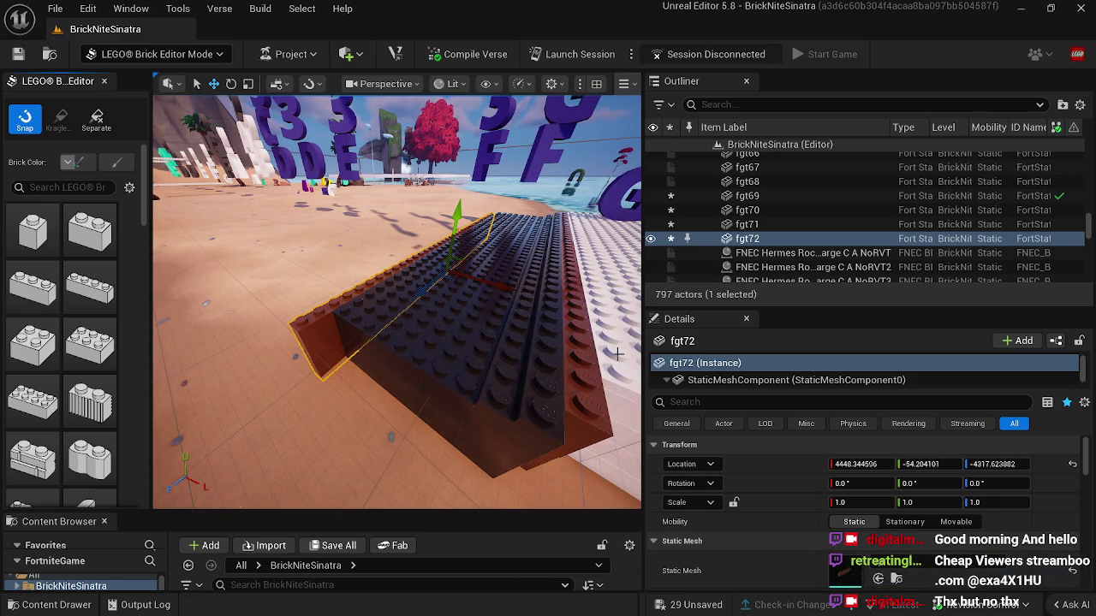
mouse_move(539, 343)
left_mouse_down()
mouse_move(454, 347)
mouse_move(438, 291)
left_mouse_up()
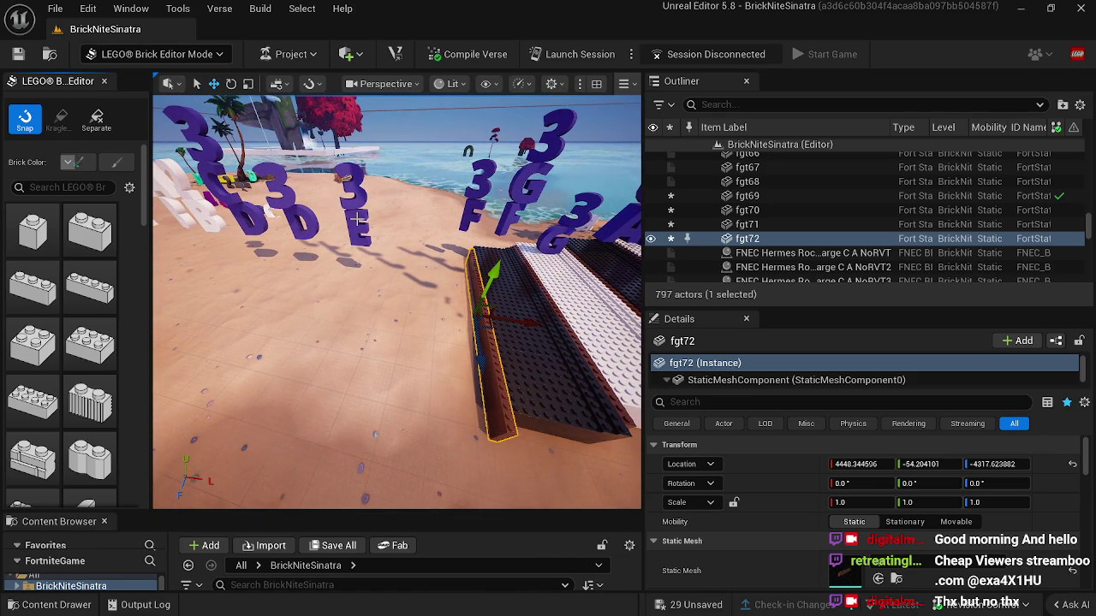
mouse_move(519, 334)
left_mouse_down()
mouse_move(337, 265)
mouse_move(345, 257)
left_mouse_up()
left_click(508, 324)
mouse_move(315, 137)
left_mouse_down()
mouse_move(338, 257)
mouse_move(284, 246)
mouse_move(324, 223)
mouse_move(338, 288)
left_mouse_up()
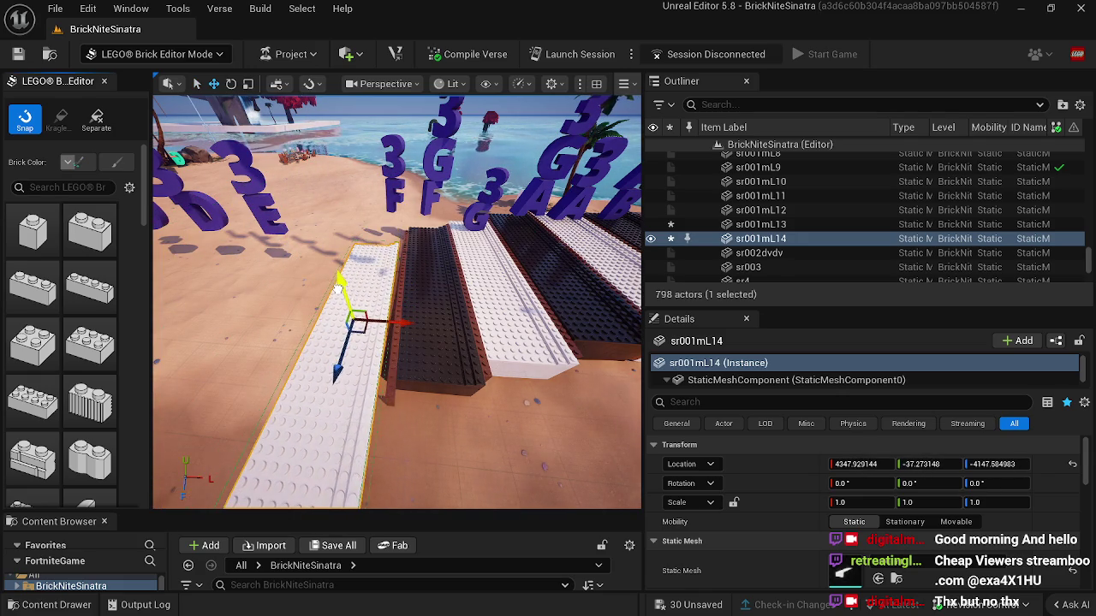
mouse_move(376, 210)
left_mouse_down()
mouse_move(385, 234)
mouse_move(377, 228)
left_mouse_up()
left_click_drag(313, 162, 335, 219)
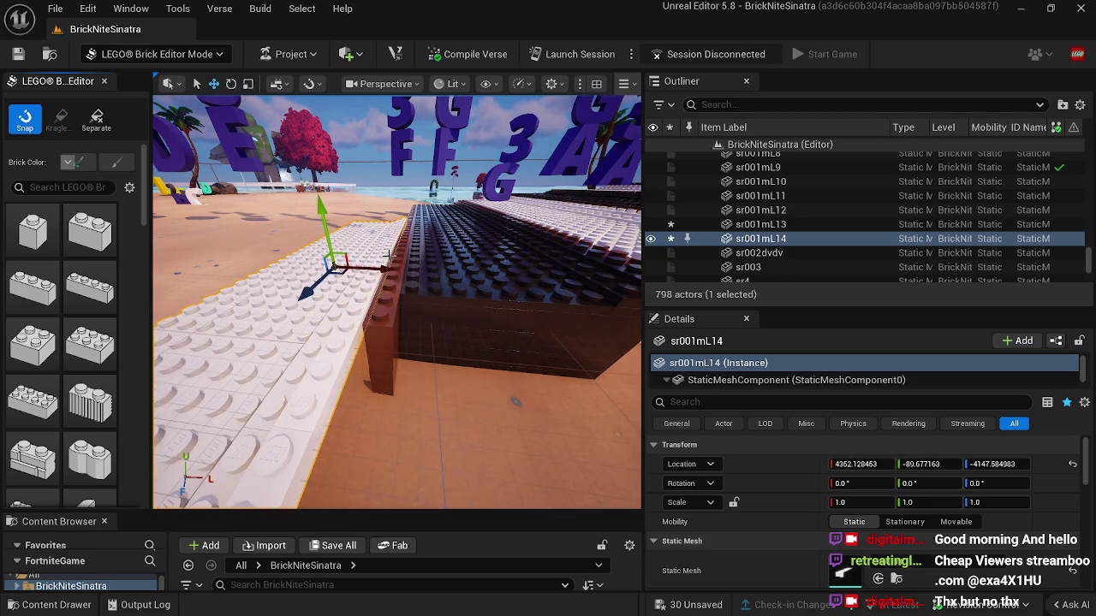
mouse_move(386, 269)
left_mouse_down()
mouse_move(307, 224)
mouse_move(328, 193)
mouse_move(343, 231)
mouse_move(343, 195)
left_mouse_up()
mouse_move(315, 274)
left_mouse_down()
mouse_move(347, 250)
mouse_move(345, 210)
mouse_move(345, 224)
left_mouse_up()
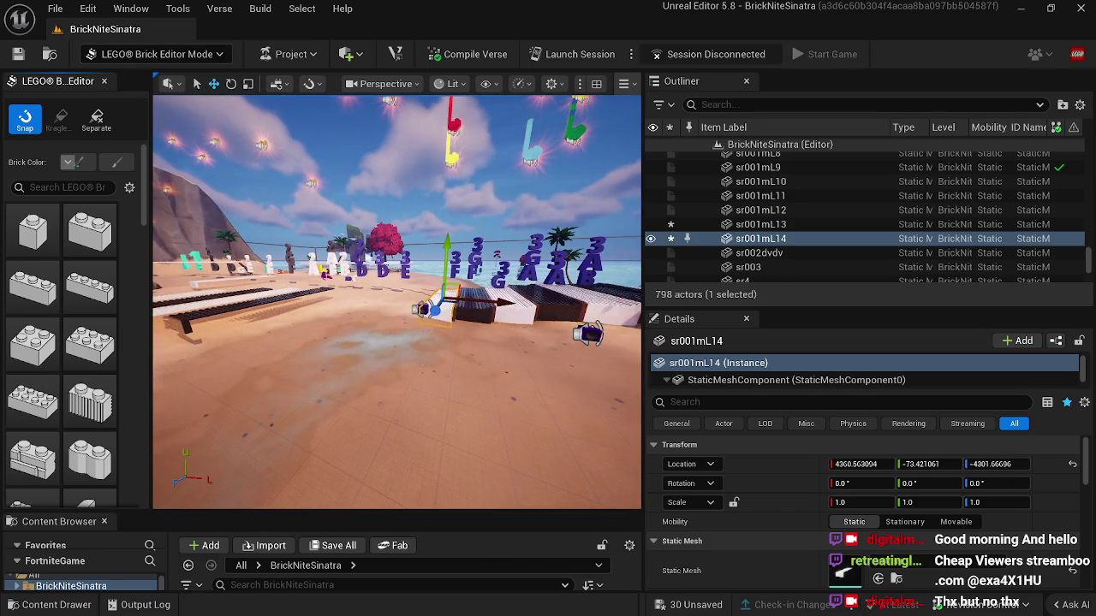
Step: Fly around the beach to survey the alternating white and dark key strips and note letters
right_click(459, 294)
key("Escape")
left_click_drag(459, 293, 460, 278)
mouse_move(330, 419)
left_mouse_down()
mouse_move(352, 431)
mouse_move(330, 420)
left_mouse_up()
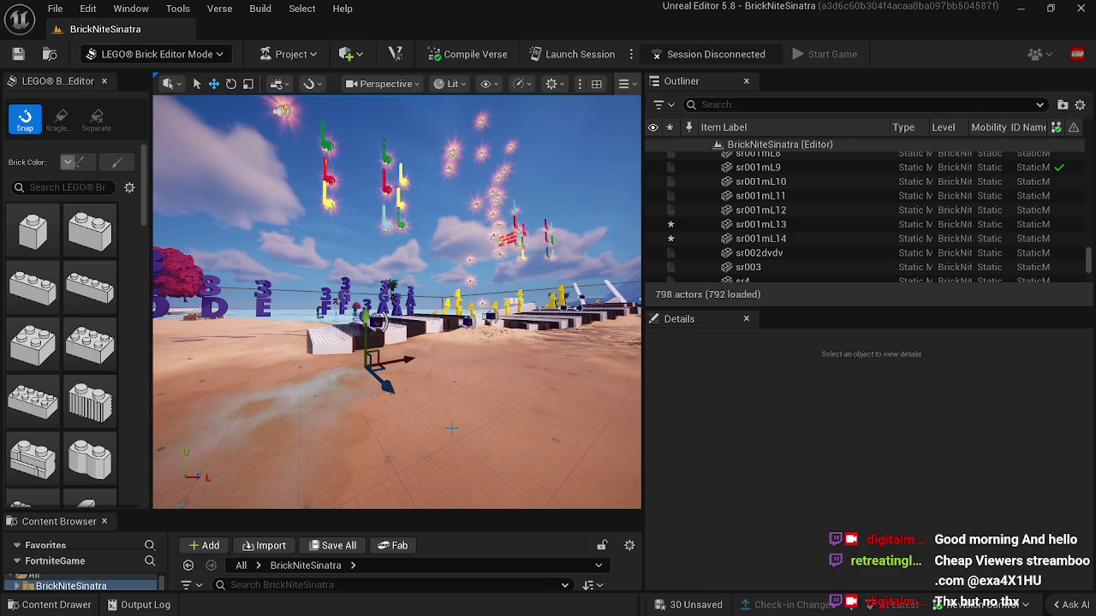
mouse_move(451, 428)
left_mouse_down()
mouse_move(457, 479)
mouse_move(423, 486)
mouse_move(416, 314)
left_mouse_up()
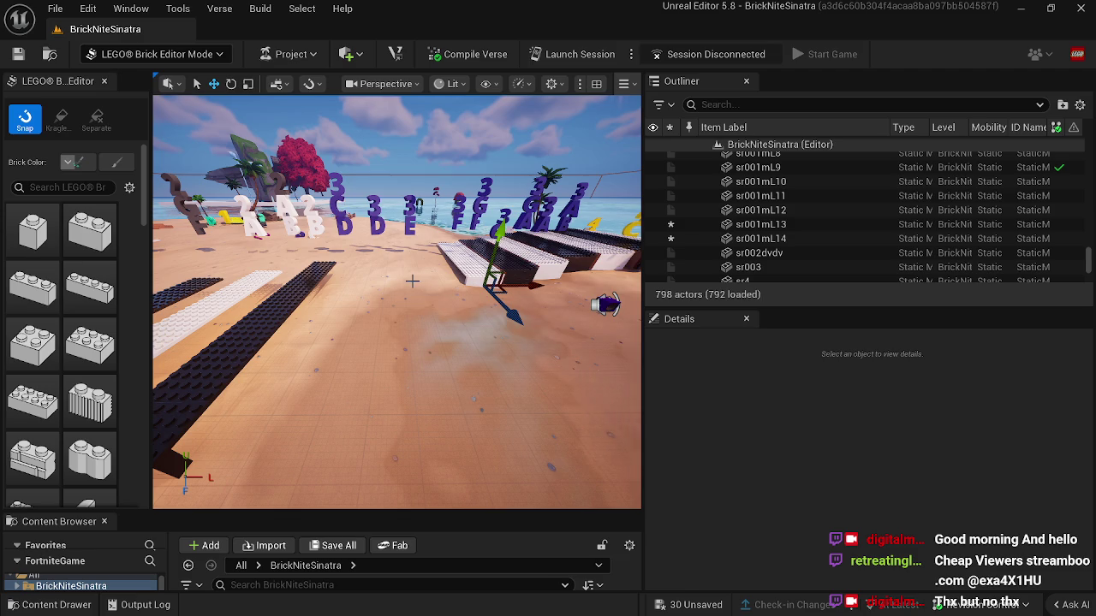
mouse_move(398, 278)
left_mouse_down()
mouse_move(346, 301)
mouse_move(394, 299)
mouse_move(394, 278)
left_mouse_up()
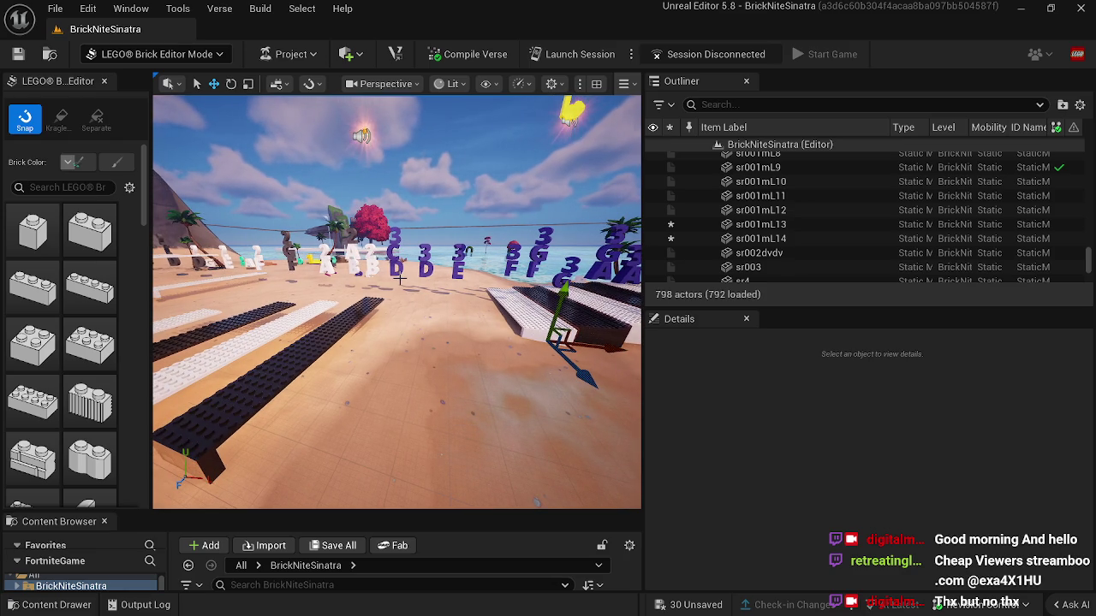
left_click_drag(399, 276, 435, 274)
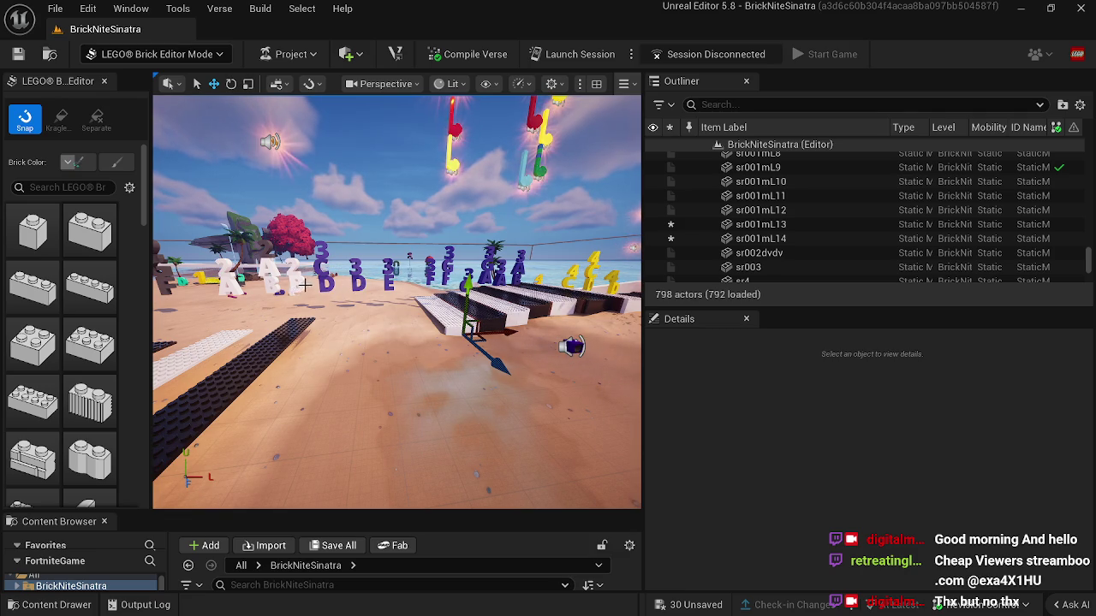
mouse_move(434, 274)
left_mouse_down()
mouse_move(421, 277)
mouse_move(545, 310)
left_mouse_up()
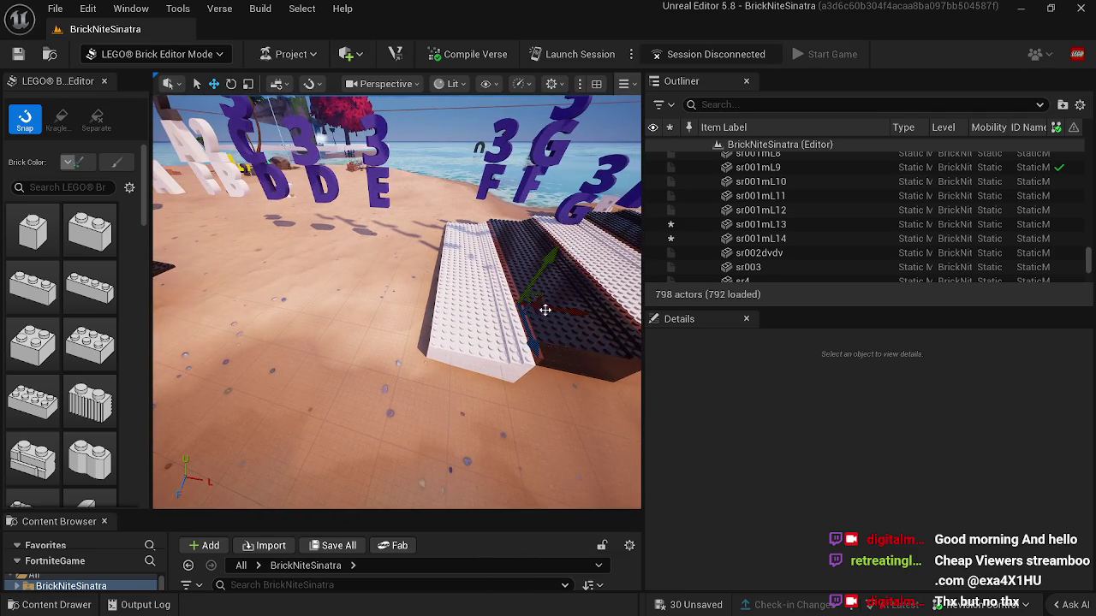
left_click(154, 54)
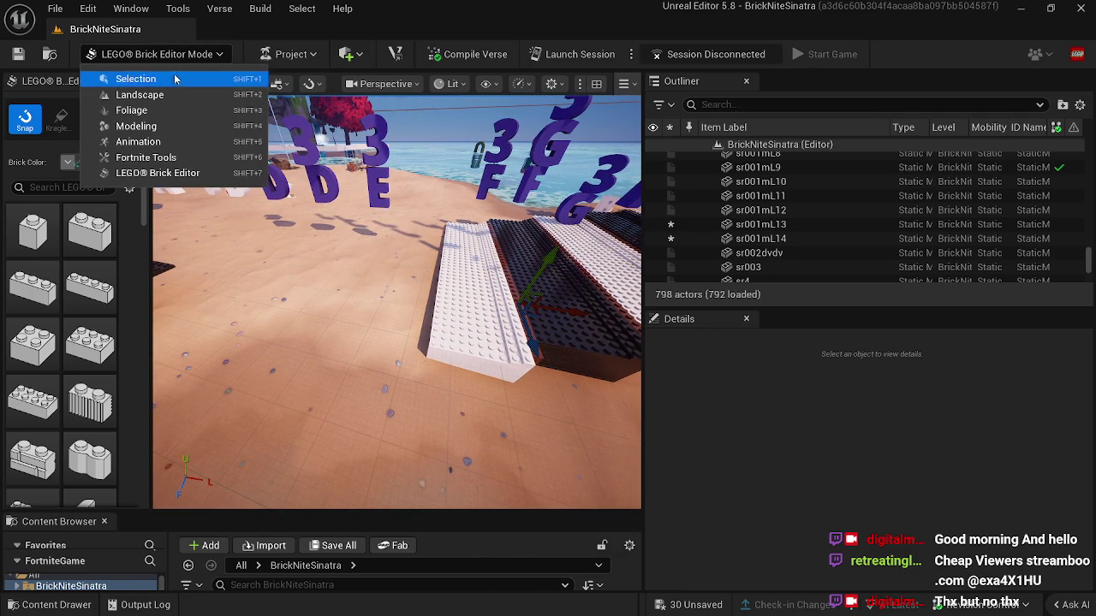
left_click(122, 76)
left_click(501, 368)
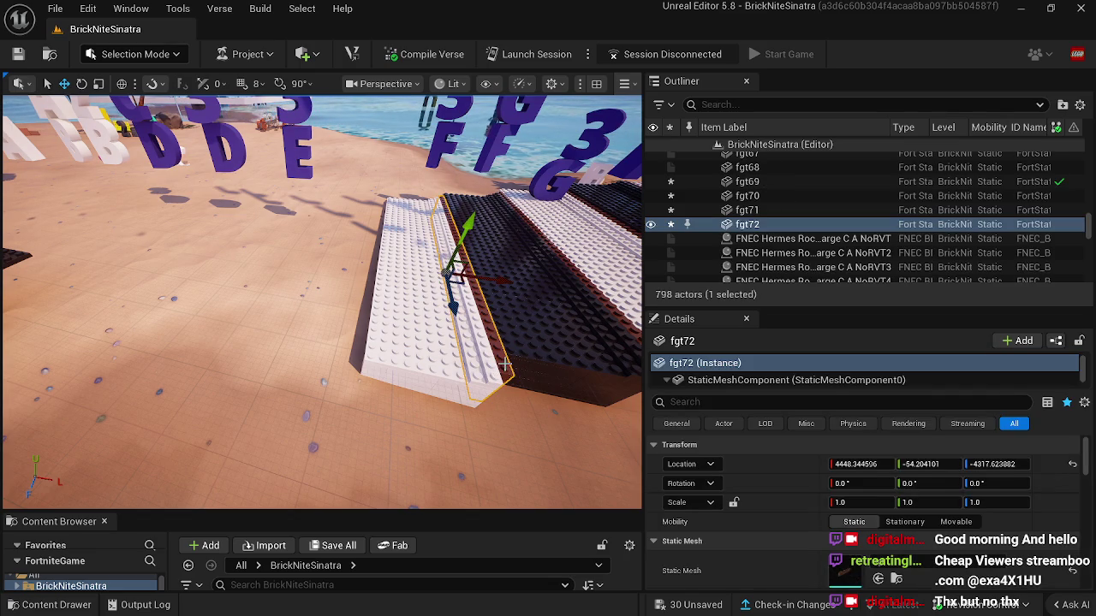
left_click_drag(354, 216, 425, 190)
left_click(399, 219)
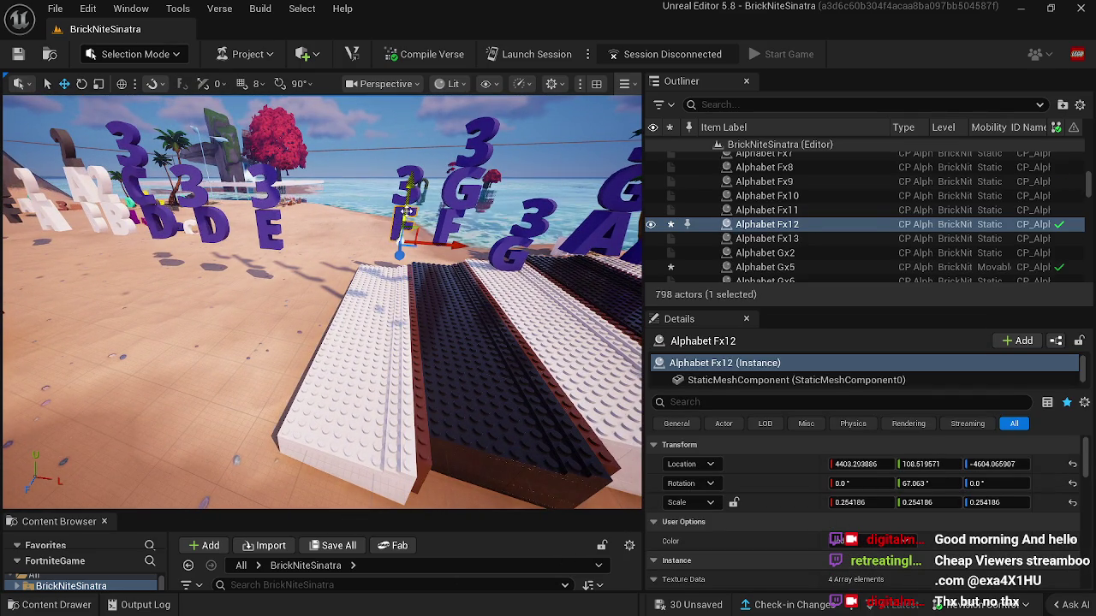
left_click(412, 184, "ctrl")
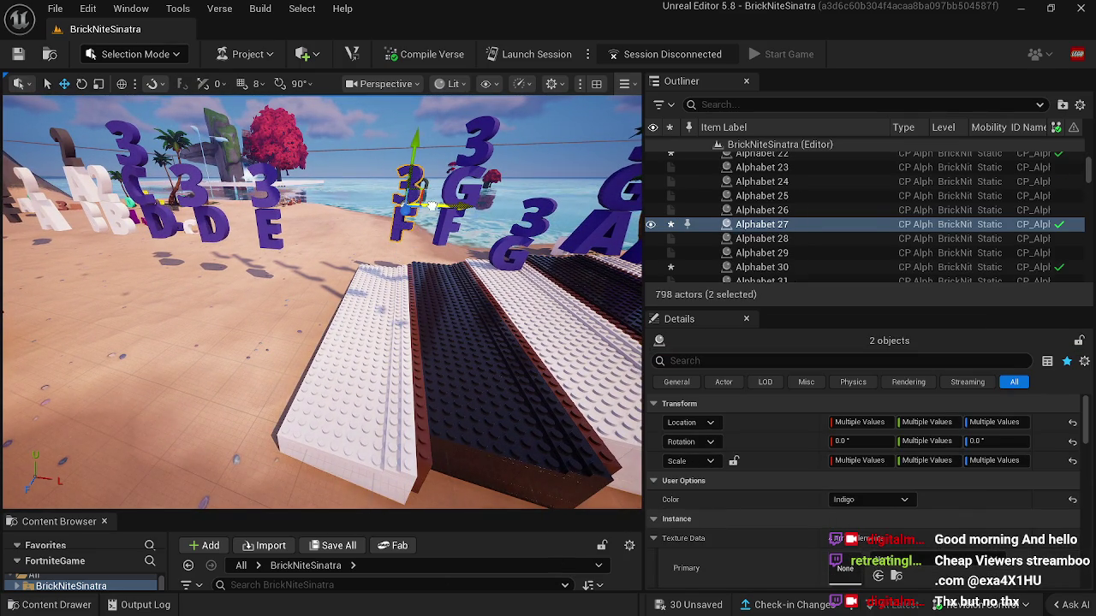
mouse_move(399, 139)
left_mouse_down()
mouse_move(445, 239)
mouse_move(411, 257)
mouse_move(428, 242)
left_mouse_up()
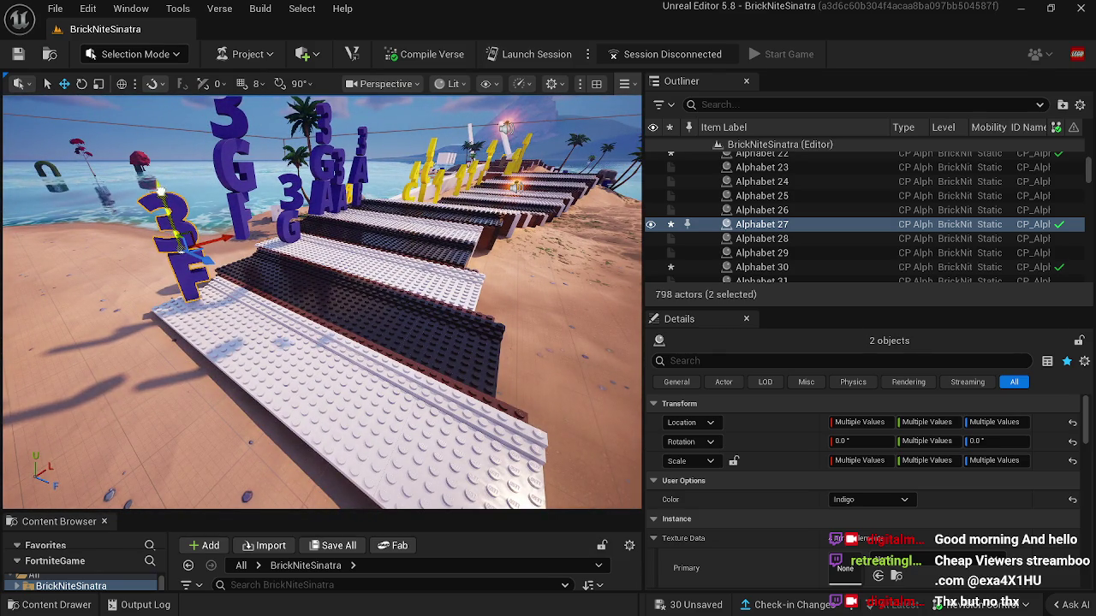
left_click_drag(170, 271, 261, 273)
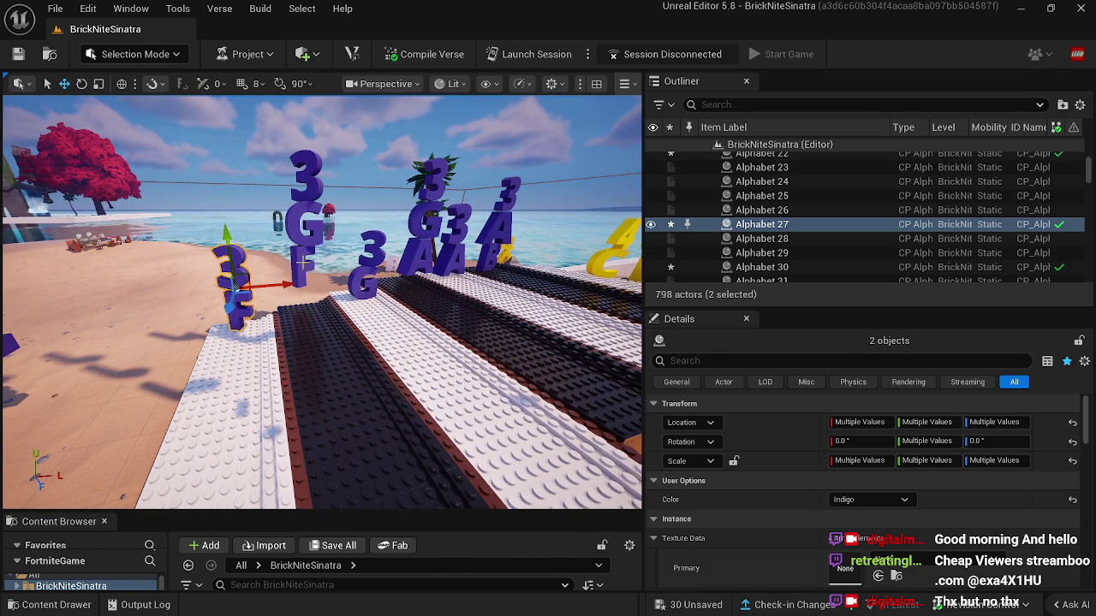
left_click(304, 229, "ctrl")
left_click(306, 199, "ctrl")
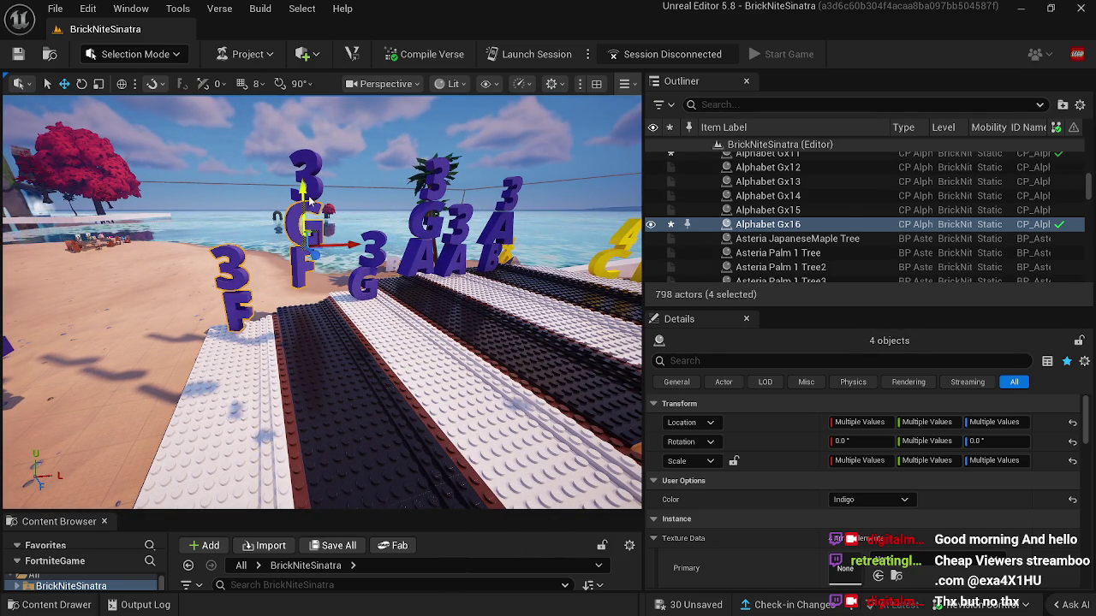
left_click(317, 188, "ctrl")
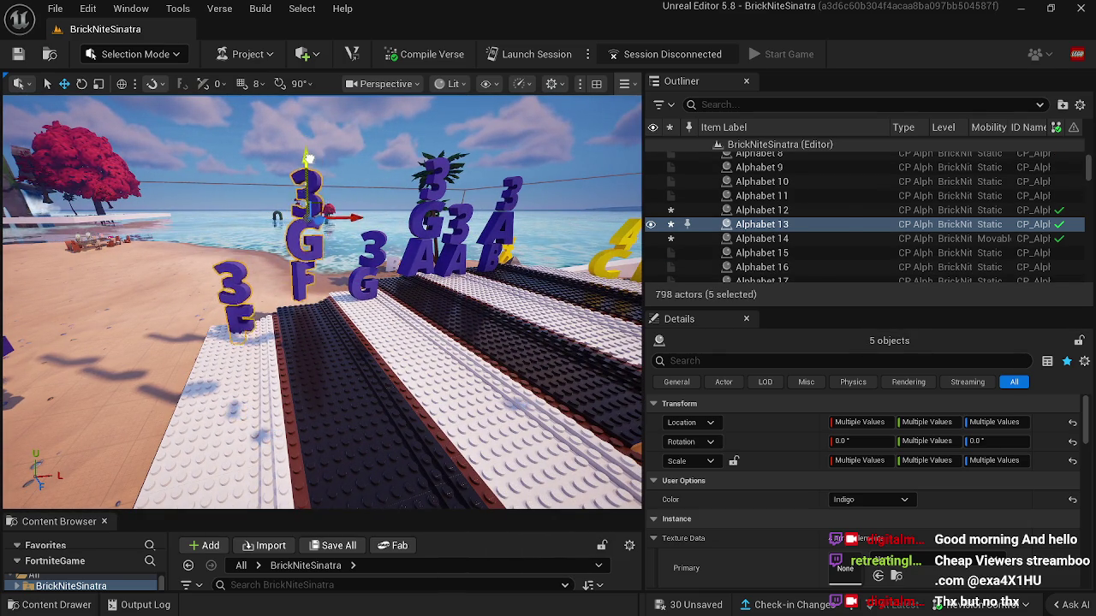
key("ctrl+z")
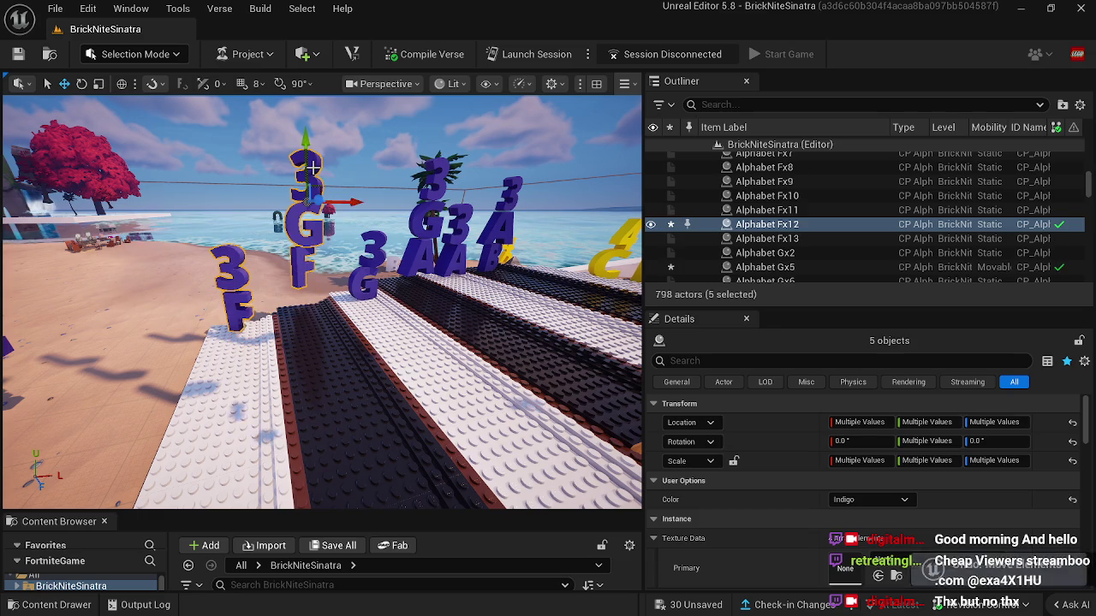
left_click(308, 176)
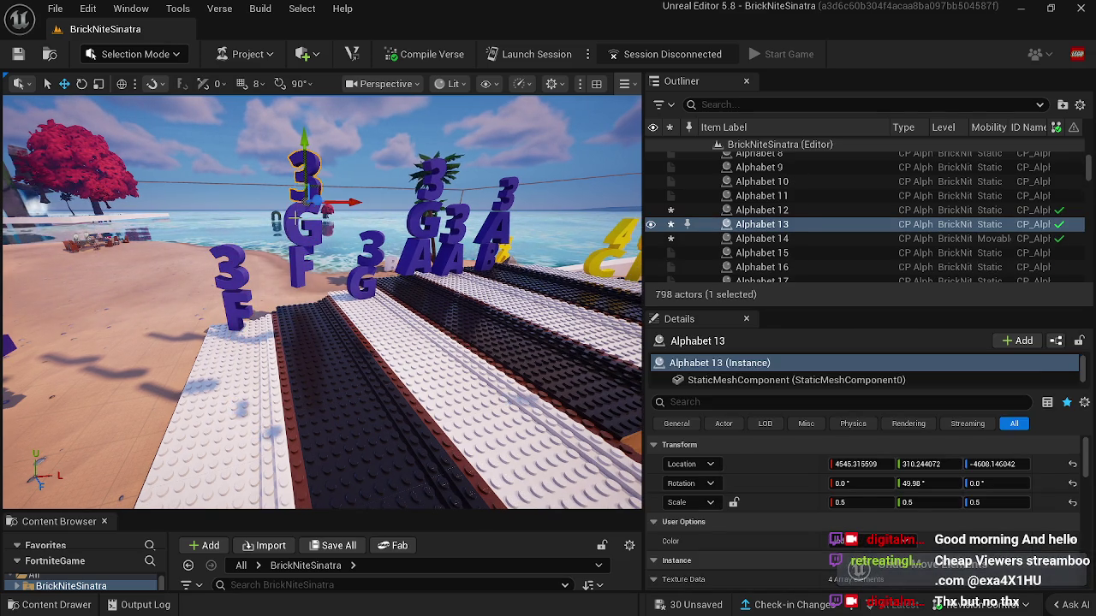
key("ctrl+z")
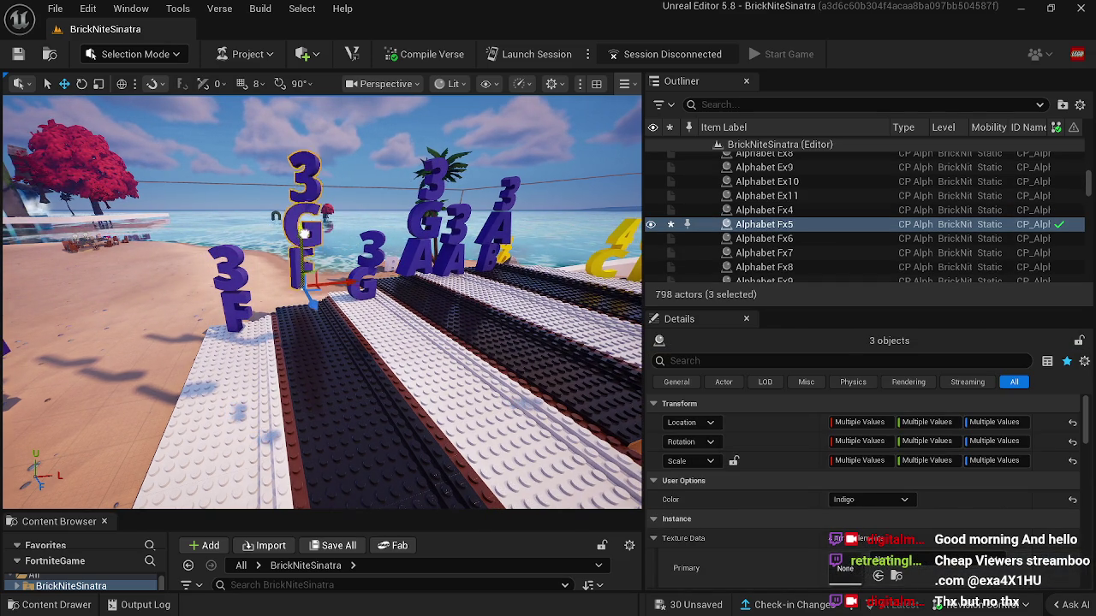
mouse_move(304, 265)
left_mouse_down()
mouse_move(208, 307)
mouse_move(158, 281)
mouse_move(191, 296)
left_mouse_up()
key("f")
mouse_move(295, 374)
left_mouse_down()
mouse_move(294, 341)
mouse_move(351, 328)
left_mouse_up()
left_click(264, 307, "ctrl")
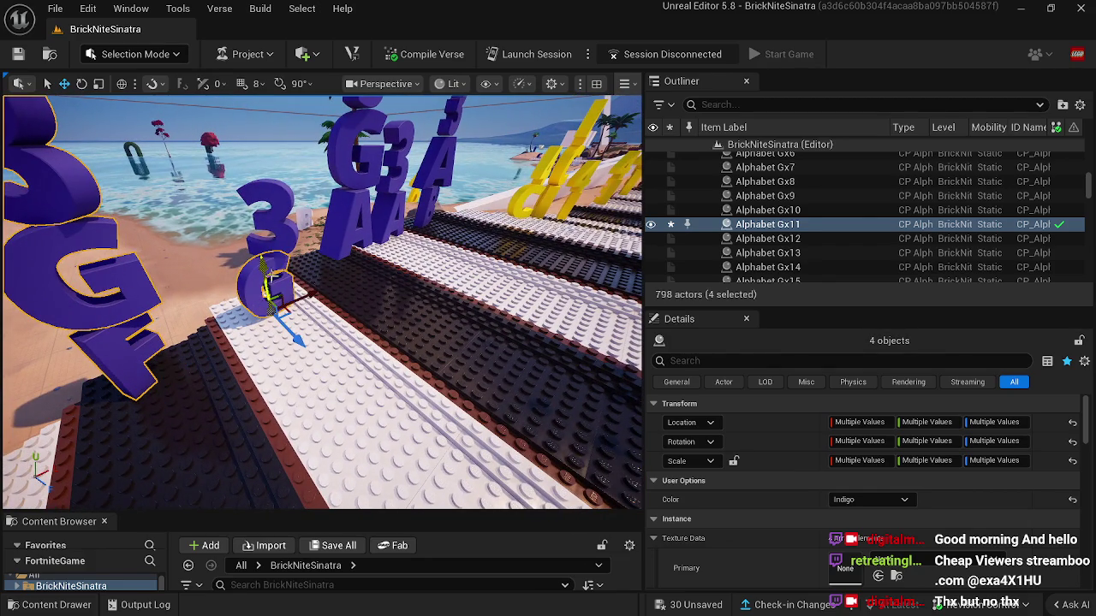
left_click(258, 281)
left_click(278, 242, "ctrl")
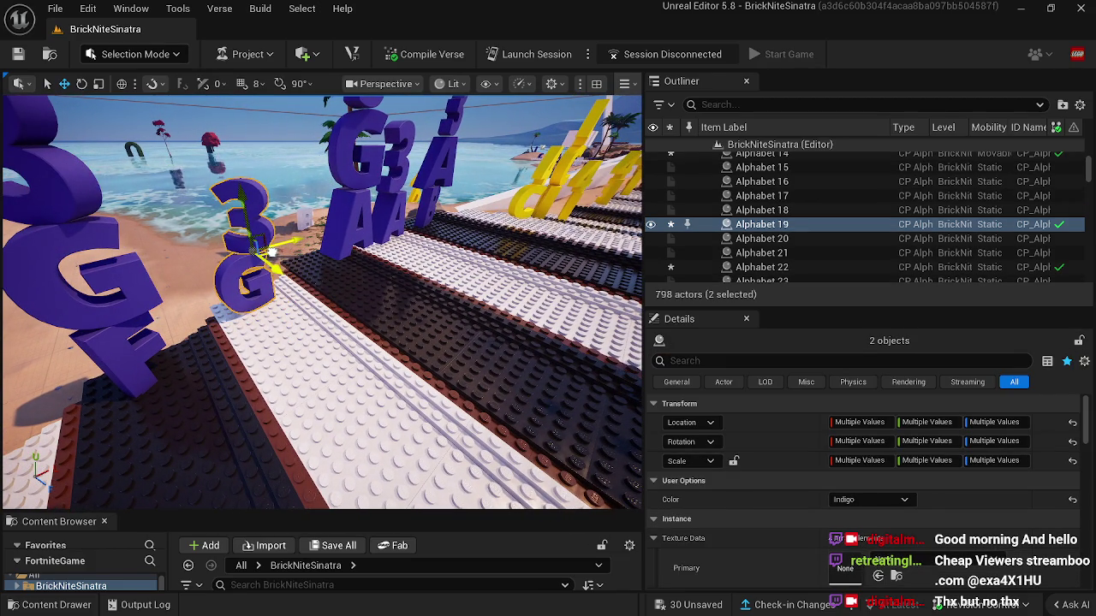
left_click(338, 226)
left_click_drag(311, 363, 328, 361)
left_click(347, 227, "ctrl")
left_click(355, 177, "ctrl")
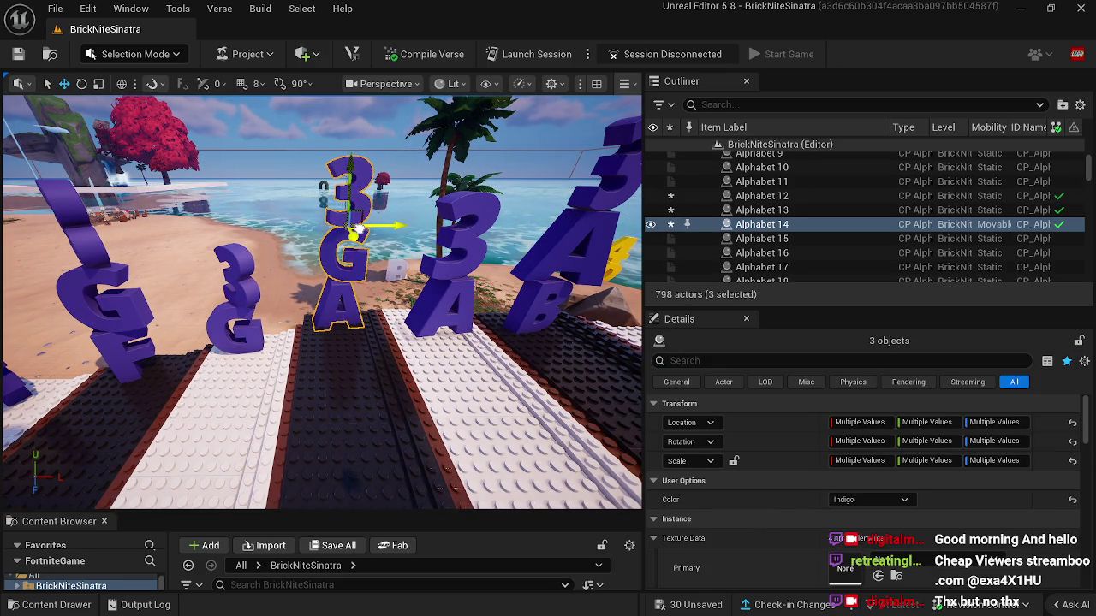
mouse_move(349, 117)
left_mouse_down()
mouse_move(339, 187)
mouse_move(337, 150)
mouse_move(282, 137)
mouse_move(389, 143)
mouse_move(373, 140)
left_mouse_up()
left_click(339, 188)
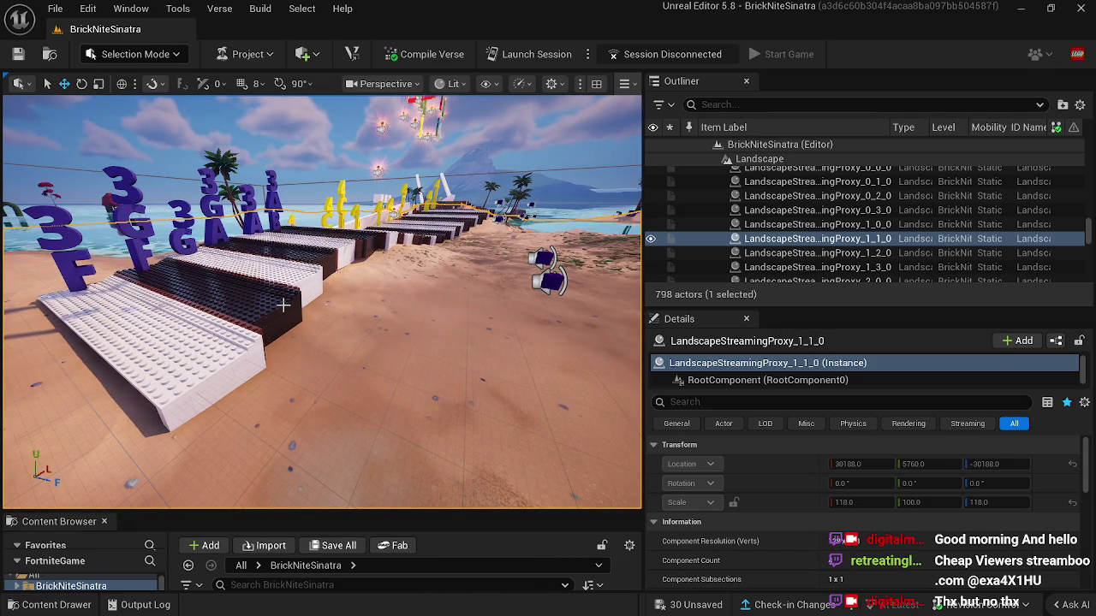
left_click(219, 374)
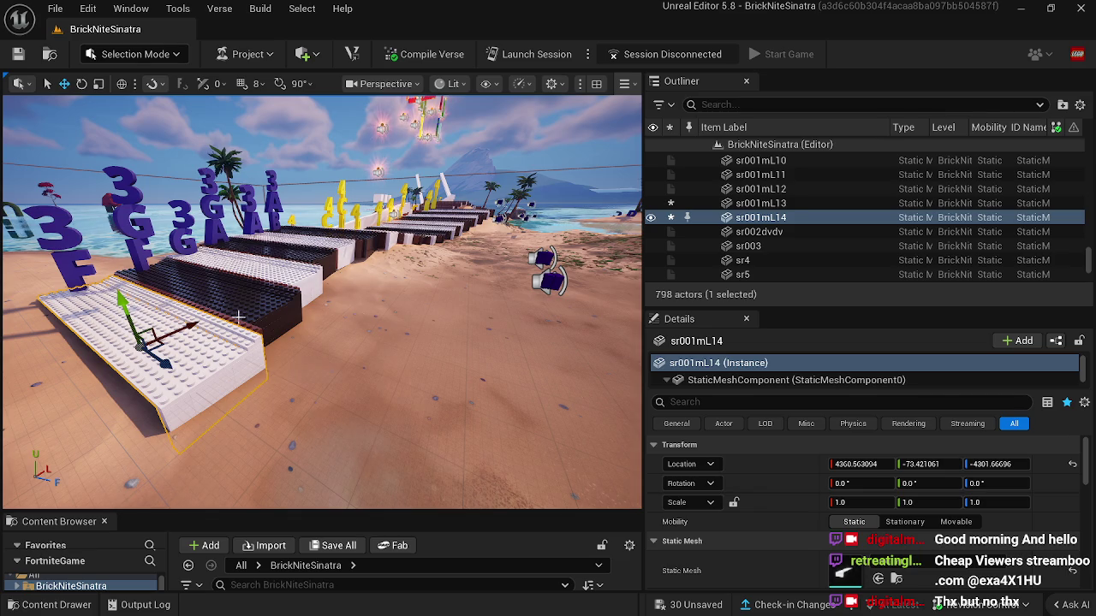
left_click(247, 311, "ctrl")
left_click(280, 276, "ctrl")
left_click_drag(280, 277, 234, 331)
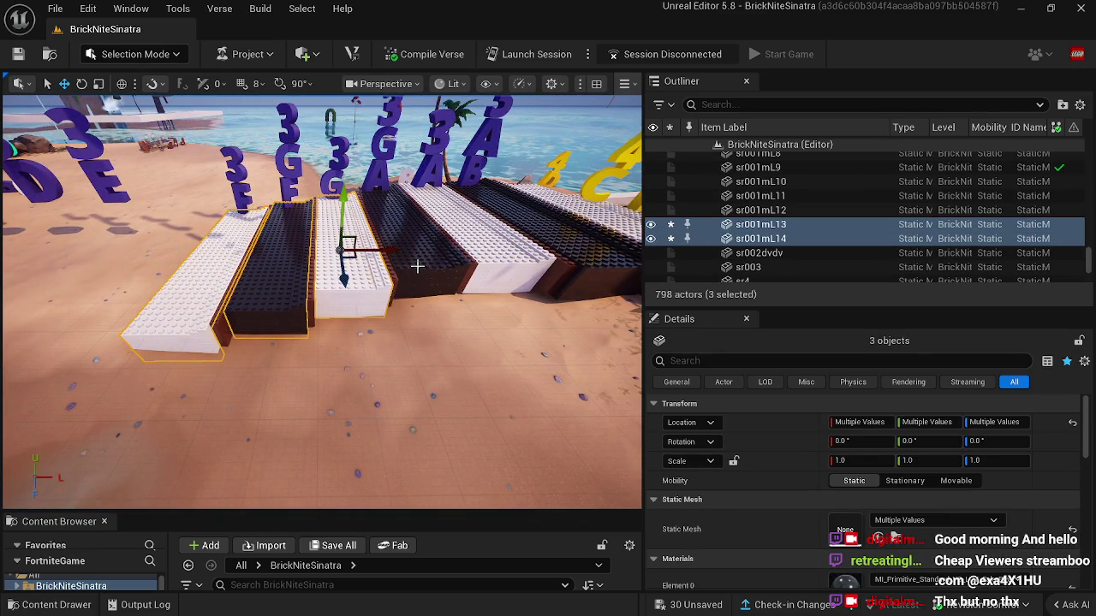
left_click(362, 360)
mouse_move(370, 374)
left_mouse_down()
mouse_move(347, 376)
mouse_move(371, 374)
left_mouse_up()
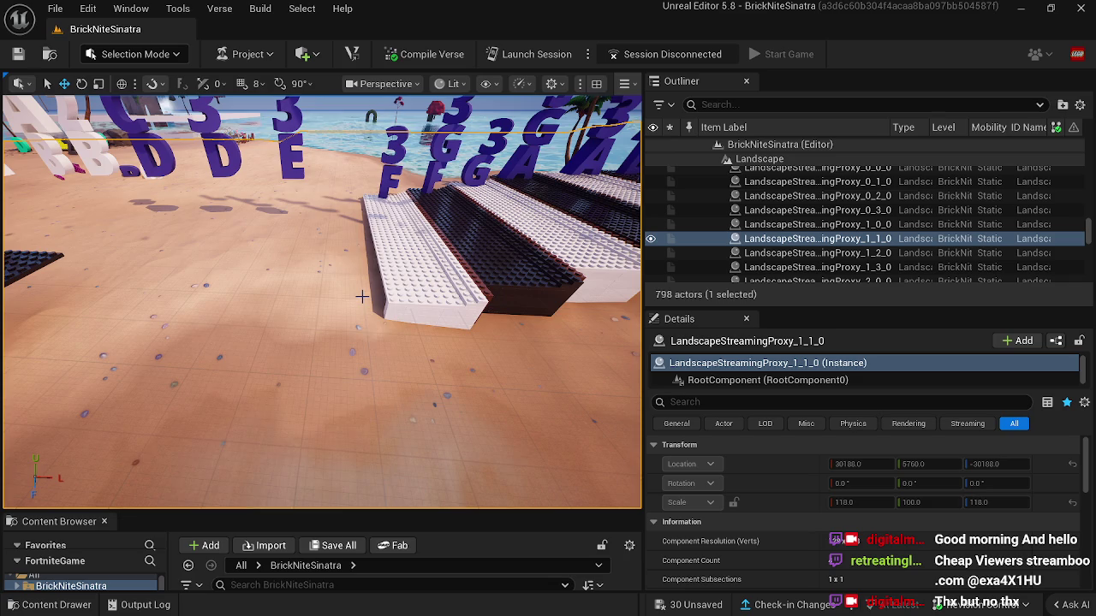
mouse_move(231, 199)
left_mouse_down()
mouse_move(180, 202)
mouse_move(231, 199)
left_mouse_up()
Step: Colour the 2 note letter Red Orange and copy its Color value
left_click(229, 190)
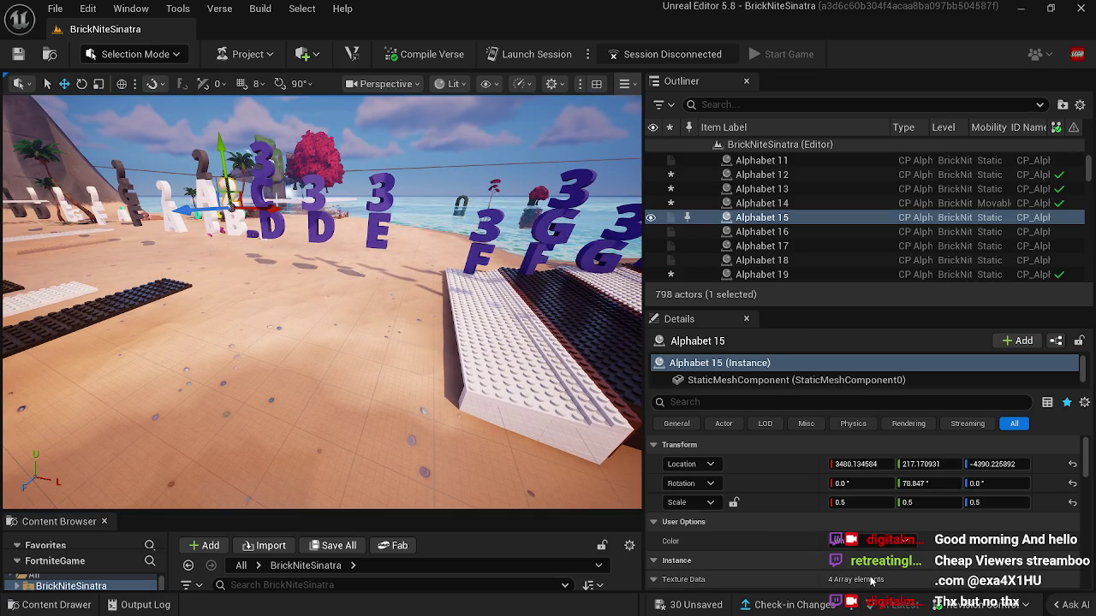
left_click(877, 543)
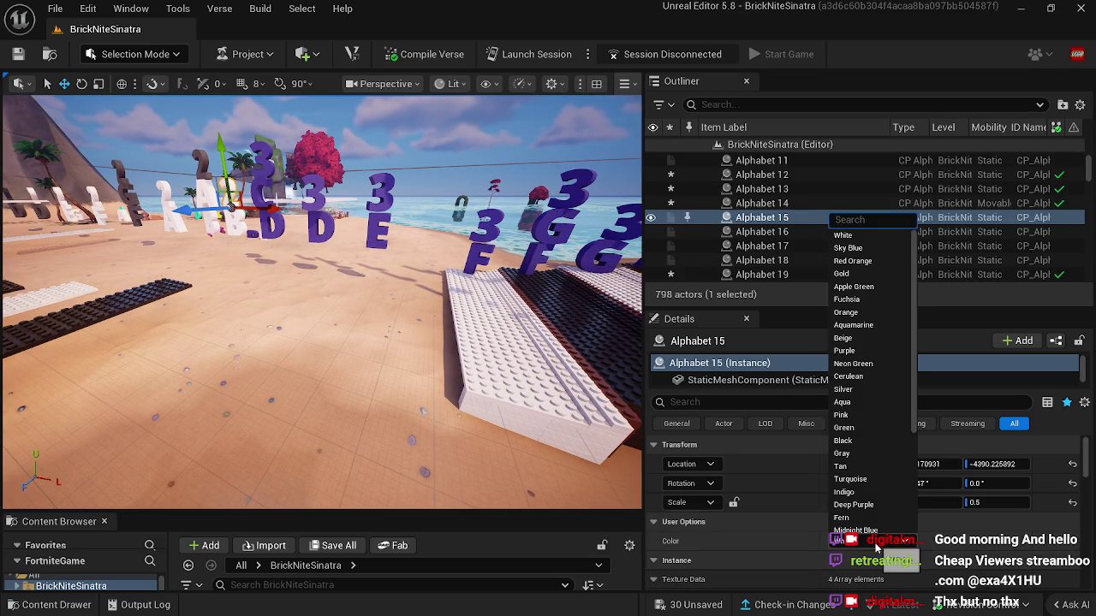
left_click(851, 260)
left_click(297, 289)
left_click_drag(297, 289, 274, 248)
mouse_move(295, 312)
left_mouse_down()
mouse_move(274, 313)
mouse_move(295, 313)
left_mouse_up()
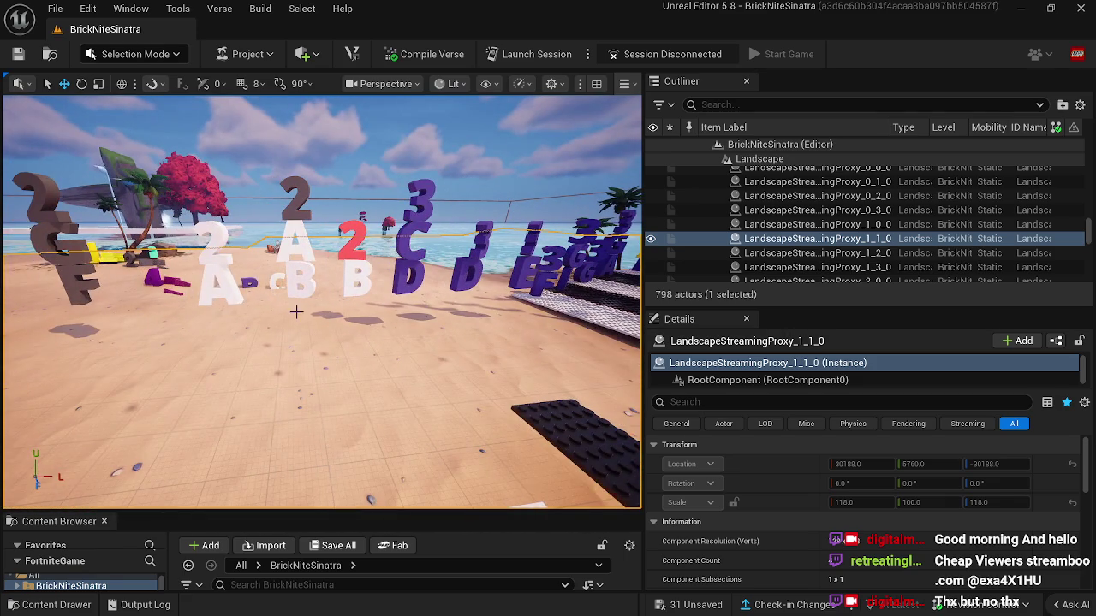
left_click(336, 250)
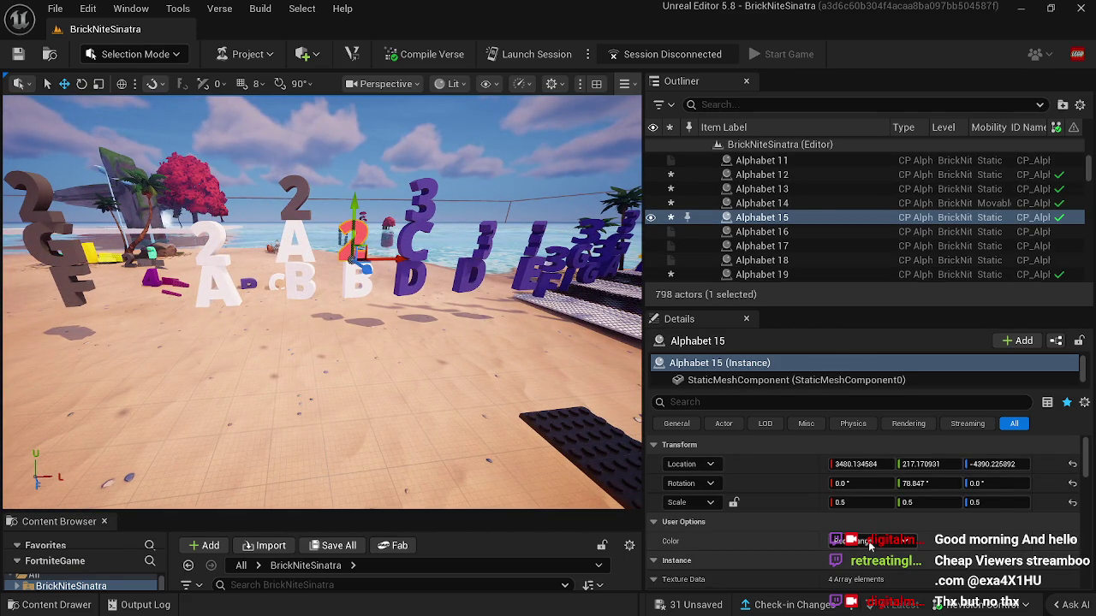
right_click(861, 544)
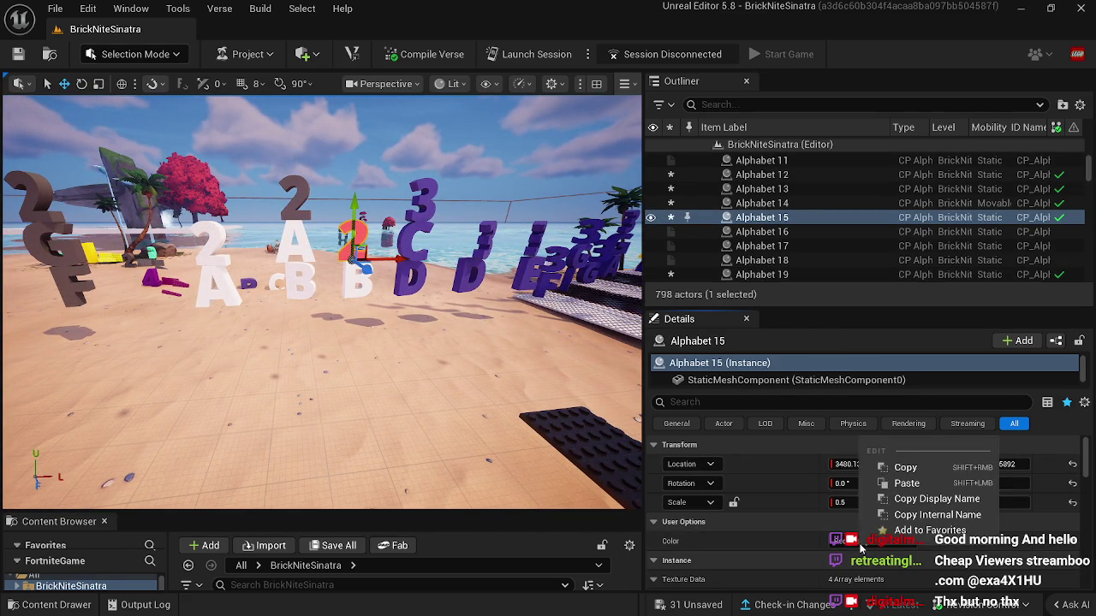
left_click(905, 468)
Step: Paste Red Orange onto the selected A, B, 2 and brown note letters
left_click(353, 289)
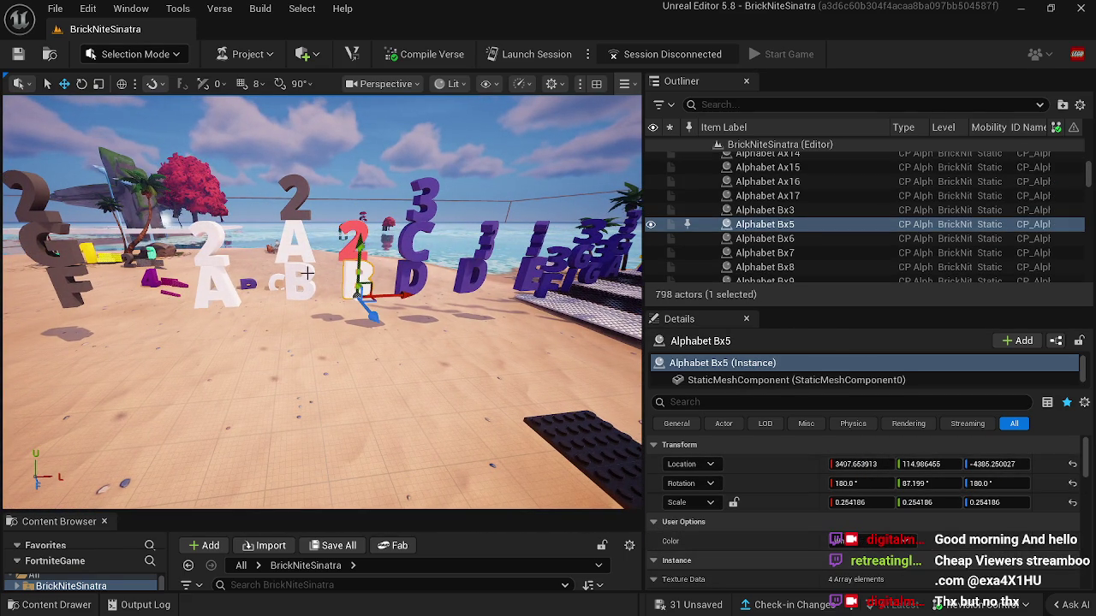
left_click(297, 243, "ctrl")
left_click(305, 275, "ctrl")
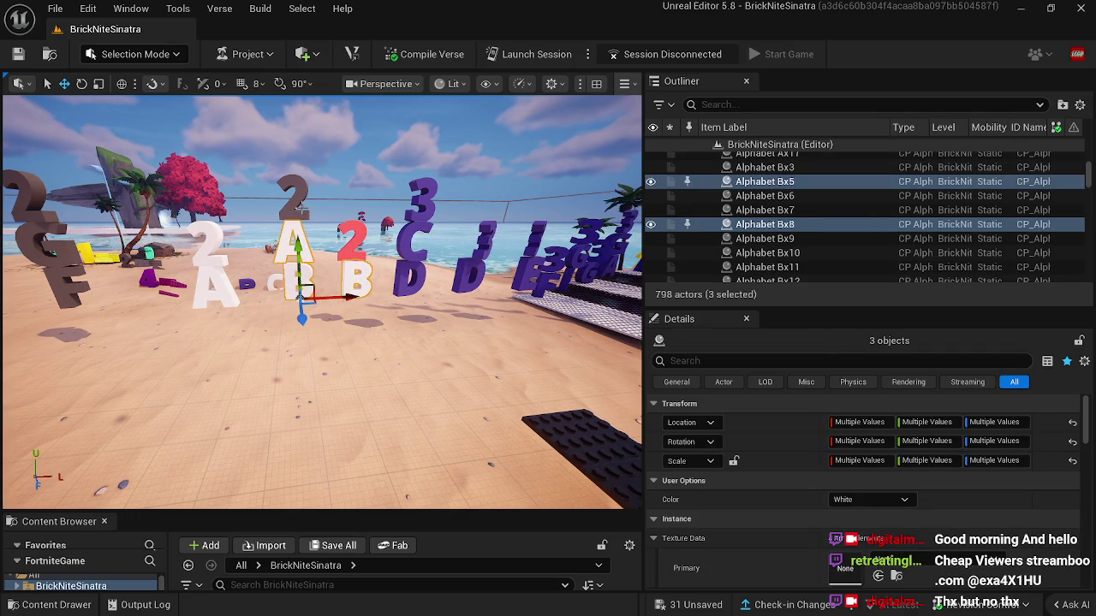
left_click(293, 206, "ctrl")
left_click(212, 250, "ctrl")
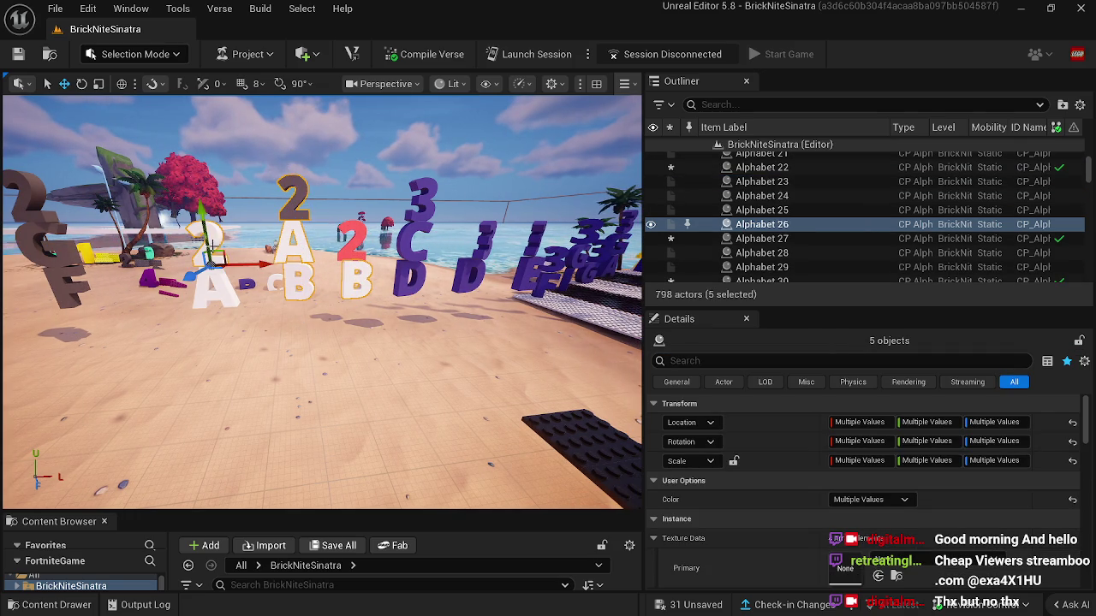
left_click(216, 280, "ctrl")
left_click(60, 290, "ctrl")
left_click(67, 251, "ctrl")
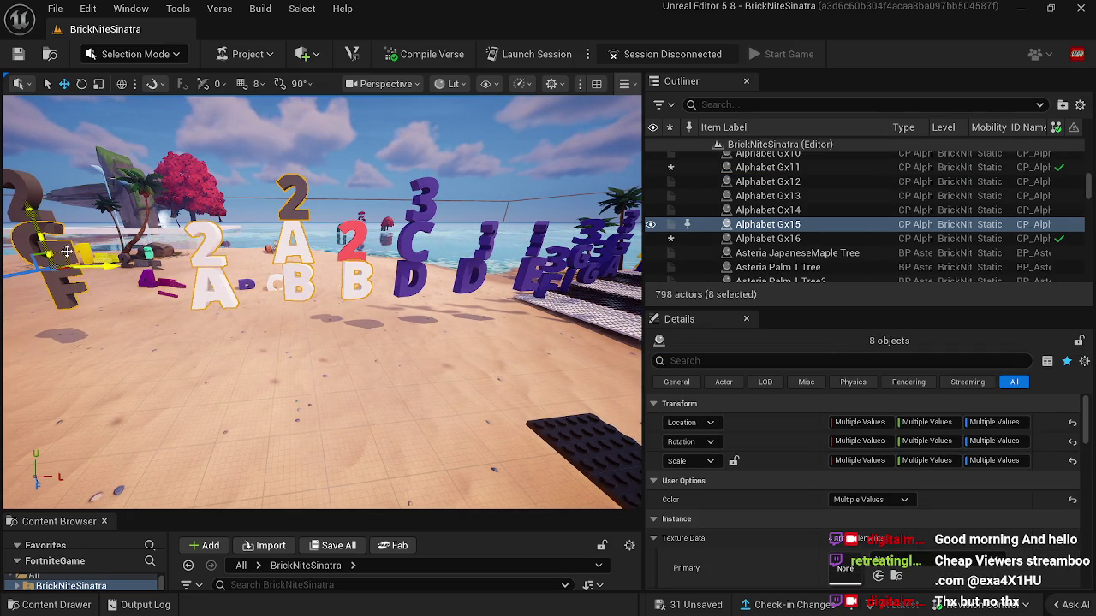
left_click_drag(30, 200, 57, 195)
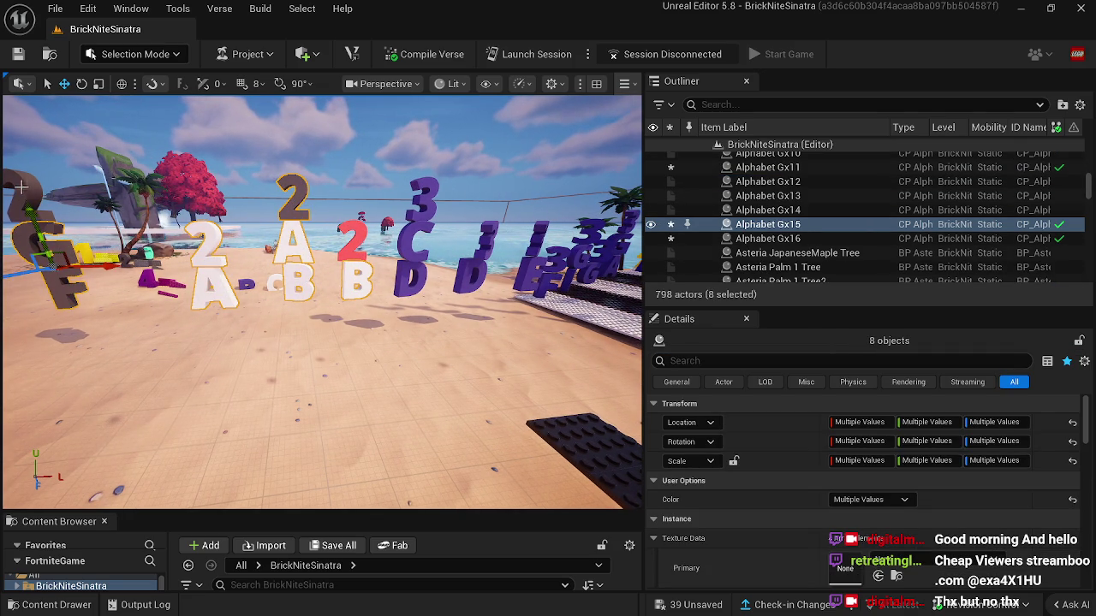
left_click(22, 186, "ctrl")
right_click(815, 499)
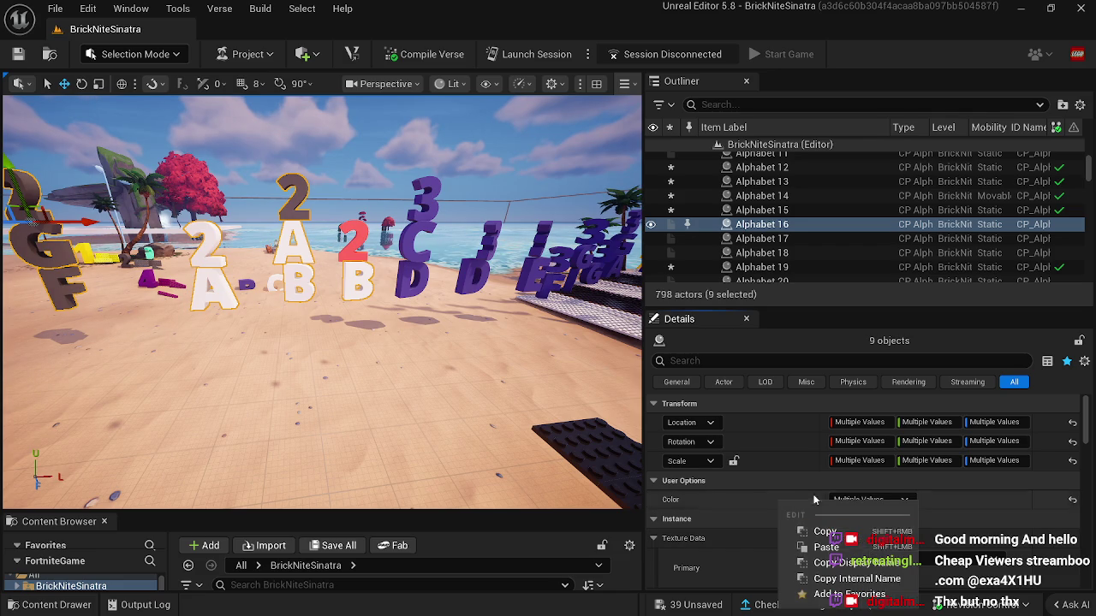
left_click(825, 547)
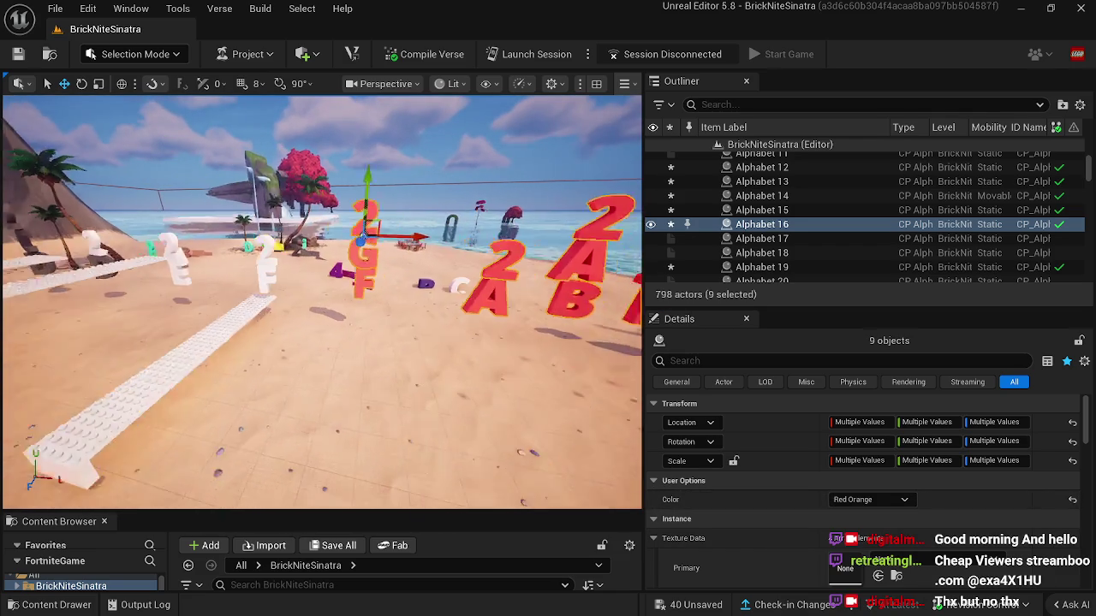
Step: Paste Red Orange onto three more white letters beside the brick strip
left_click_drag(368, 265, 376, 285)
left_click(298, 283)
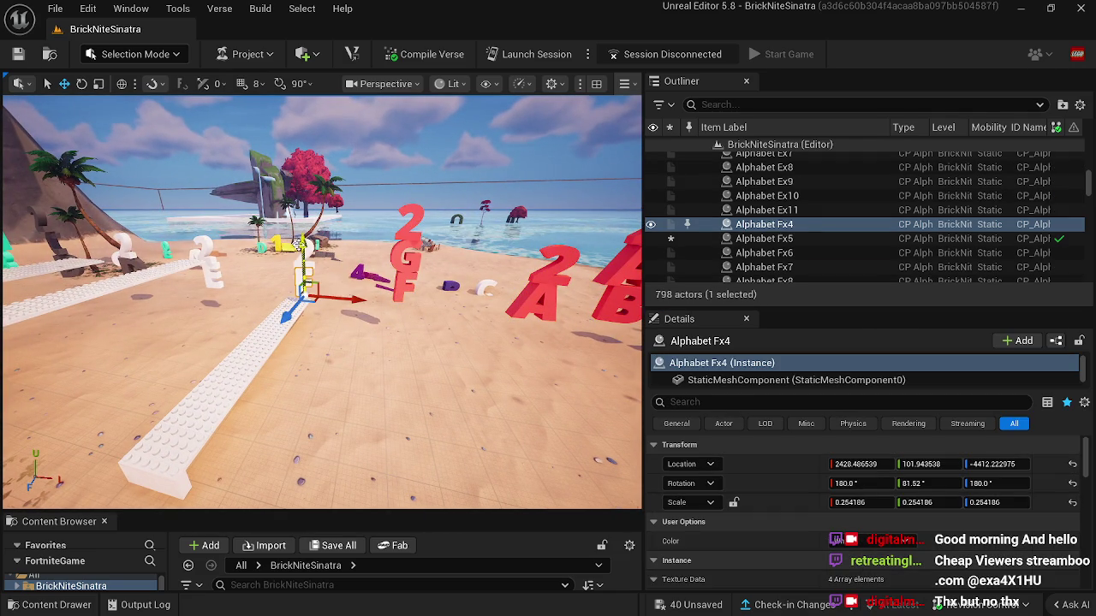
left_click(303, 246, "ctrl")
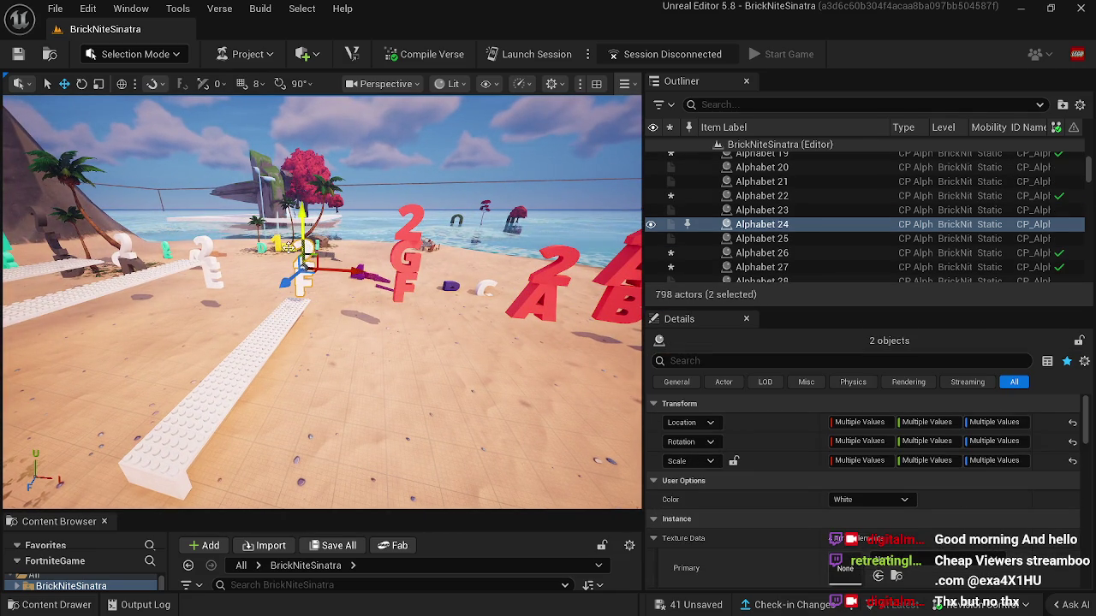
left_click(214, 283, "ctrl")
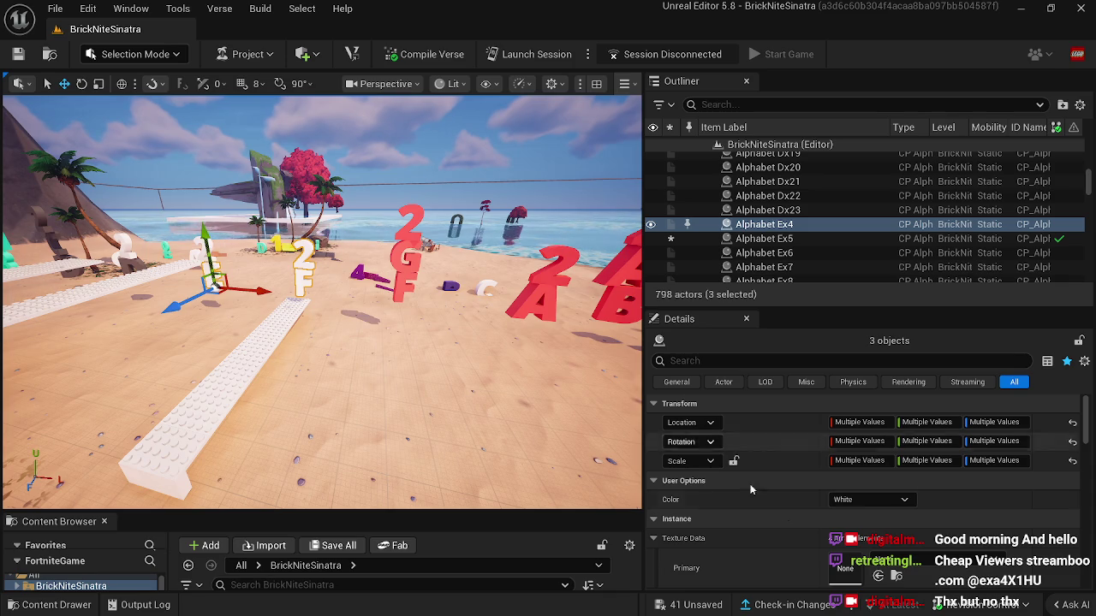
right_click(835, 505)
left_click(853, 551)
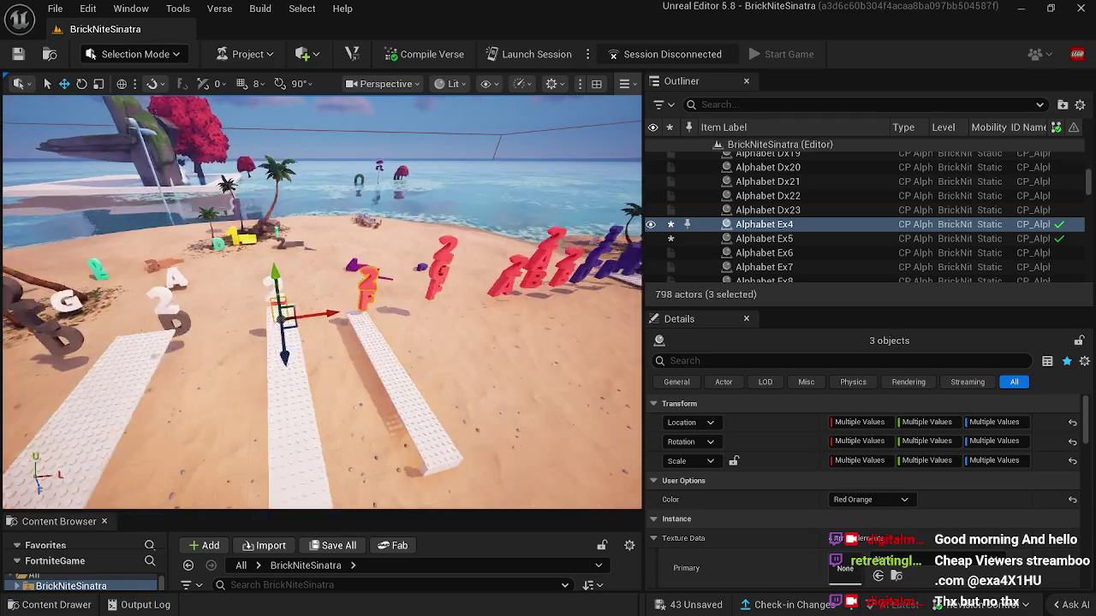
Step: Set the 2, D and neighbouring note letters to Red Orange
left_click(218, 308)
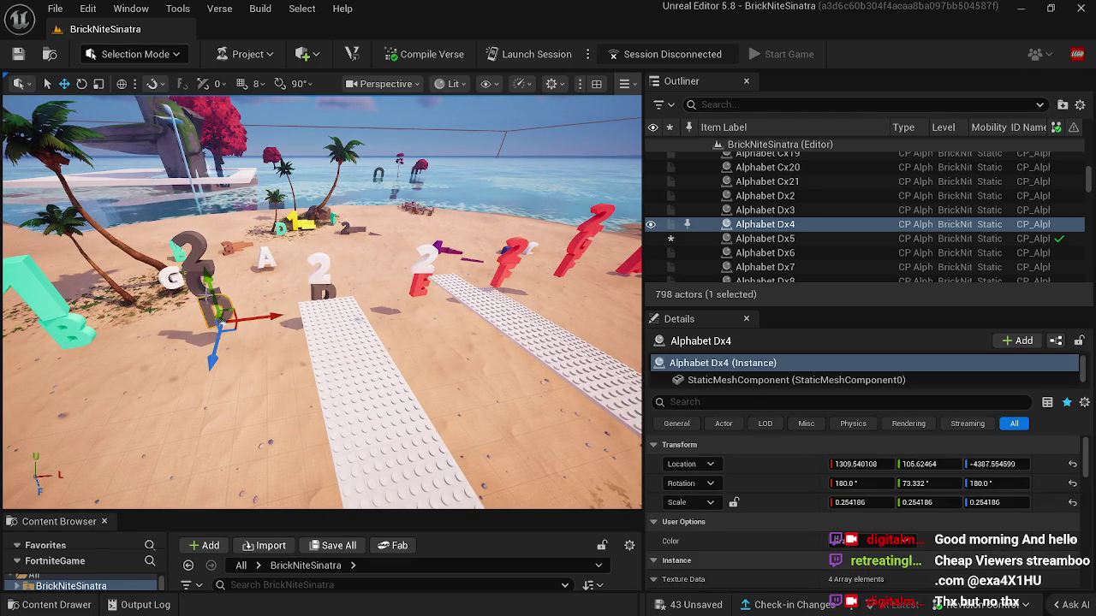
left_click(201, 261)
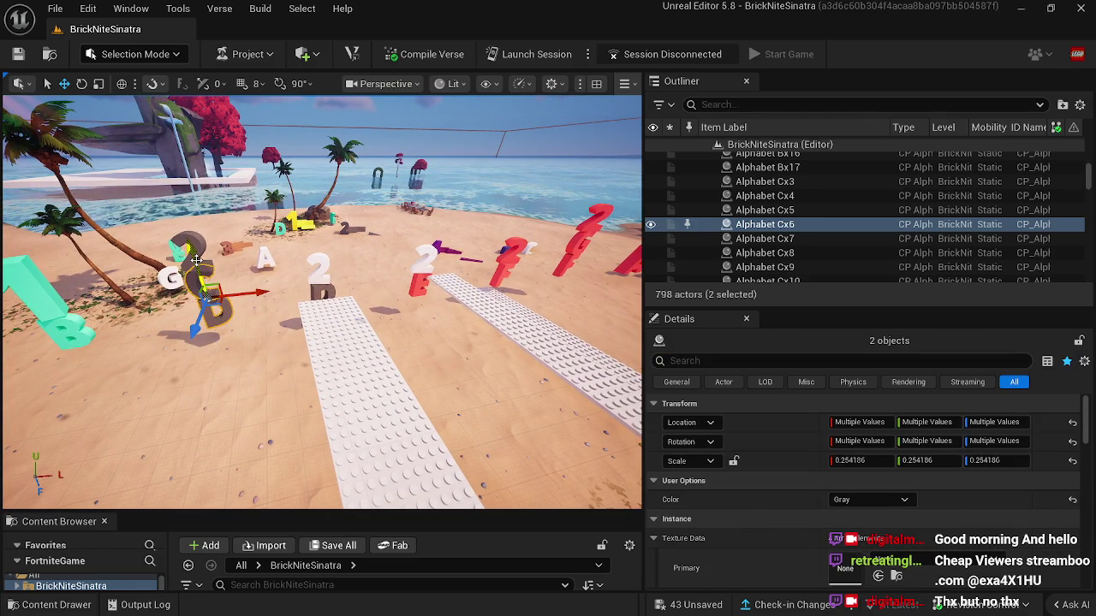
left_click(320, 291, "ctrl")
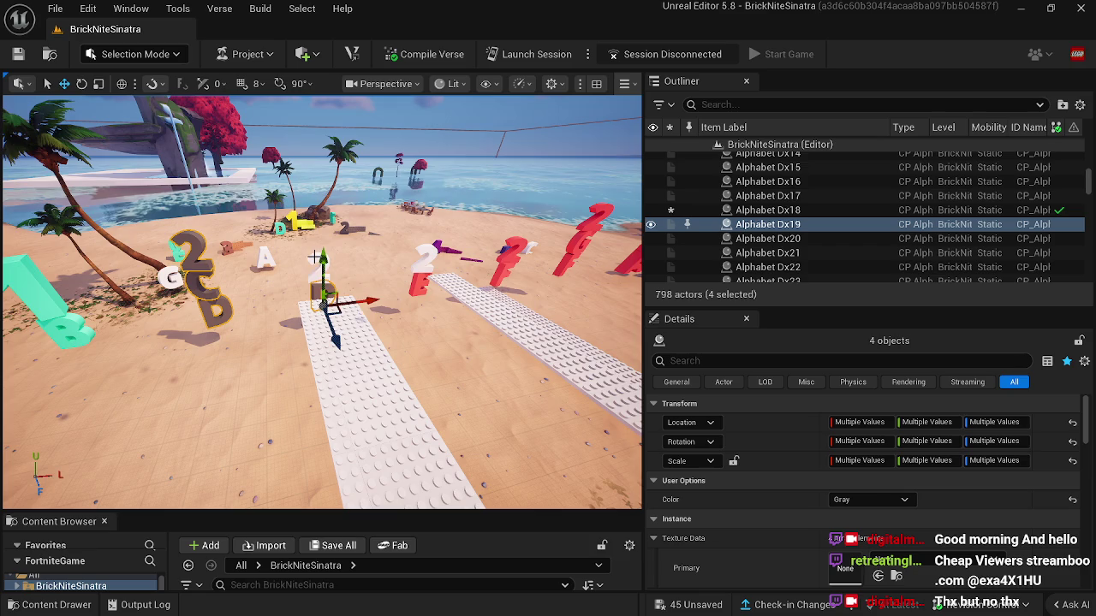
left_click(316, 256, "ctrl")
left_click(864, 499)
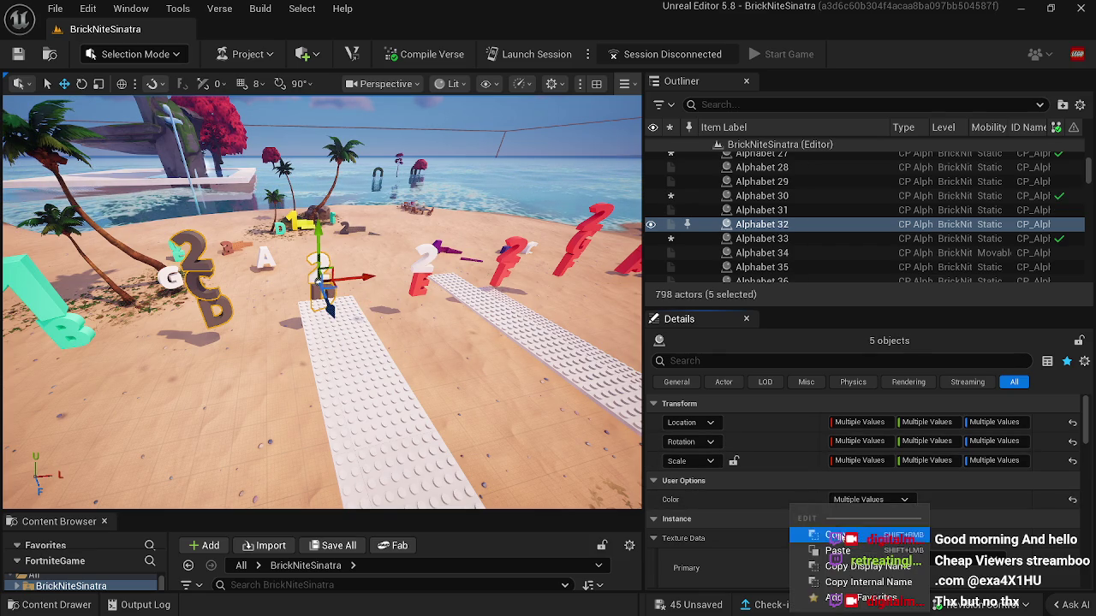
left_click(821, 552)
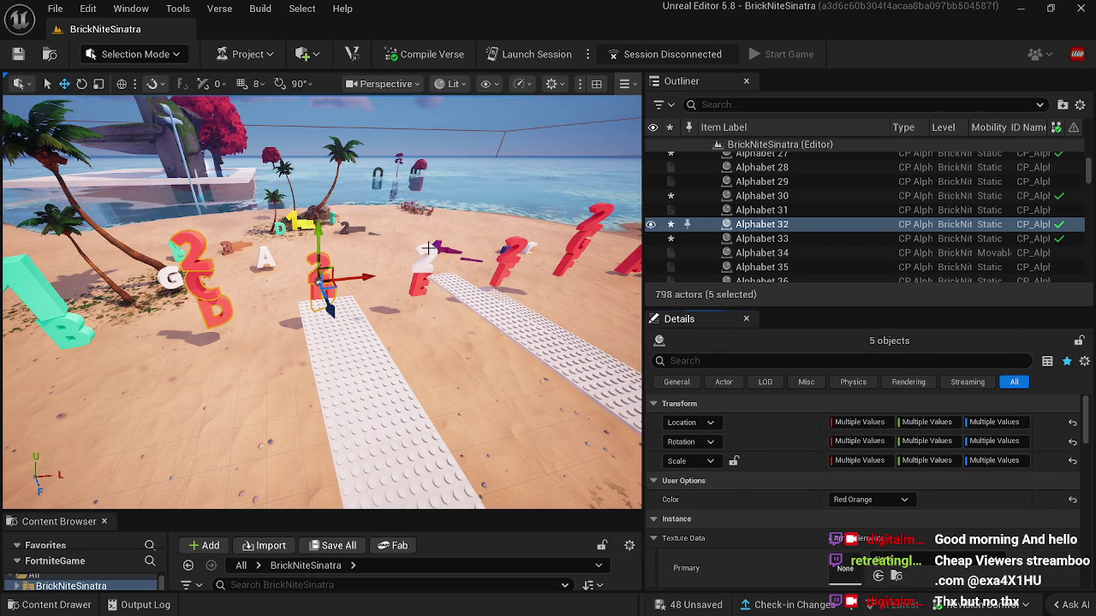
Step: Paste Red Orange onto letter Alphabet 17
left_click(427, 248)
right_click(773, 539)
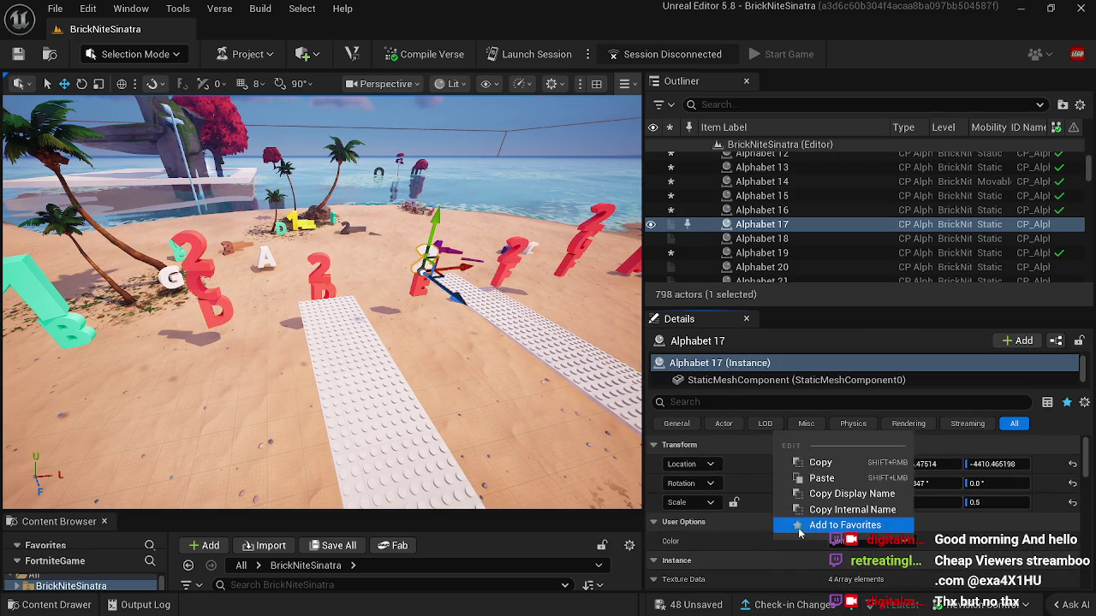
left_click(821, 478)
left_click(343, 385)
left_click_drag(342, 385, 240, 375)
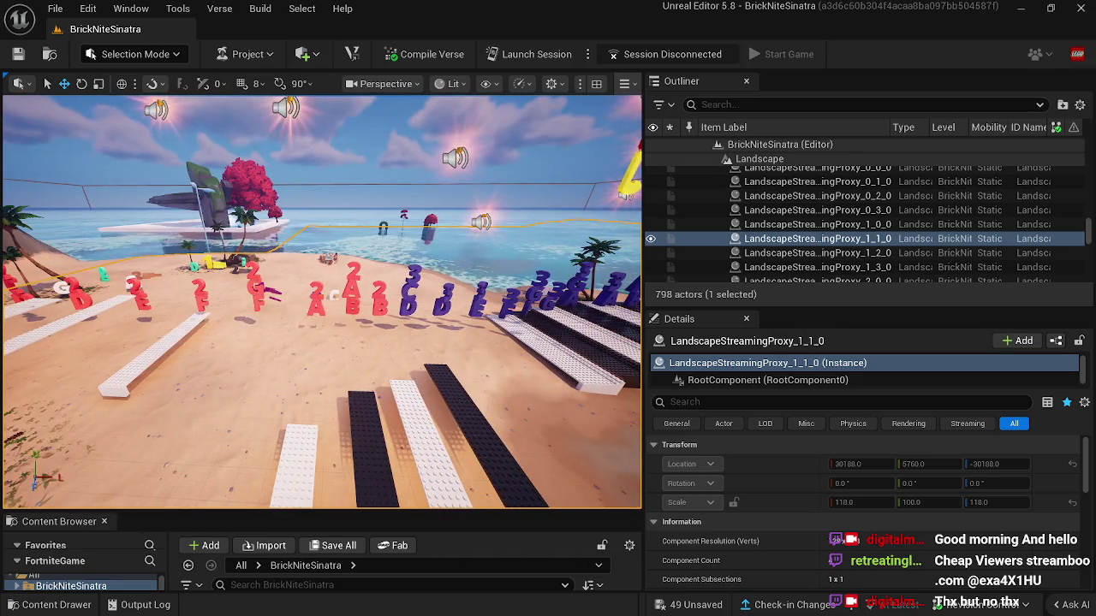
Step: Slide white key sr0022m4 left along X to about 4083, then enter LEGO Brick Editor mode
left_click_drag(463, 394, 459, 389)
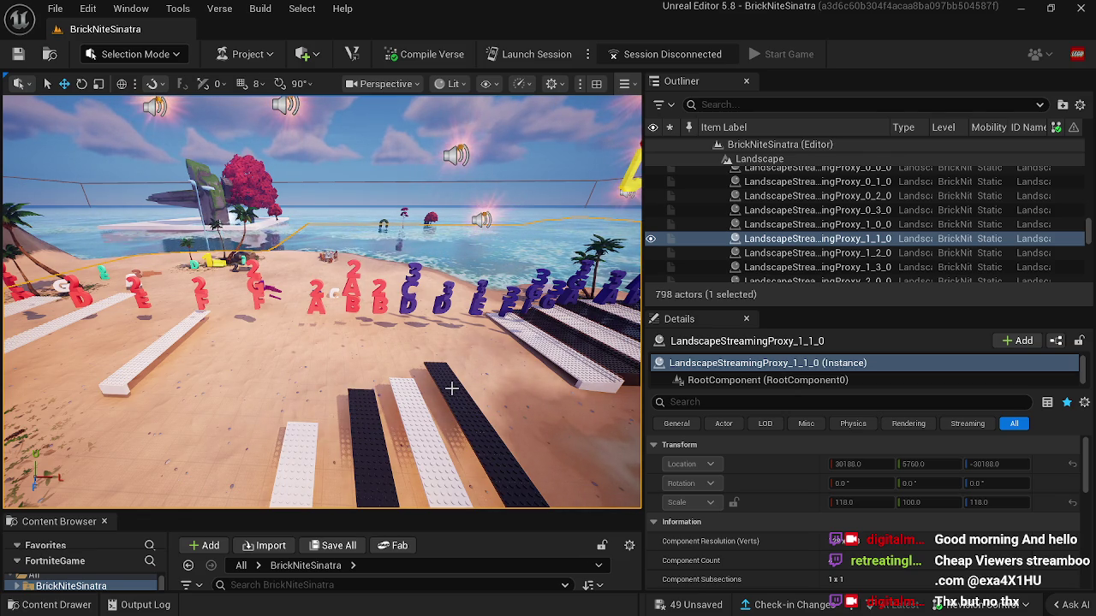
mouse_move(365, 391)
left_mouse_down()
mouse_move(378, 350)
mouse_move(317, 360)
mouse_move(317, 406)
mouse_move(318, 368)
mouse_move(377, 424)
left_mouse_up()
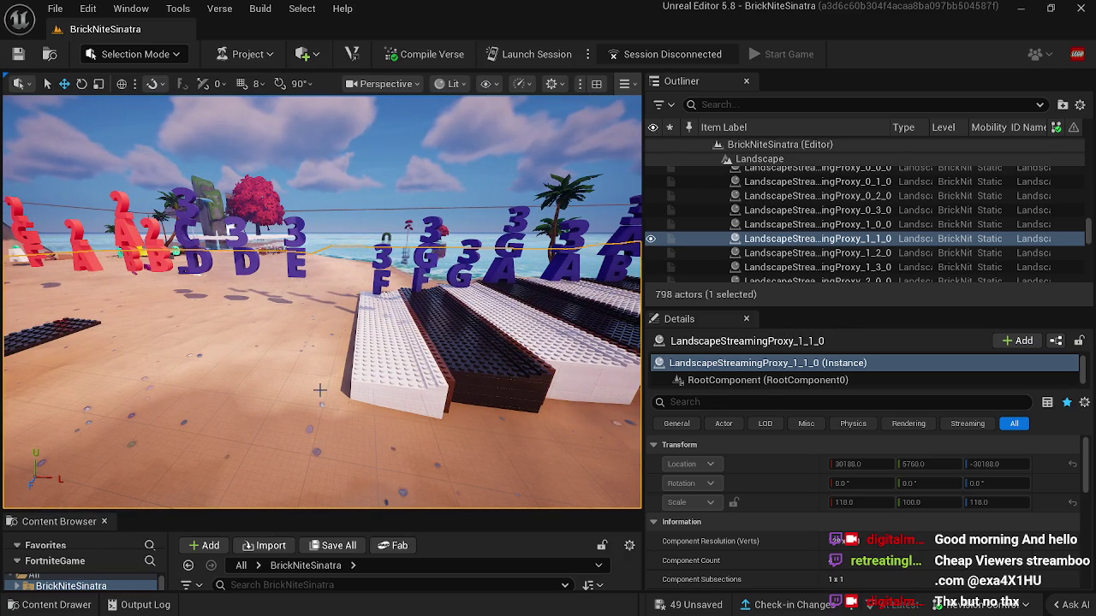
left_click_drag(301, 369, 238, 337)
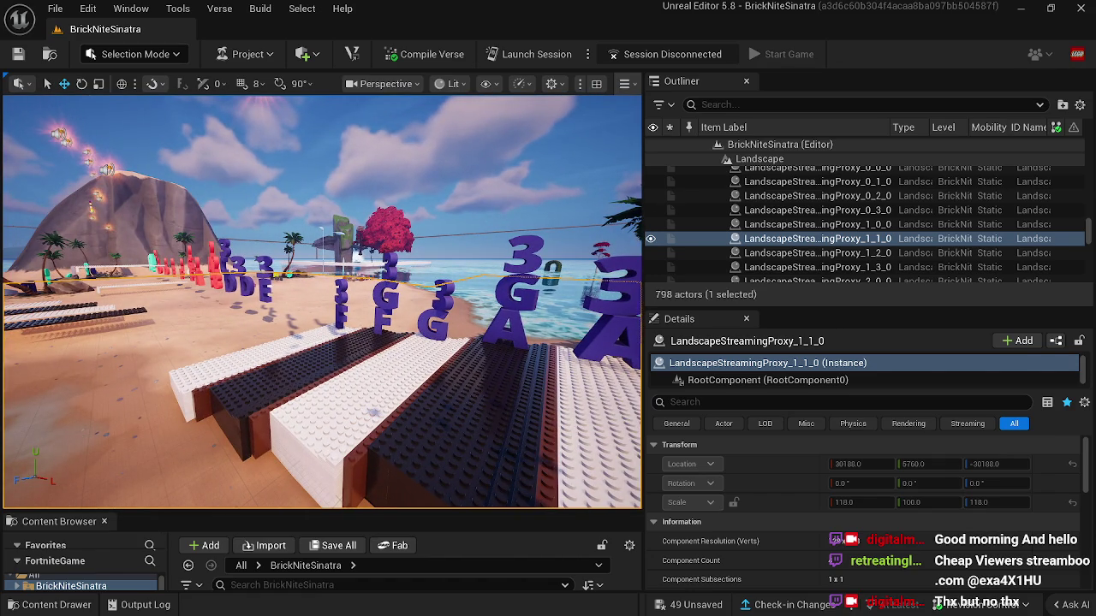
left_click_drag(248, 342, 312, 341)
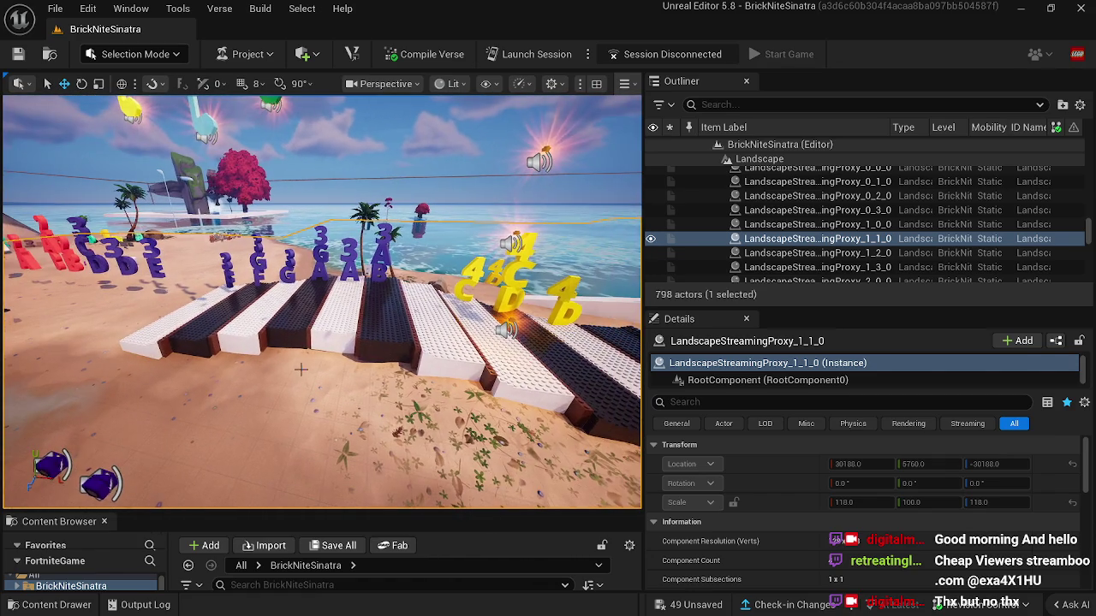
left_click(436, 354)
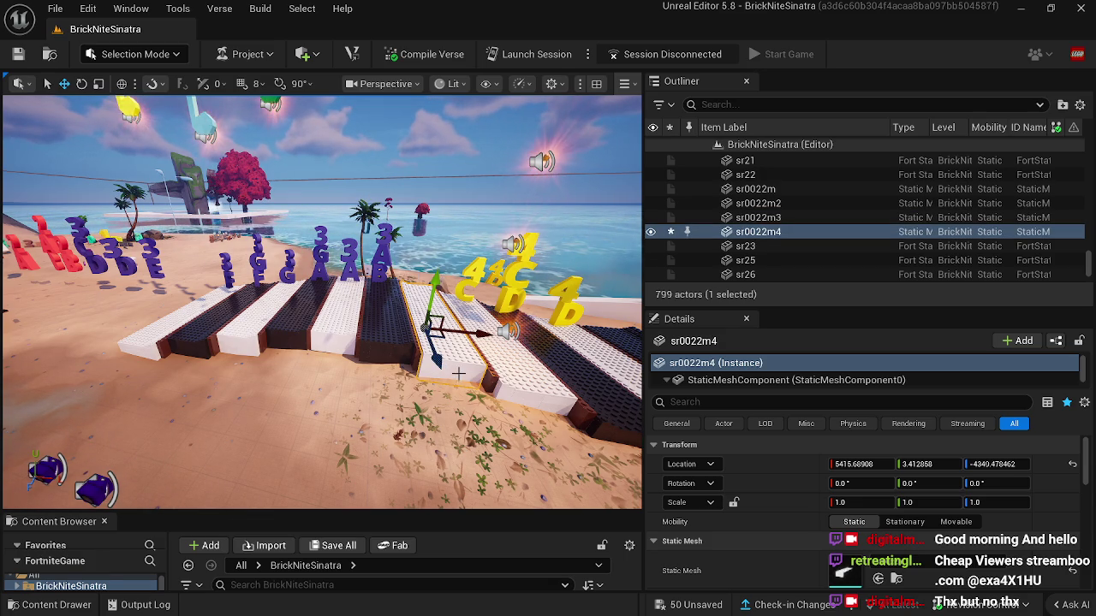
left_click_drag(475, 332, 193, 342)
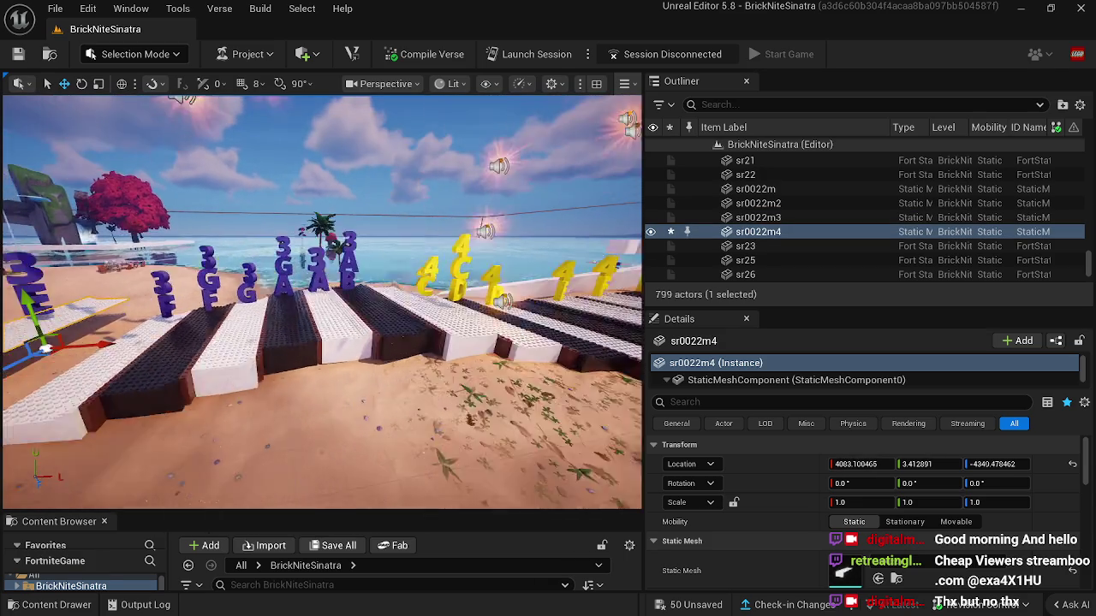
mouse_move(120, 278)
left_mouse_down()
mouse_move(119, 265)
mouse_move(119, 278)
left_mouse_up()
left_click(167, 267)
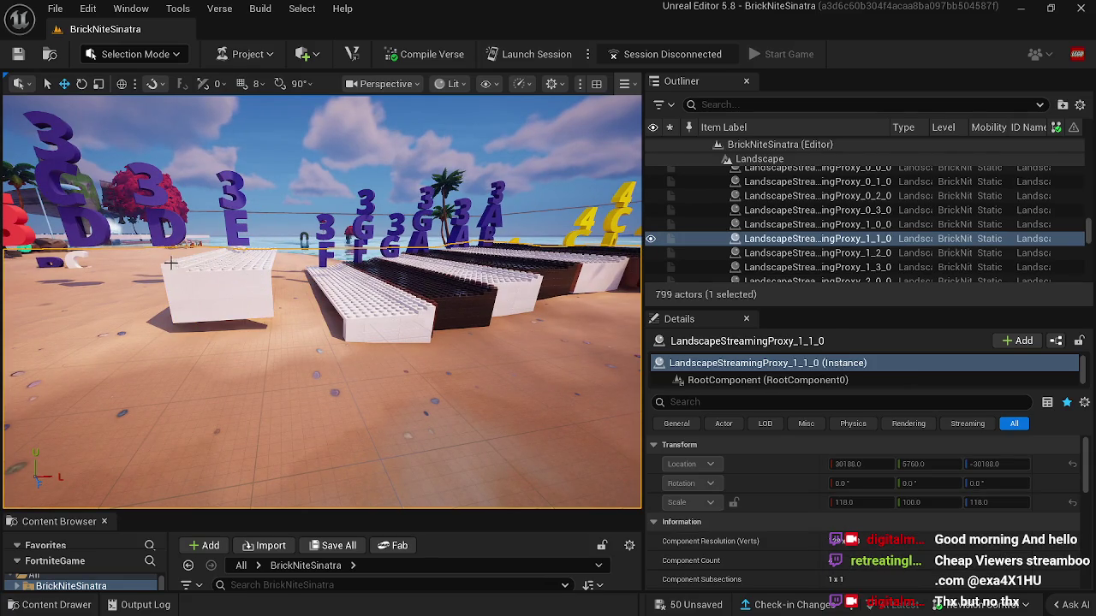
left_click(112, 55)
left_click(150, 174)
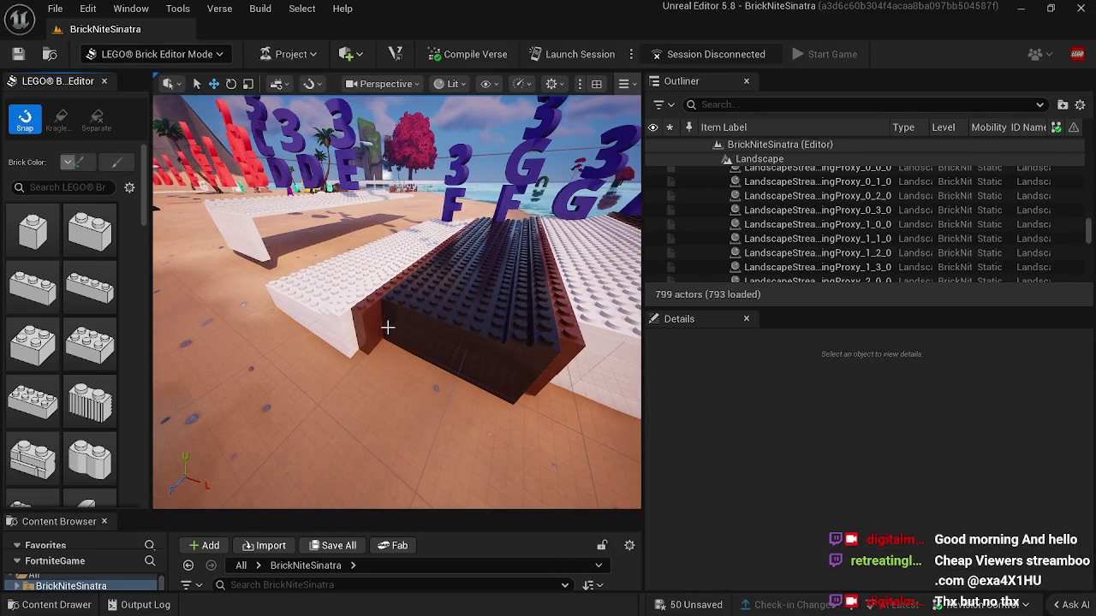
Step: Duplicate brown strip fgt72 and push the copy against the white key plate
left_click(376, 331)
key("ctrl+d")
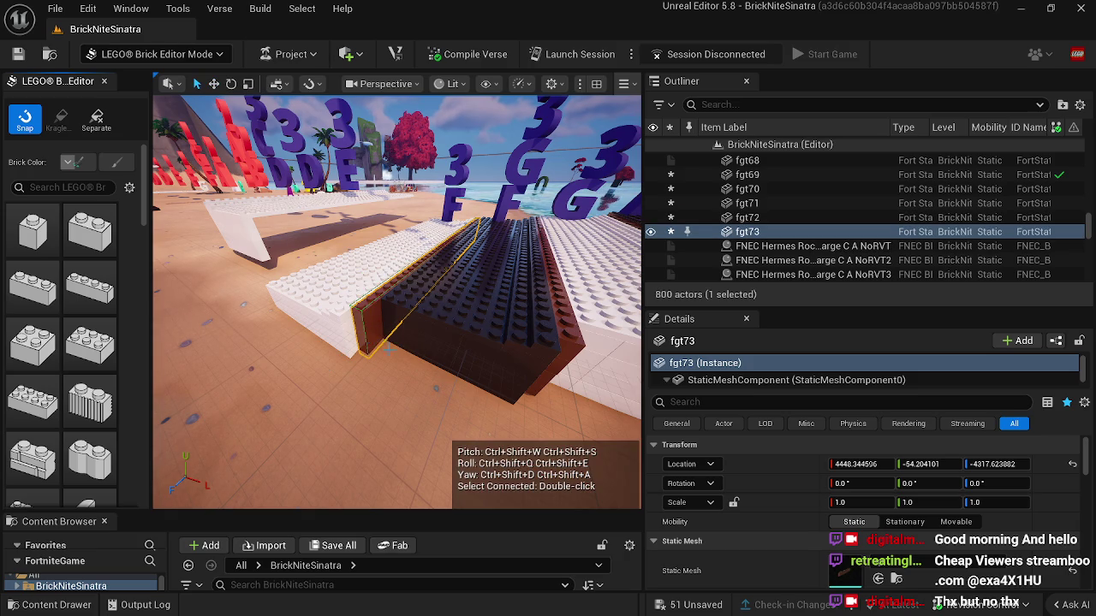
left_click(370, 318)
left_click_drag(498, 285, 376, 282)
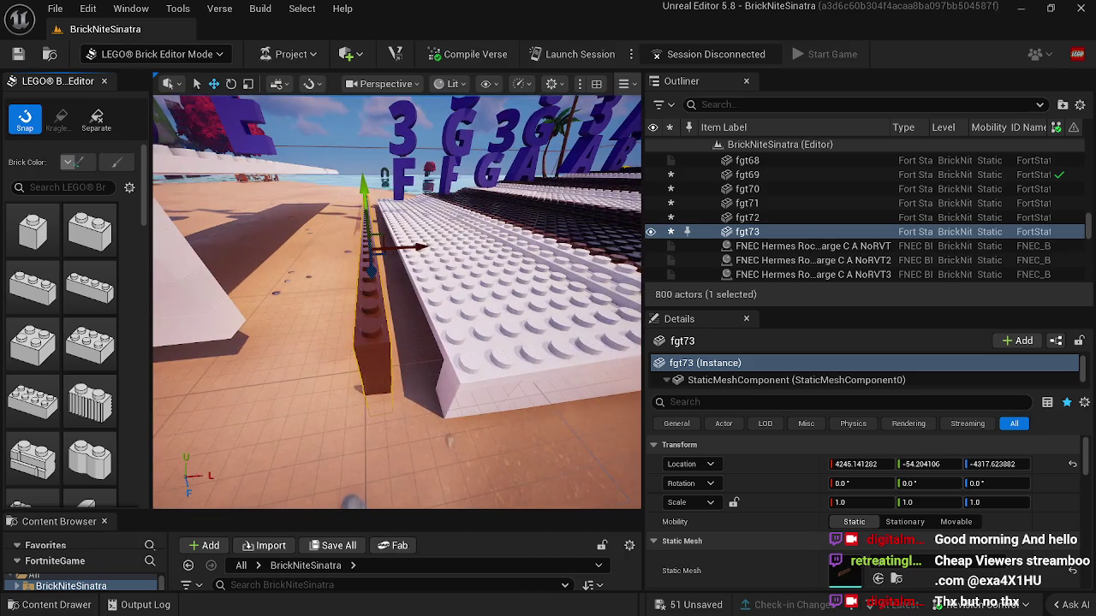
left_click_drag(413, 246, 423, 245)
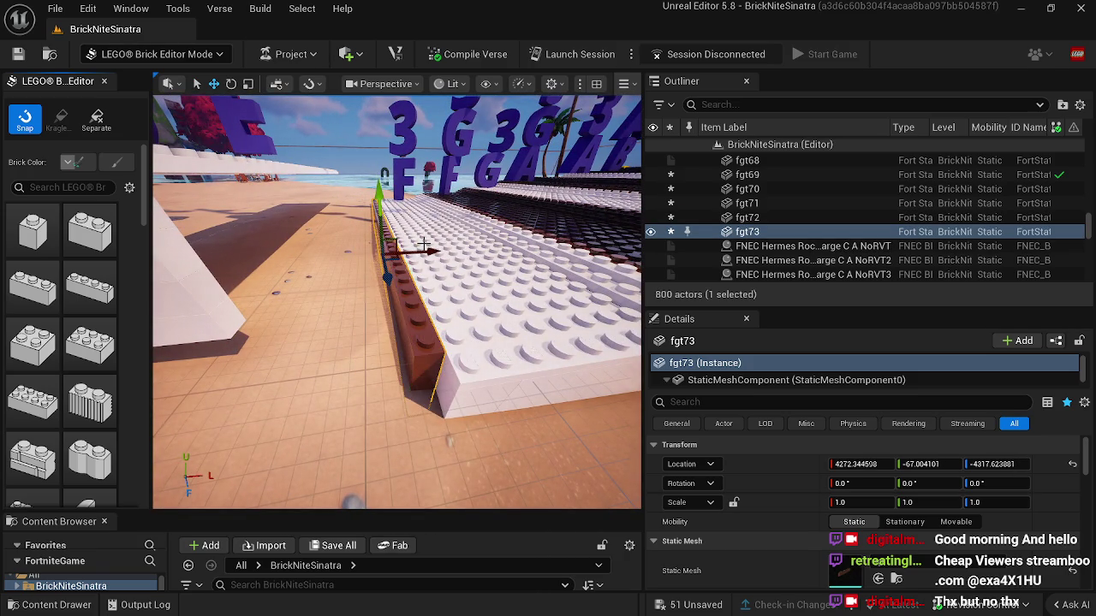
mouse_move(387, 284)
left_mouse_down()
mouse_move(399, 295)
mouse_move(432, 229)
left_mouse_up()
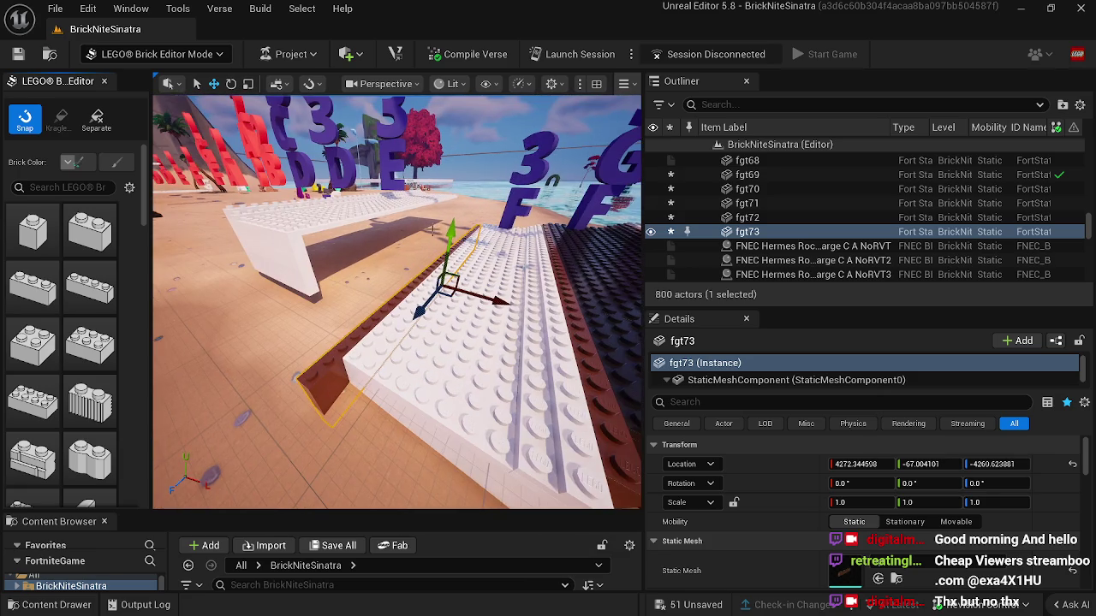
Step: Move white key piece sr0022m4 onto the white platform, aligned in line
left_click(337, 220)
mouse_move(334, 167)
left_mouse_down()
mouse_move(342, 214)
mouse_move(368, 248)
mouse_move(440, 296)
mouse_move(284, 327)
left_mouse_up()
left_click_drag(347, 276, 317, 261)
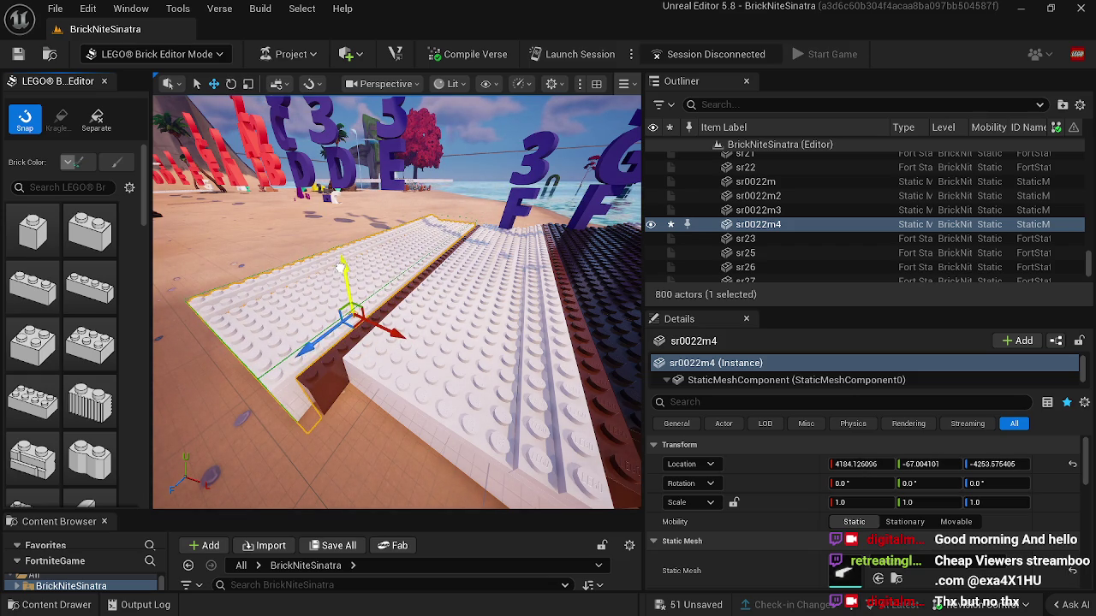
mouse_move(378, 426)
left_mouse_down()
mouse_move(347, 475)
mouse_move(372, 450)
left_mouse_up()
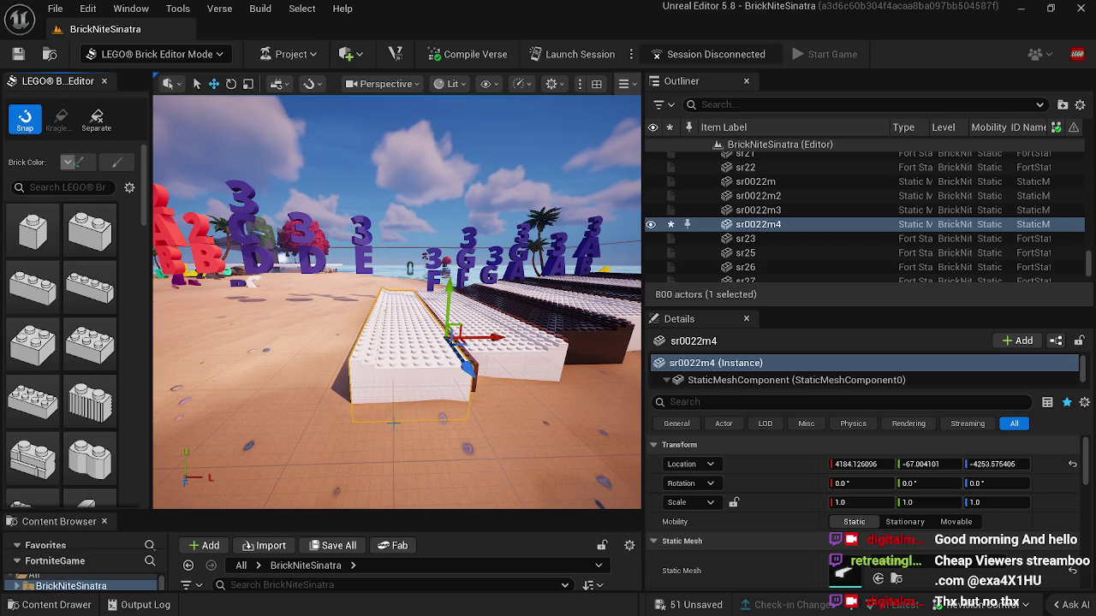
Step: Duplicate brown strip fgt73 and move the copy to the next key edge
left_click(471, 363)
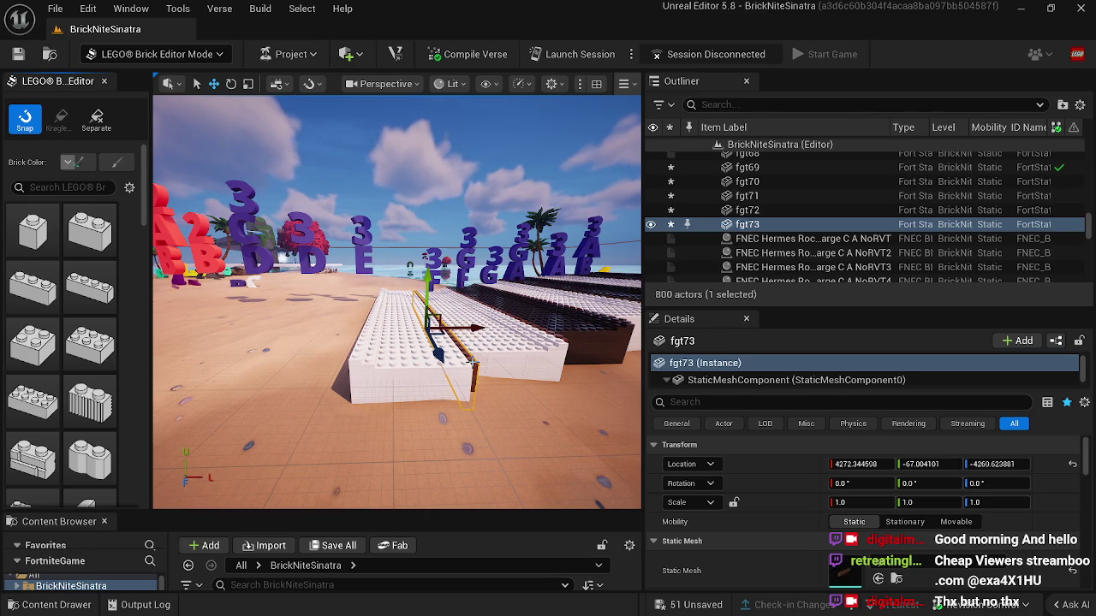
key("ctrl+d")
left_click(460, 345)
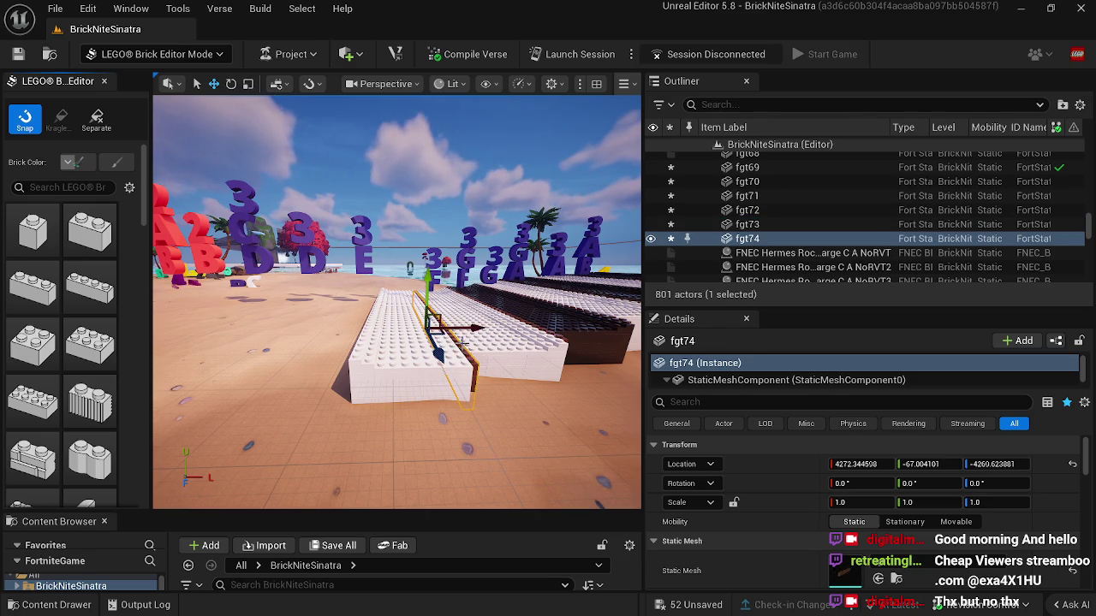
left_click_drag(472, 324, 366, 340)
mouse_move(528, 390)
left_mouse_down()
mouse_move(540, 376)
mouse_move(528, 390)
mouse_move(616, 374)
left_mouse_up()
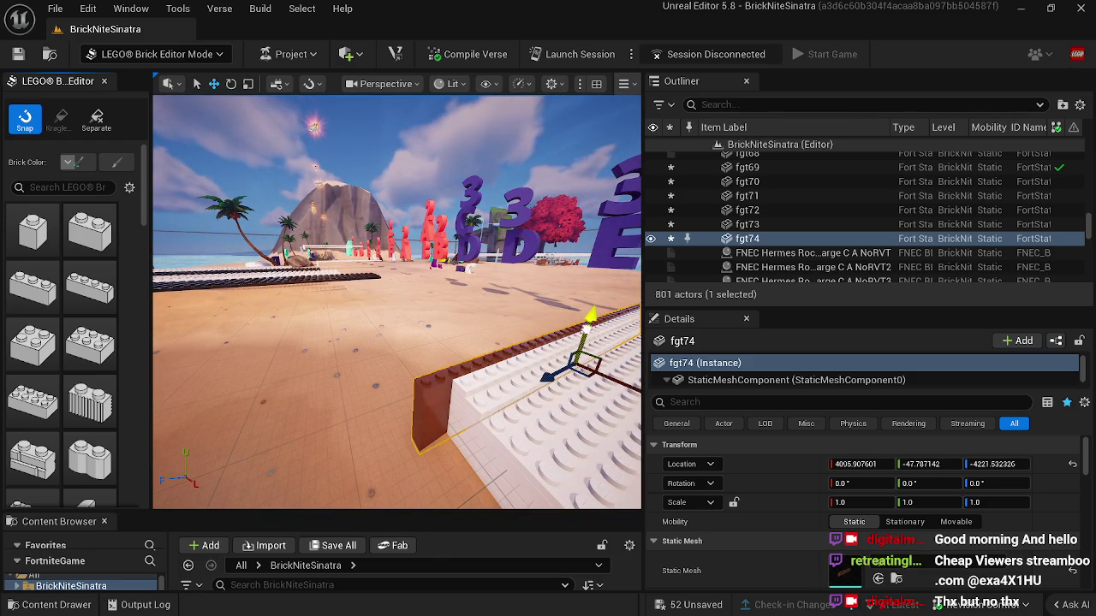
key("f")
left_click_drag(496, 390, 420, 394)
Step: Duplicate the black key plate and align the copy against the white key
left_click(326, 317)
left_click_drag(325, 316, 328, 353)
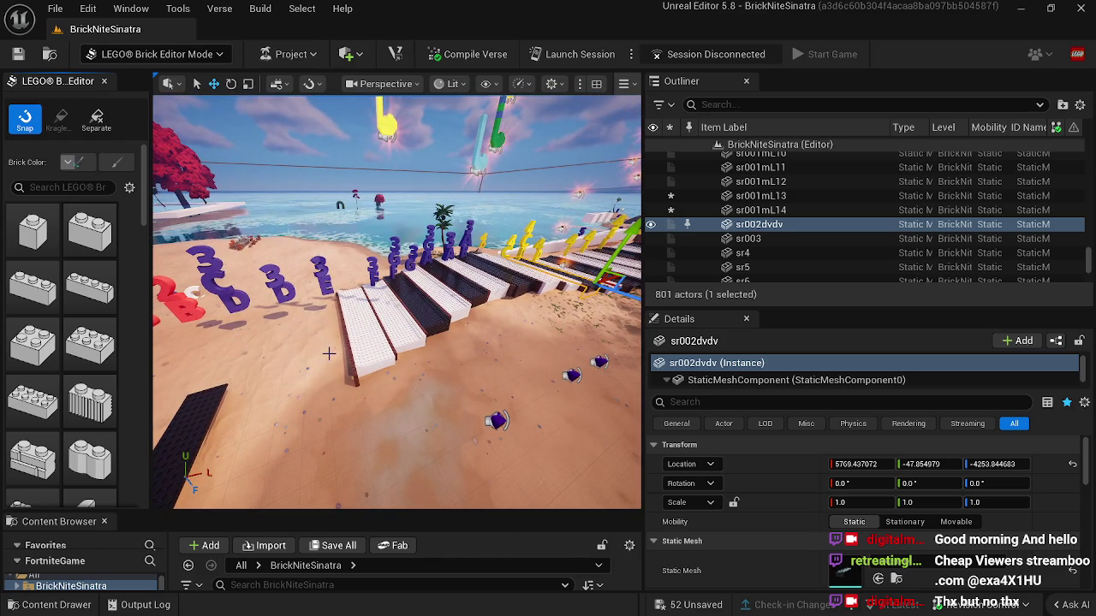
key("ctrl+d")
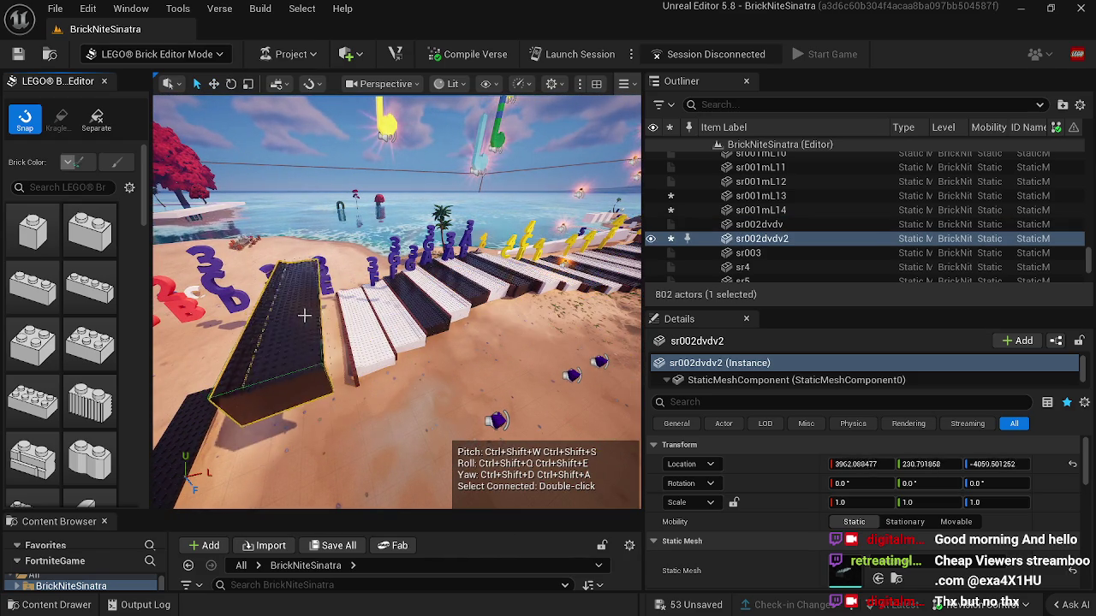
left_click(316, 319)
mouse_move(289, 311)
left_mouse_down()
mouse_move(280, 334)
mouse_move(193, 337)
mouse_move(314, 403)
left_mouse_up()
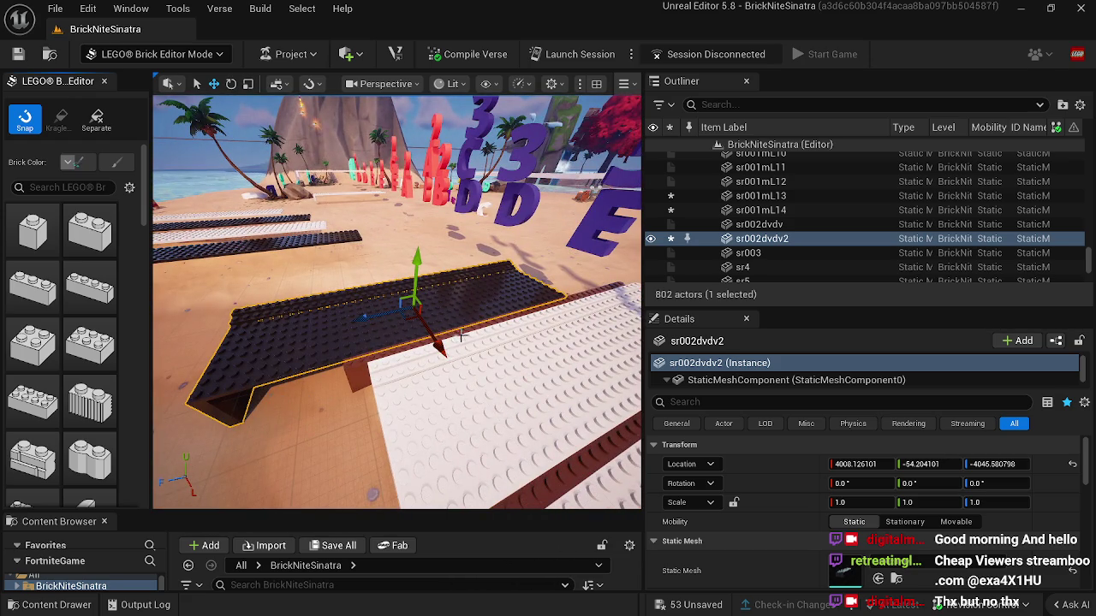
left_click_drag(439, 349, 431, 336)
mouse_move(366, 306)
left_mouse_down()
mouse_move(420, 308)
mouse_move(480, 257)
mouse_move(432, 270)
mouse_move(486, 257)
left_mouse_up()
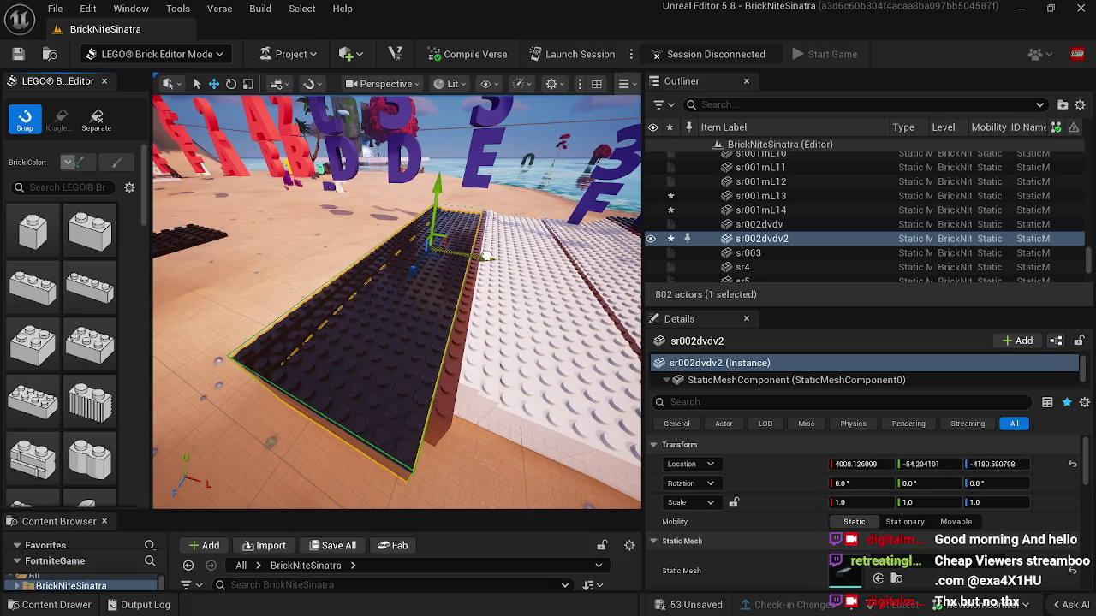
left_click_drag(447, 326, 441, 313)
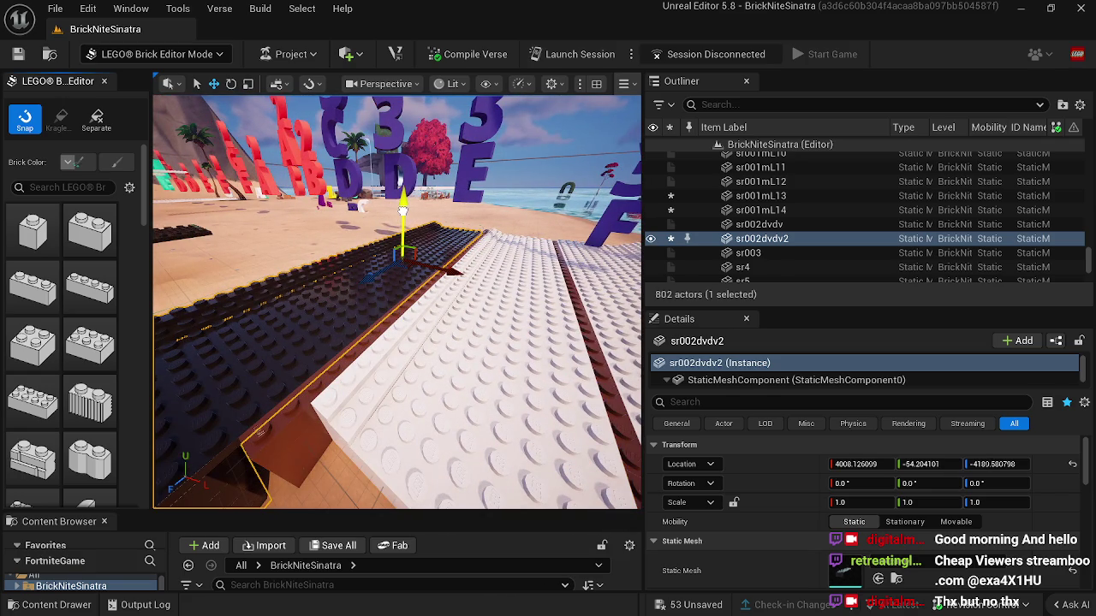
left_click_drag(396, 188, 399, 185)
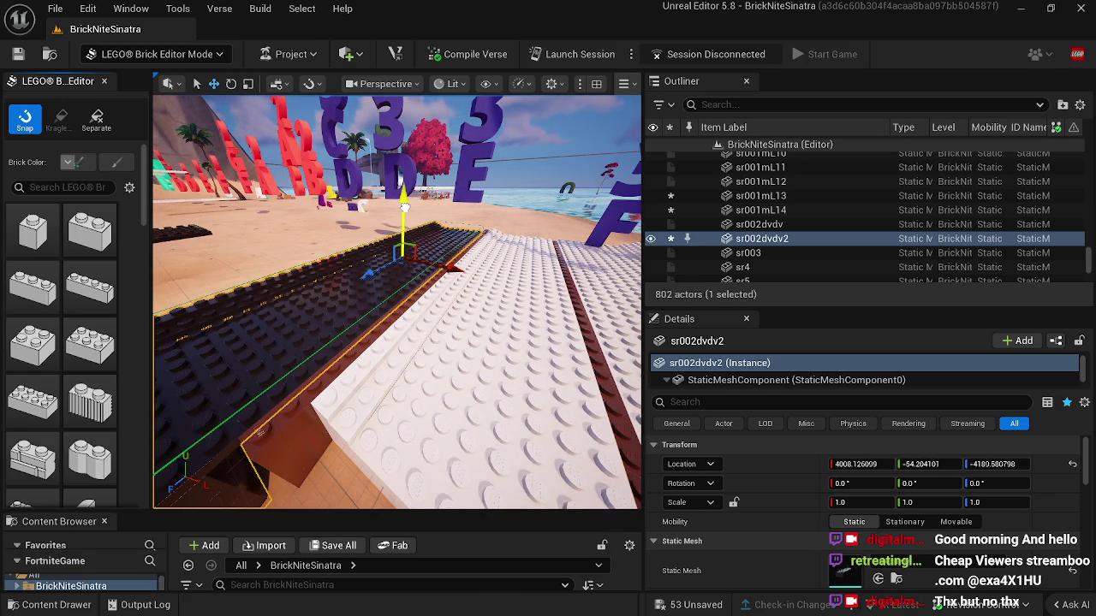
Step: Lower dark key sr002dvdv2 and shift it sideways to about X 4007.69
left_click_drag(374, 276, 374, 271)
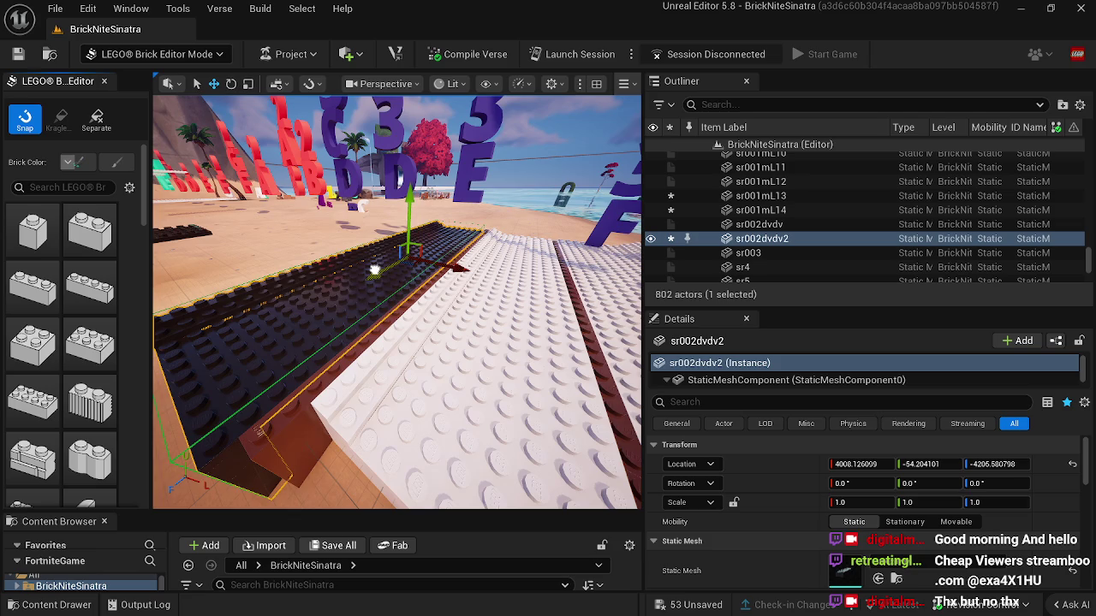
mouse_move(395, 202)
left_mouse_down()
mouse_move(395, 154)
mouse_move(445, 154)
left_mouse_up()
key("Escape")
right_click(435, 255)
key("Escape")
left_click_drag(434, 256, 488, 257)
left_click_drag(462, 486, 471, 485)
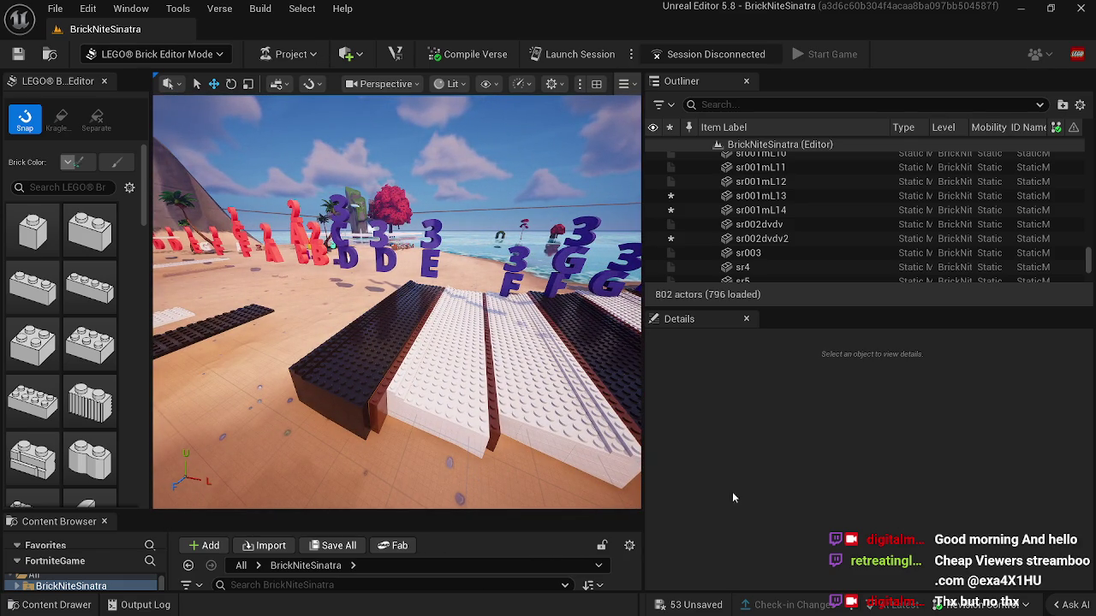
Step: Copy edge strip fgt74 as fgt75 and set it against the black key at X 3919.47, Z -4173.44
left_click(372, 410)
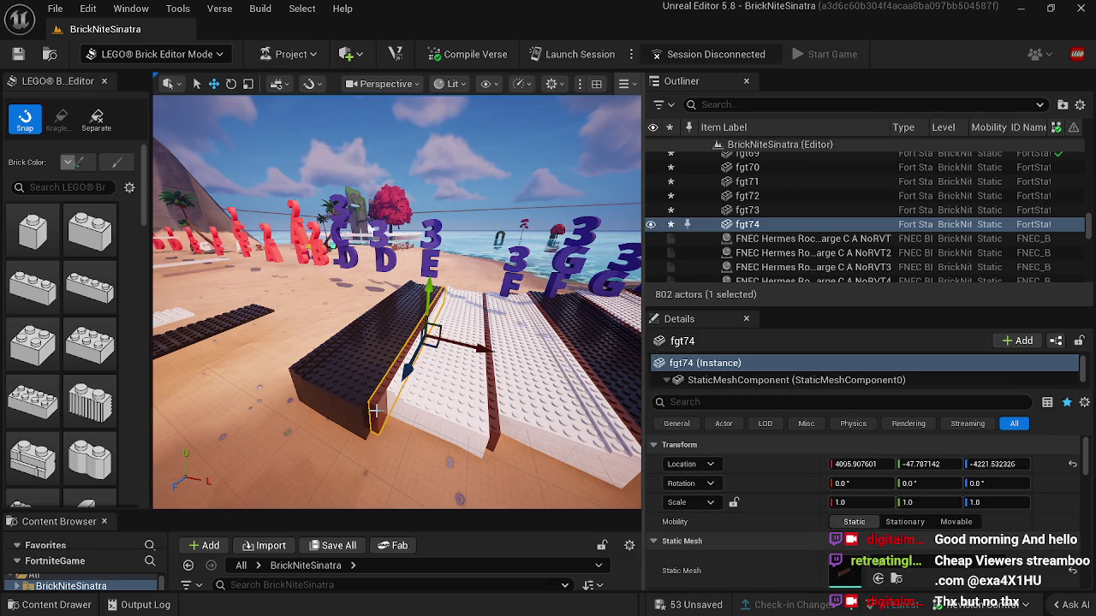
mouse_move(389, 410)
left_mouse_down()
mouse_move(348, 354)
mouse_move(309, 334)
mouse_move(342, 329)
mouse_move(255, 265)
mouse_move(252, 322)
mouse_move(314, 440)
mouse_move(275, 417)
left_mouse_up()
mouse_move(210, 417)
left_mouse_down()
mouse_move(256, 377)
mouse_move(383, 315)
mouse_move(360, 257)
mouse_move(362, 291)
left_mouse_up()
scroll(310, 255, "down", 4)
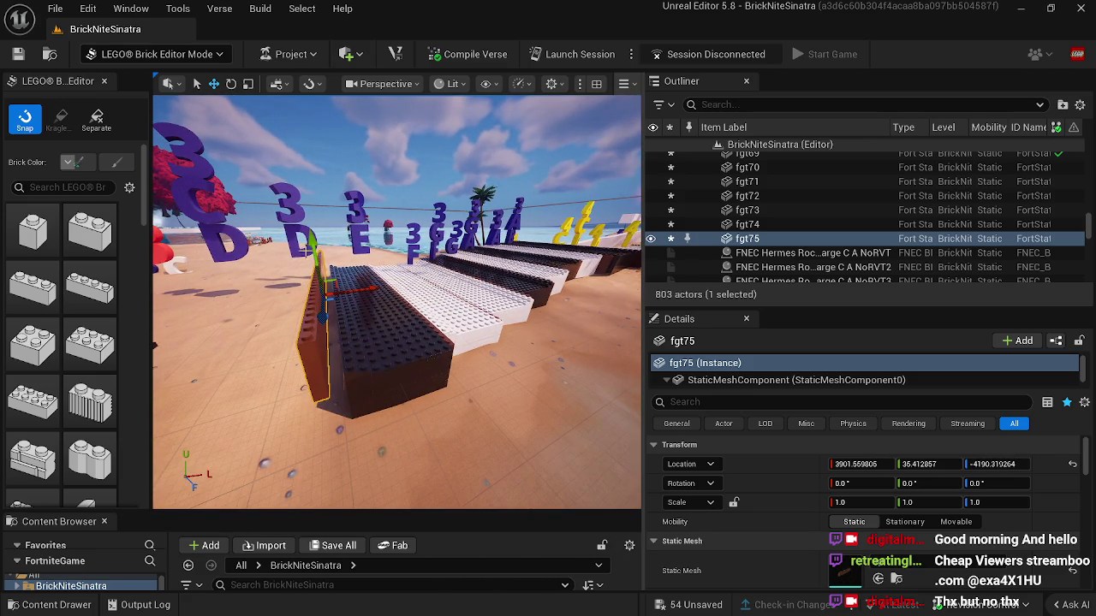
mouse_move(314, 250)
left_mouse_down()
mouse_move(372, 306)
mouse_move(256, 308)
left_mouse_up()
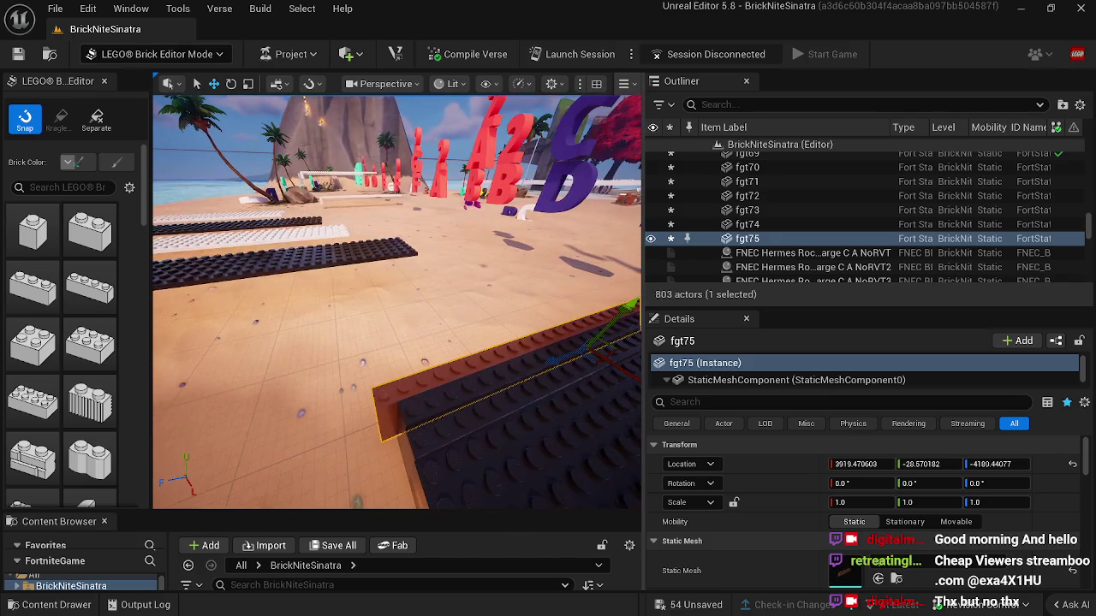
mouse_move(564, 363)
left_mouse_down()
mouse_move(543, 365)
mouse_move(542, 403)
mouse_move(462, 257)
left_mouse_up()
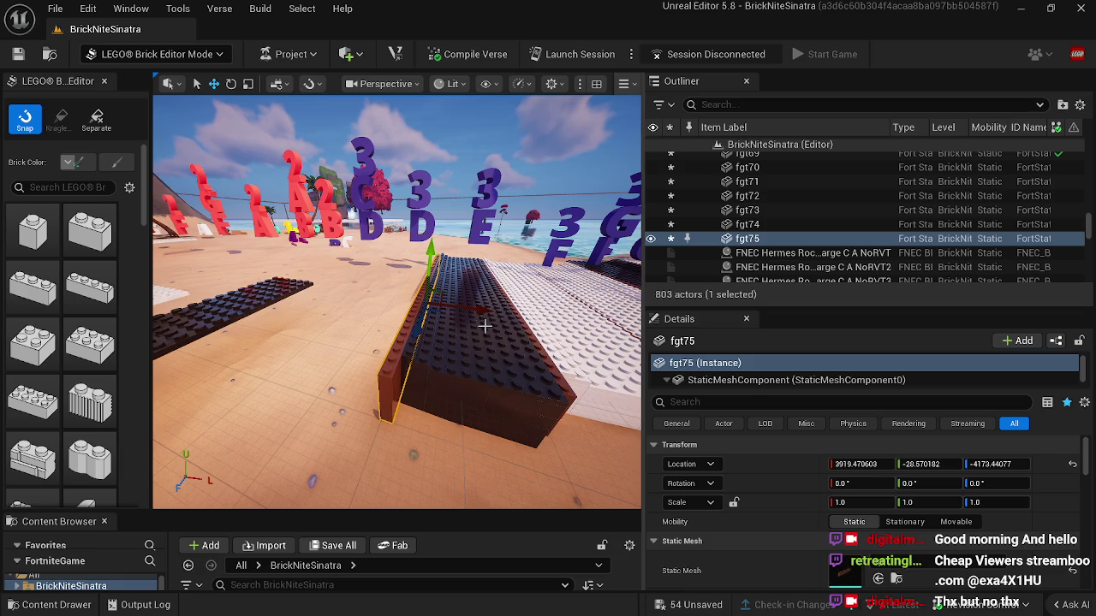
left_click(150, 56)
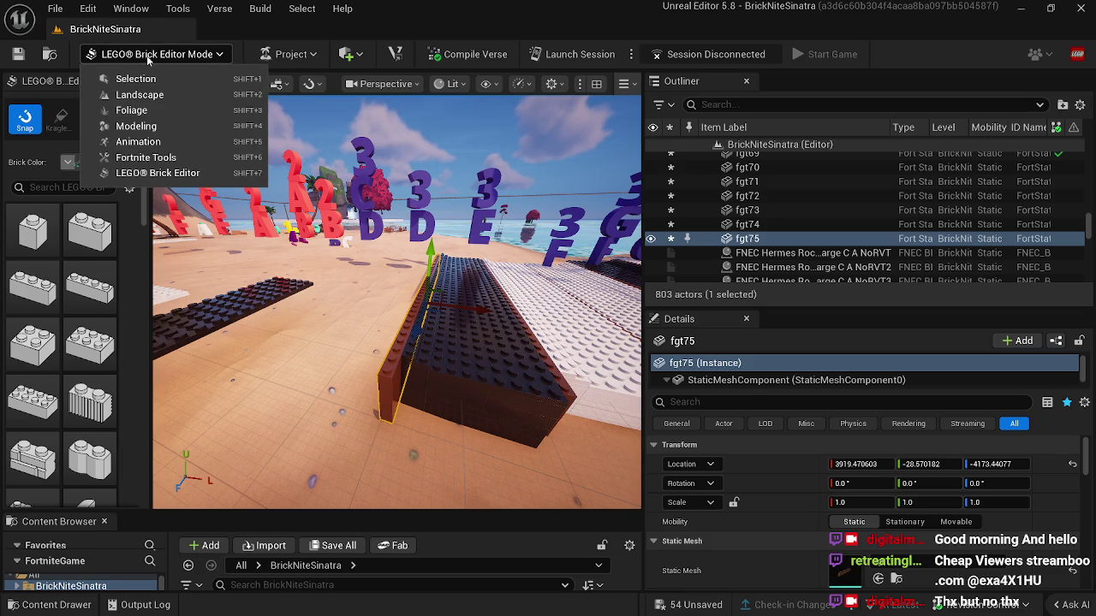
Step: In Selection mode, lower the purple 3 and E letters and realign them above their key
left_click(135, 79)
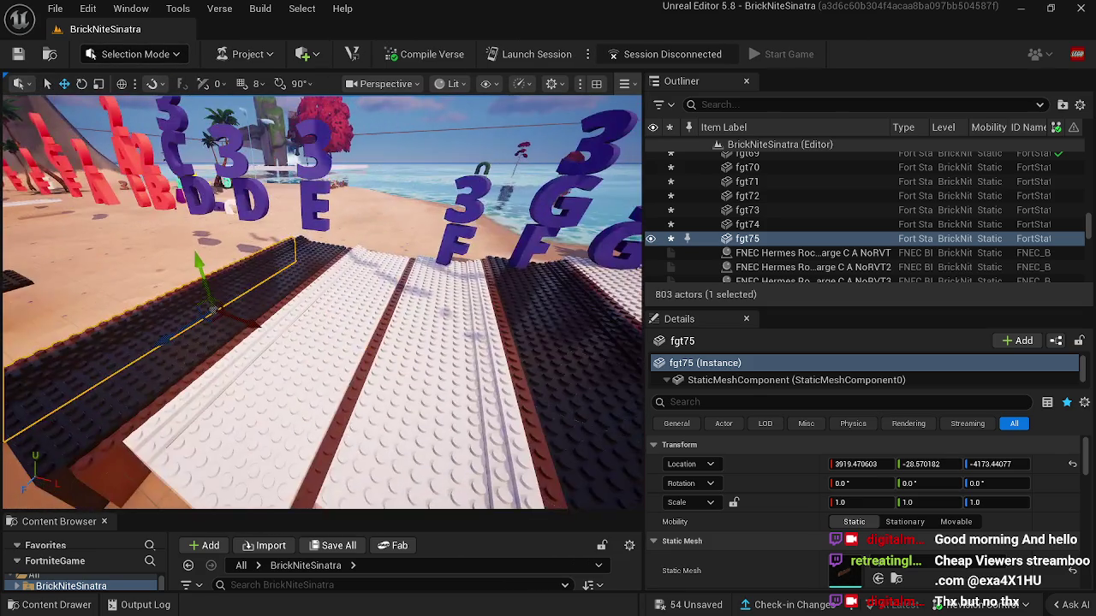
left_click(314, 199)
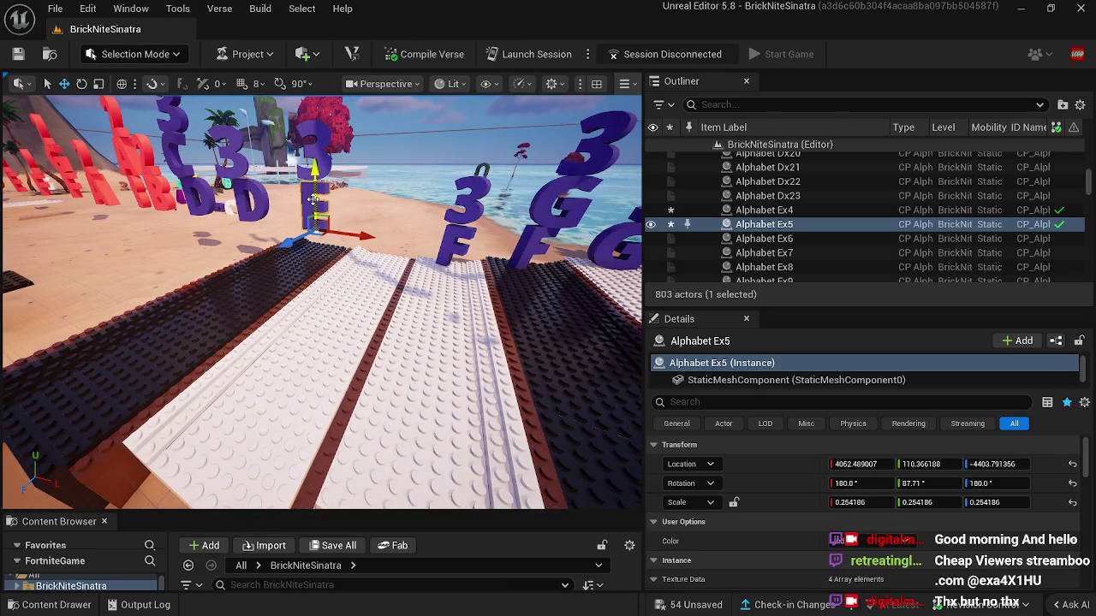
left_click(313, 146, "ctrl")
left_click_drag(358, 183, 440, 200)
left_click_drag(401, 108, 403, 172)
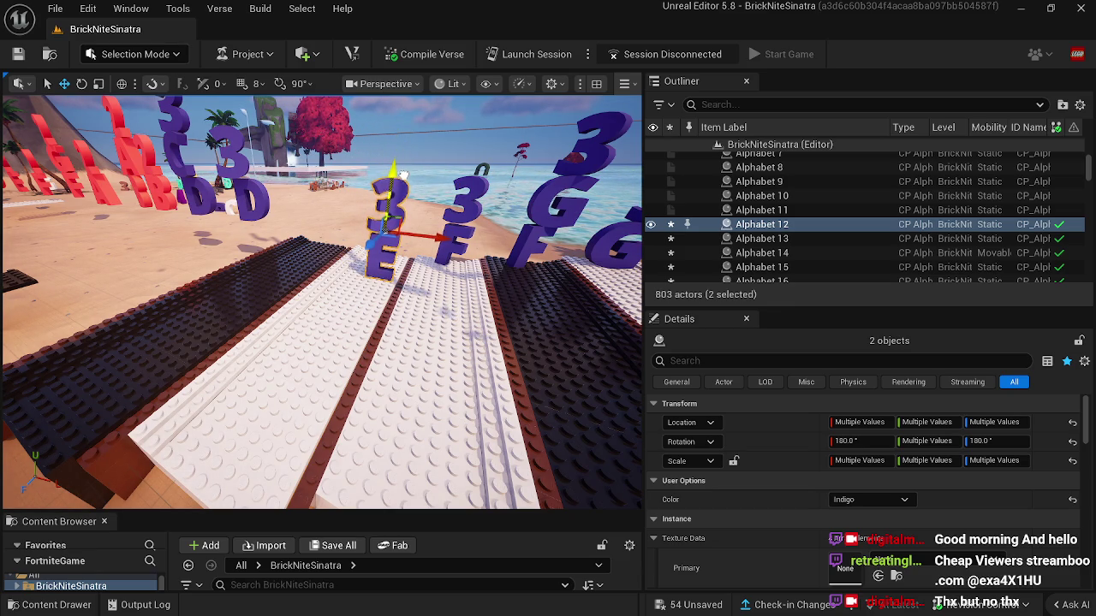
mouse_move(423, 234)
left_mouse_down()
mouse_move(361, 235)
mouse_move(371, 227)
left_mouse_up()
mouse_move(359, 319)
left_mouse_down()
mouse_move(380, 314)
mouse_move(316, 330)
left_mouse_up()
left_click(377, 273)
left_click(346, 325)
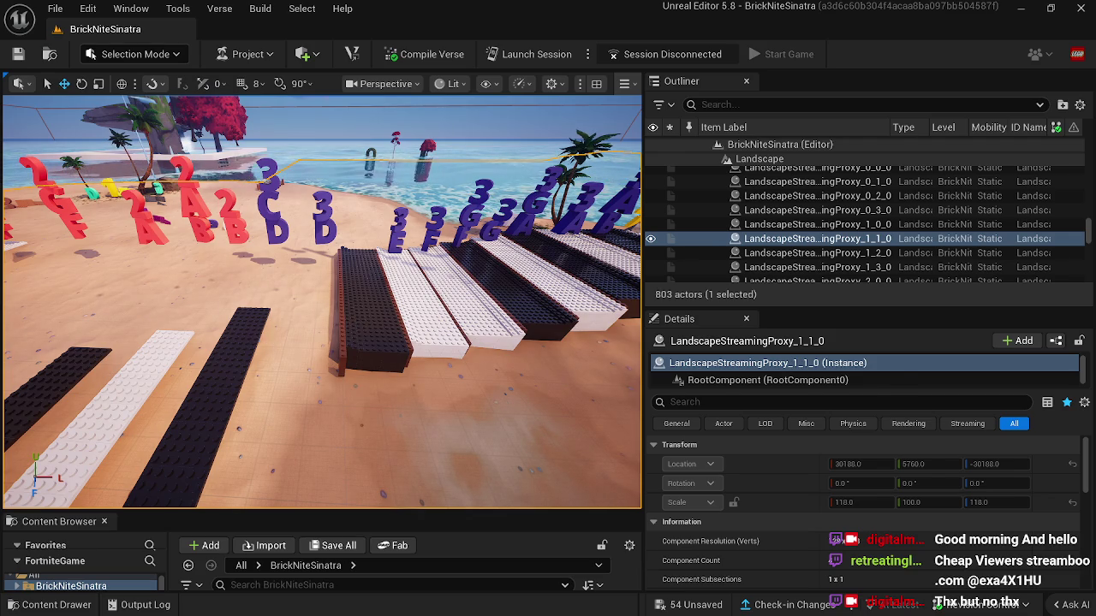
Step: Delete the stray black key and white key key13 from the sand
left_click(252, 338)
key("Delete")
left_click(146, 369)
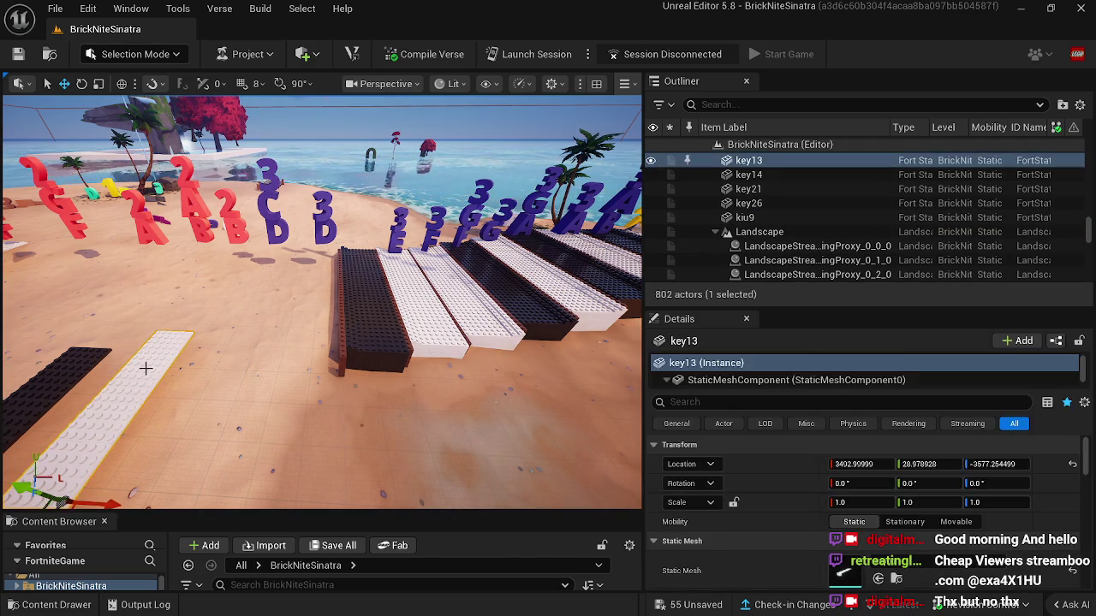
key("Delete")
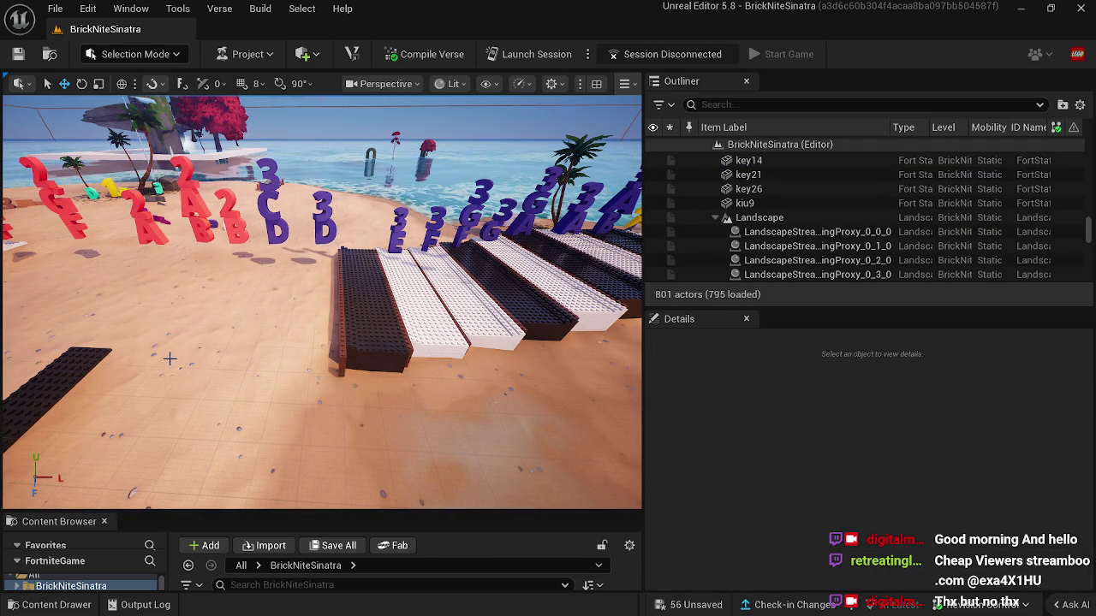
mouse_move(334, 272)
left_mouse_down()
mouse_move(411, 261)
mouse_move(416, 228)
mouse_move(342, 231)
left_mouse_up()
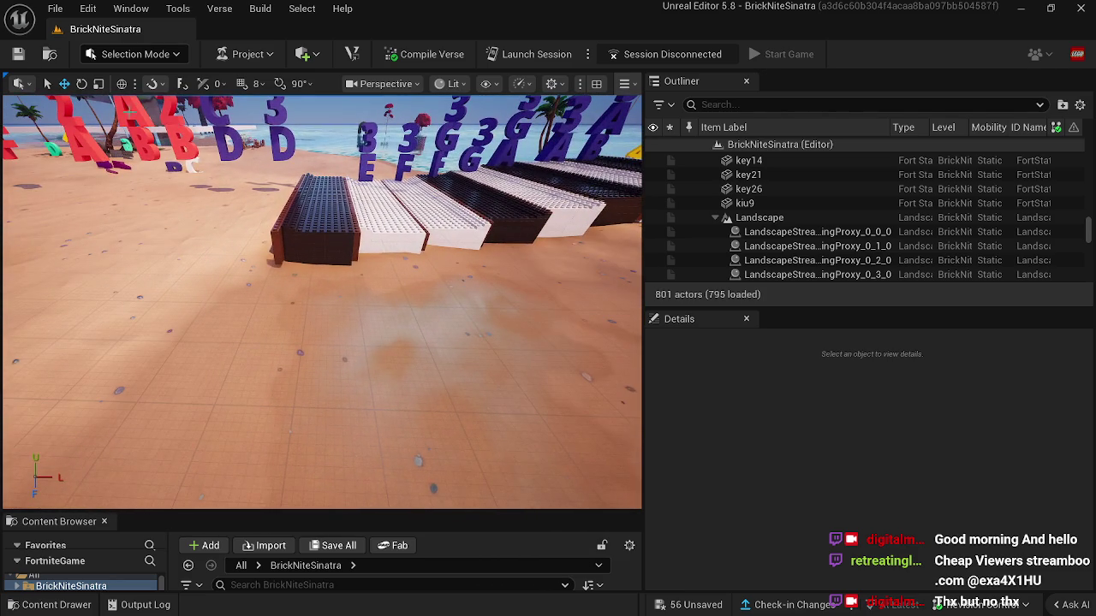
left_click(137, 56)
left_click(135, 78)
left_click(137, 57)
Step: Flatten and smooth the sand before the keys with Landscape Sculpt brushes, then return to Selection mode
left_click(137, 96)
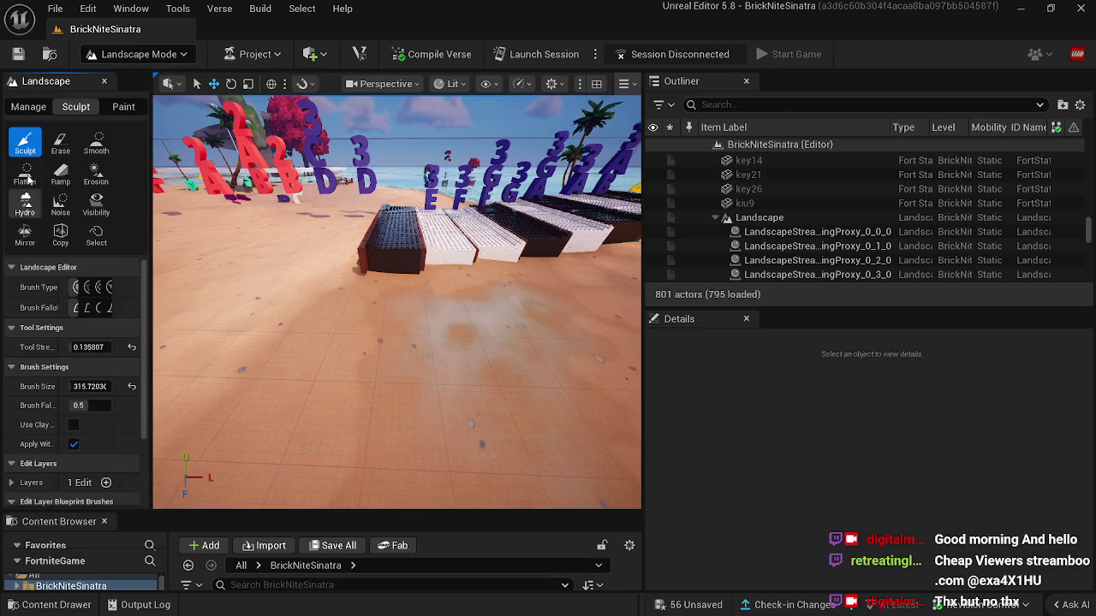
left_click(25, 176)
mouse_move(269, 228)
left_mouse_down()
mouse_move(325, 263)
mouse_move(396, 254)
mouse_move(400, 241)
mouse_move(467, 247)
mouse_move(470, 257)
mouse_move(406, 304)
mouse_move(337, 273)
left_mouse_up()
key("s")
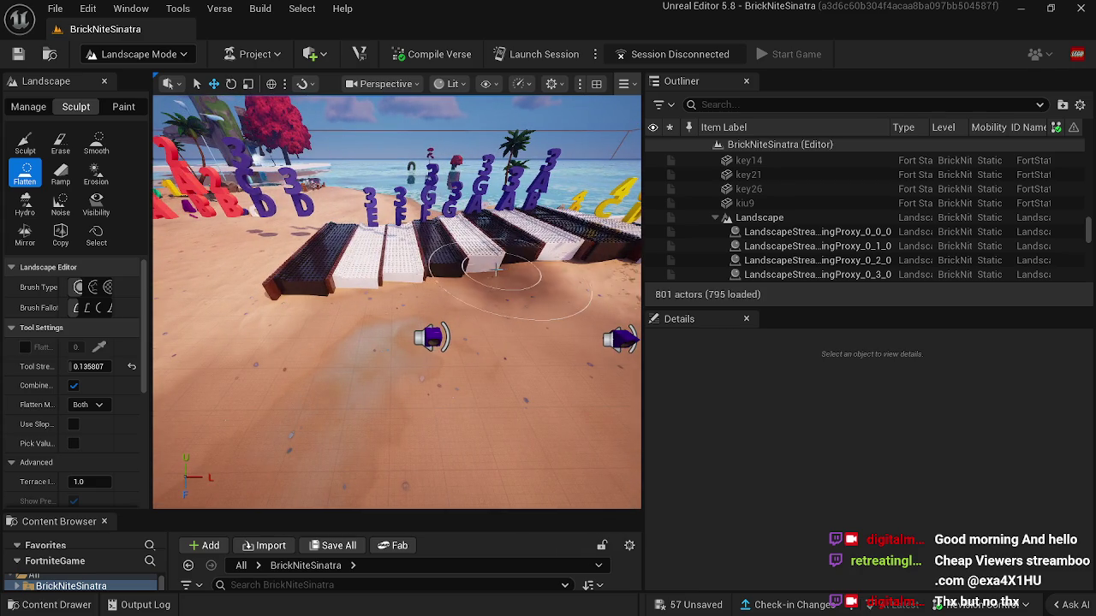
left_click(96, 144)
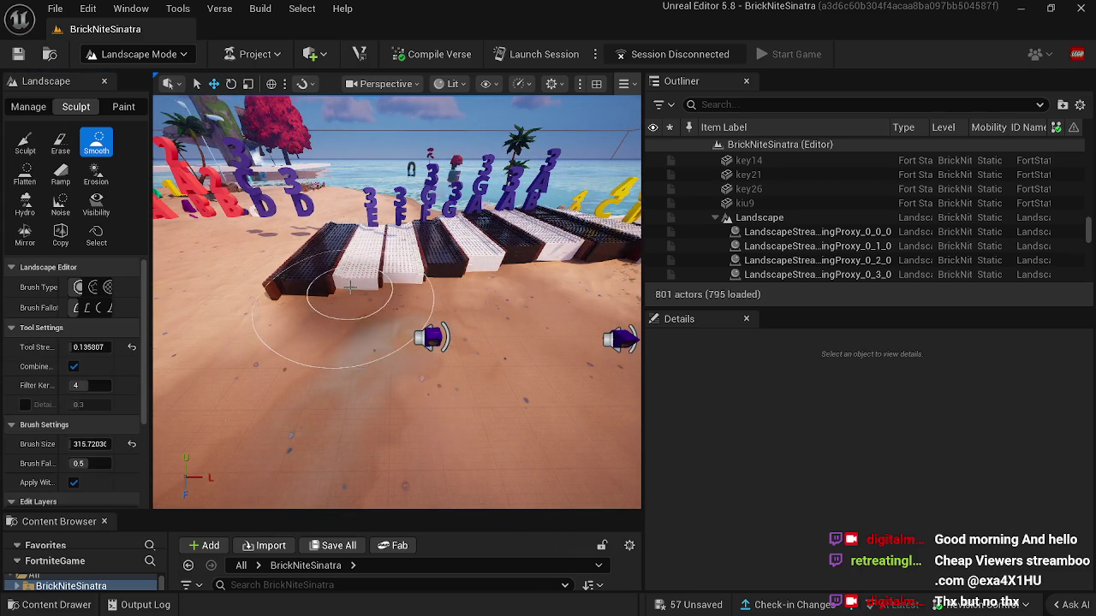
key("d")
key("a")
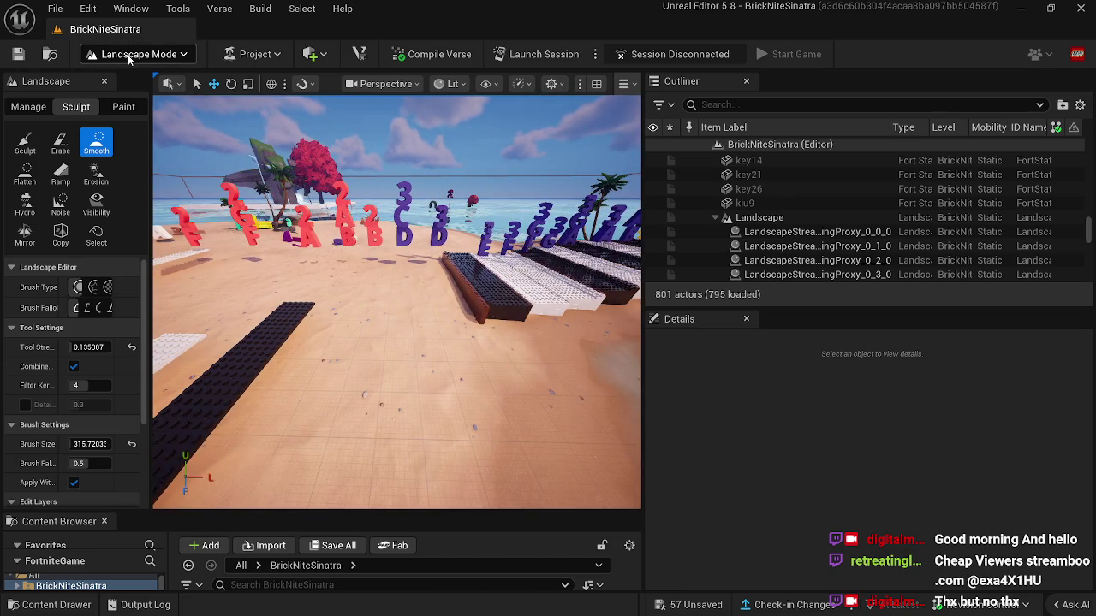
left_click(127, 55)
left_click(128, 76)
key("s")
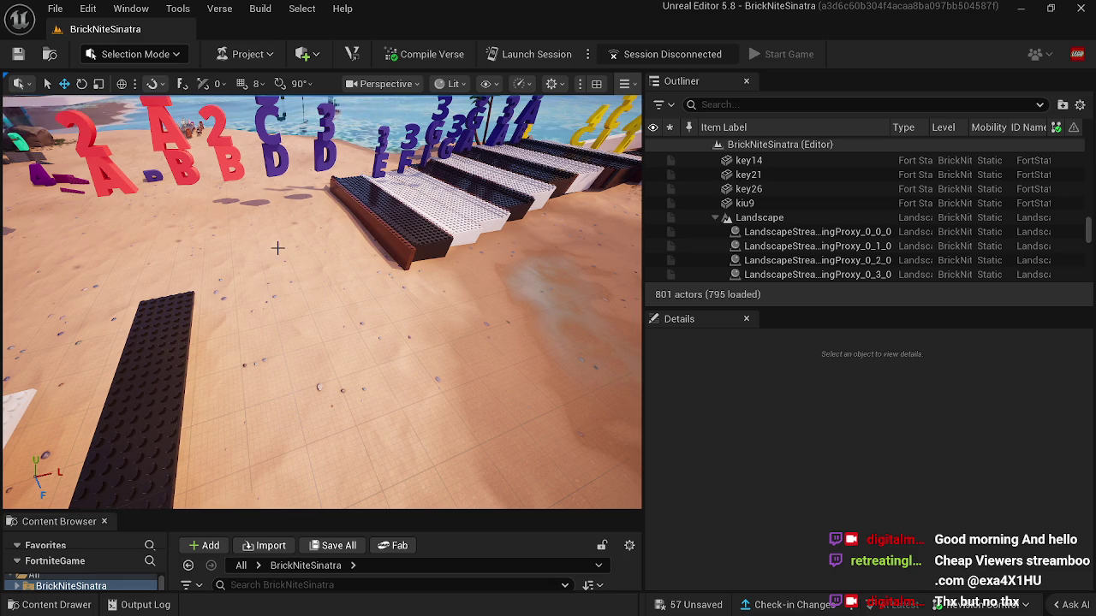
mouse_move(277, 245)
left_mouse_down()
mouse_move(342, 249)
mouse_move(388, 210)
left_mouse_up()
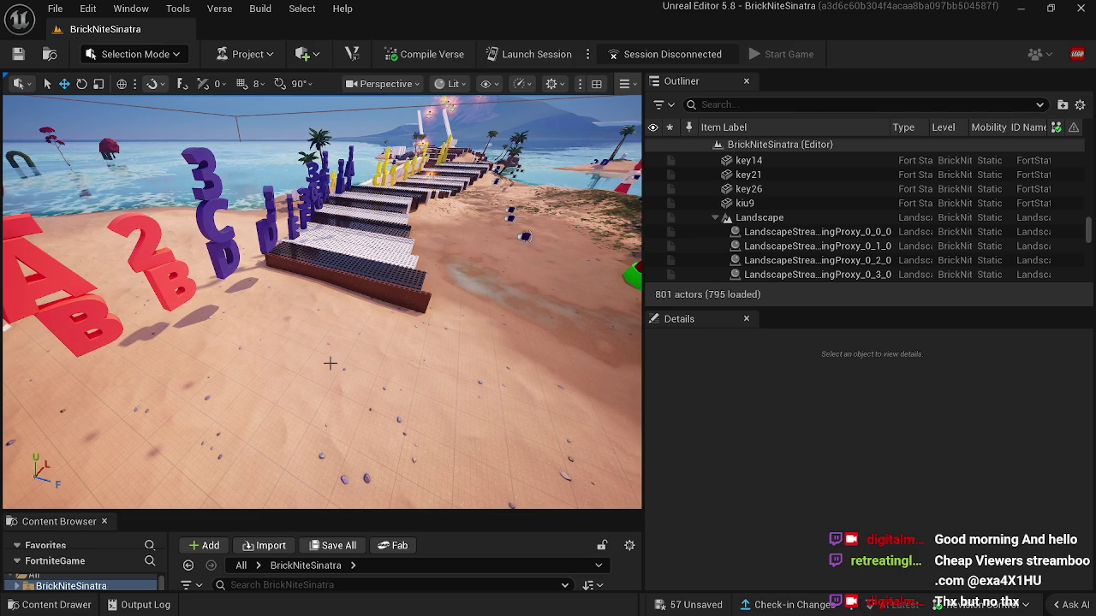
left_click_drag(321, 385, 188, 354)
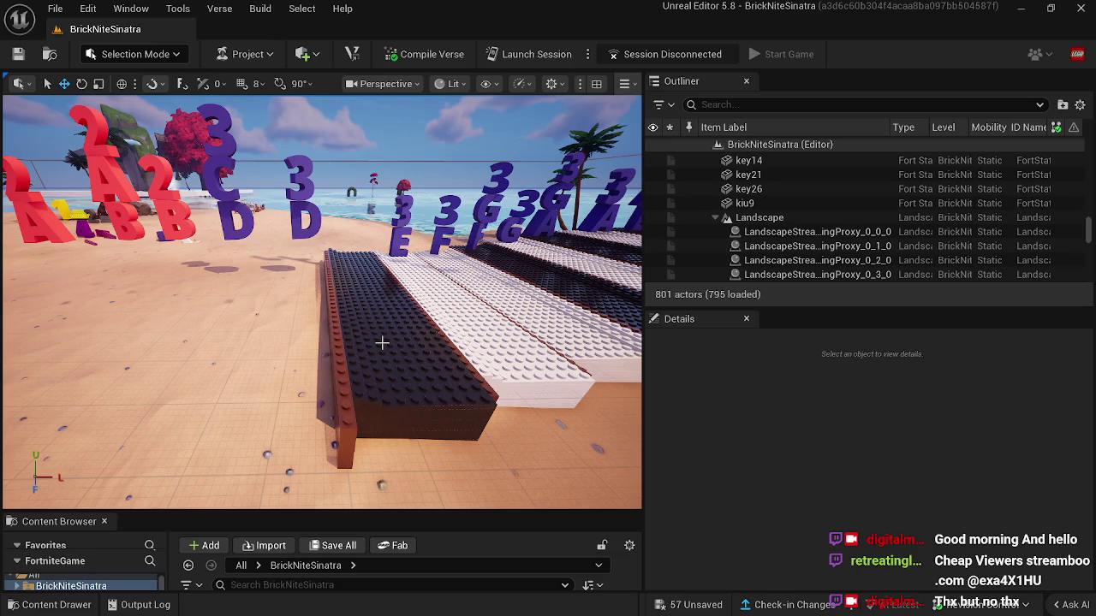
mouse_move(382, 343)
left_mouse_down()
mouse_move(257, 334)
mouse_move(427, 364)
mouse_move(459, 392)
left_mouse_up()
left_click(459, 392)
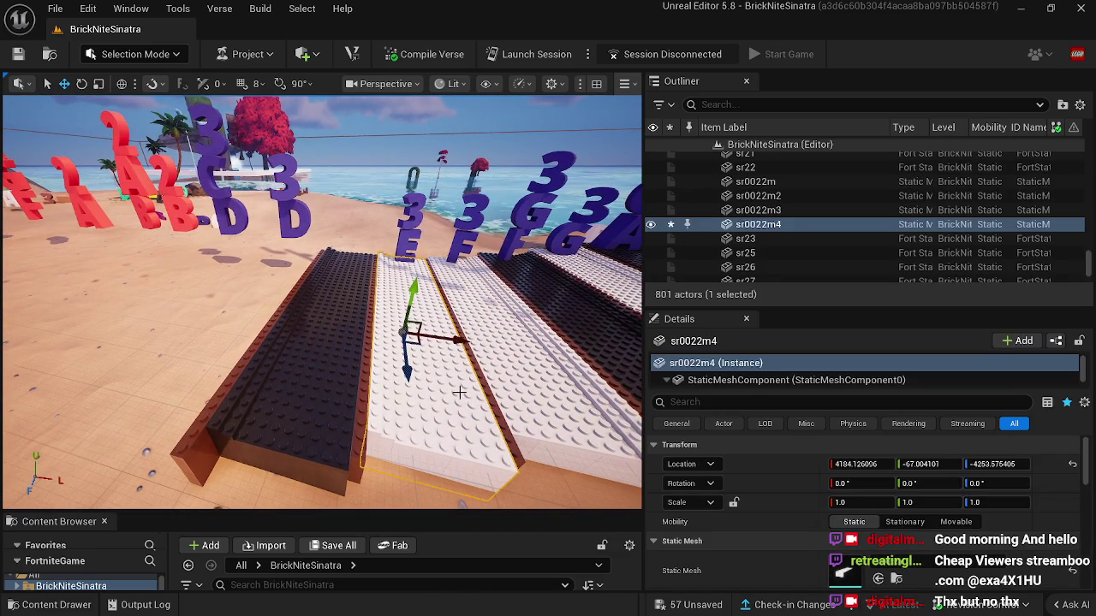
Step: Duplicate white key sr0022m4 and edge strip fgt75, placing the copies further left
key("ctrl+d")
mouse_move(447, 337)
left_mouse_down()
mouse_move(283, 315)
mouse_move(297, 322)
left_mouse_up()
left_click(325, 363)
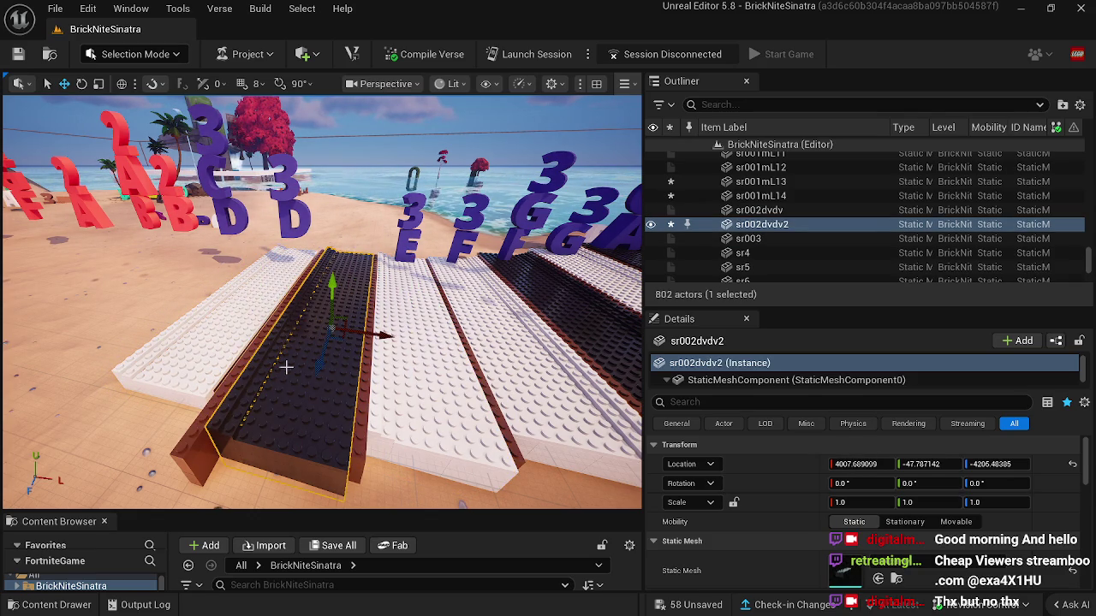
left_click(229, 382)
key("ctrl+d")
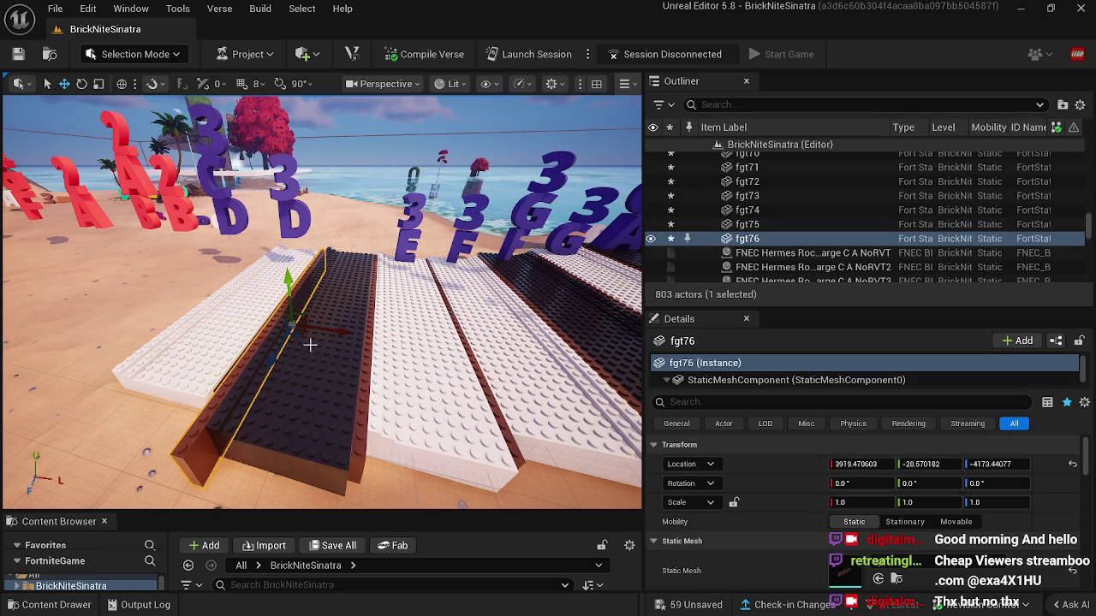
left_click_drag(338, 332, 194, 301)
Step: Duplicate dark key sr002dvdv2 as sr002dvdv3 and place it further left along the row
left_click(306, 342)
left_click_drag(307, 341, 335, 377)
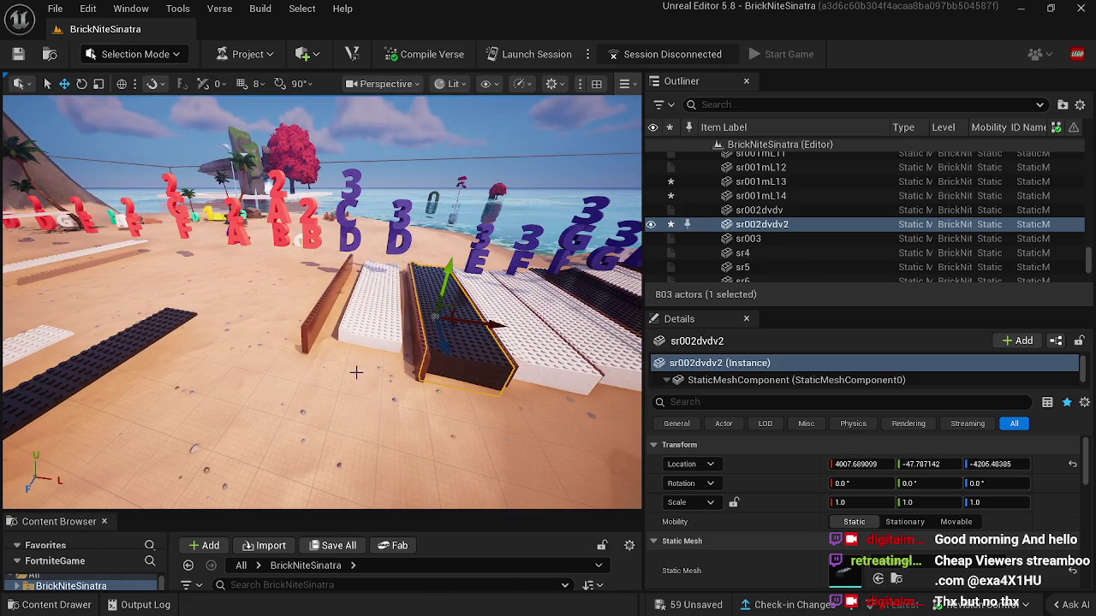
key("ctrl+d")
left_click_drag(472, 326, 334, 308)
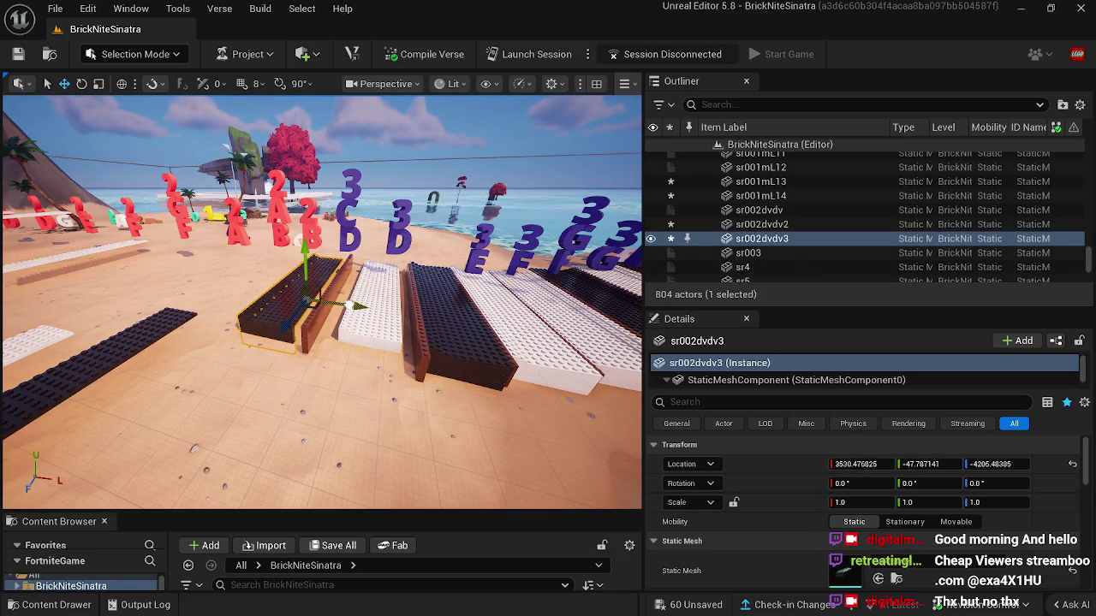
left_click_drag(303, 246, 301, 235)
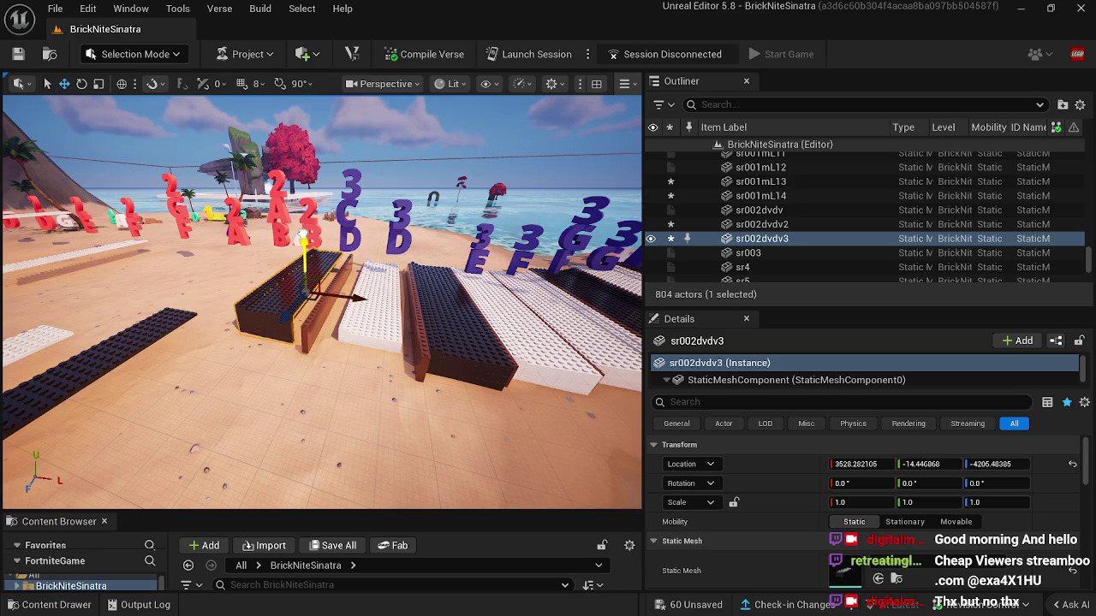
mouse_move(325, 339)
left_mouse_down()
mouse_move(406, 304)
mouse_move(369, 318)
mouse_move(460, 339)
mouse_move(457, 330)
mouse_move(441, 355)
mouse_move(394, 328)
left_mouse_up()
left_click(460, 339)
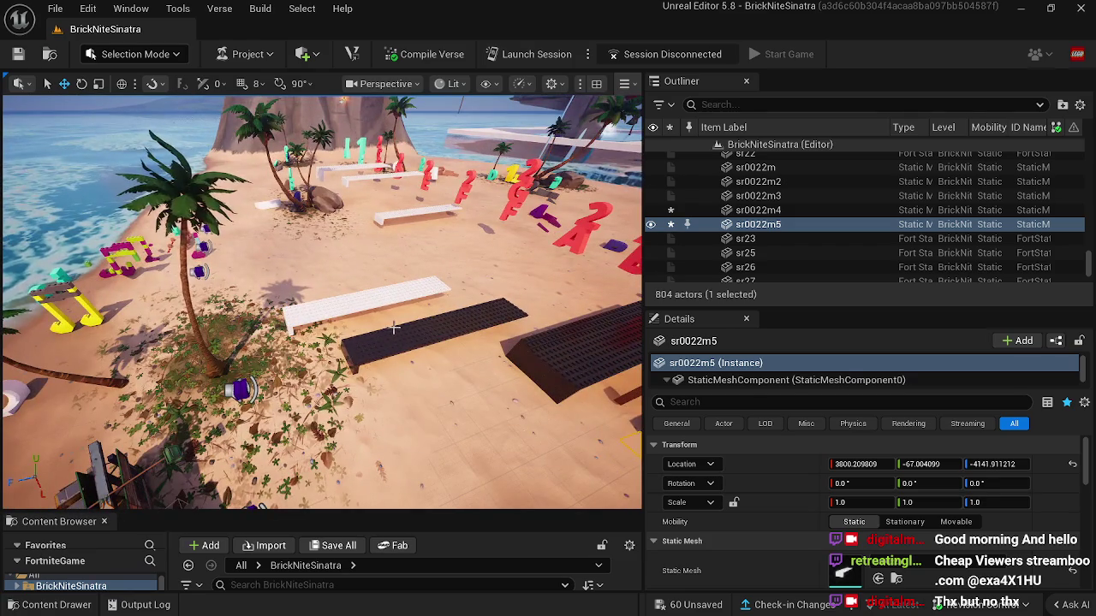
Step: Delete the stray brick sr0022m5 and leftover key14, leaving 802 actors
key("Delete")
left_click(389, 324)
key("Escape")
left_click(359, 310)
key("Delete")
left_click_drag(359, 310, 282, 338)
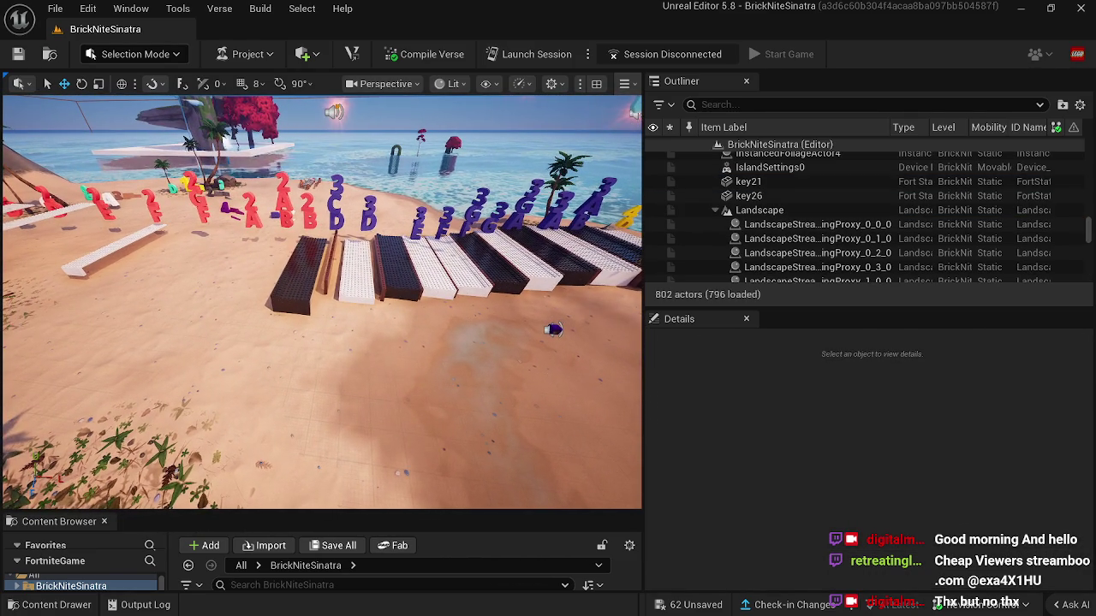
left_click_drag(420, 304, 500, 296)
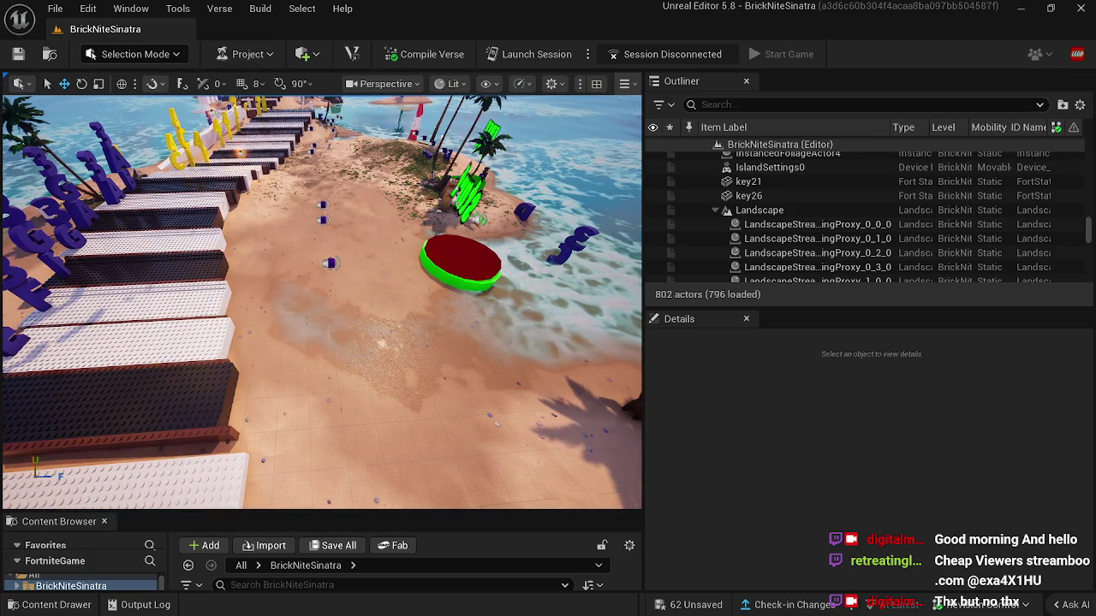